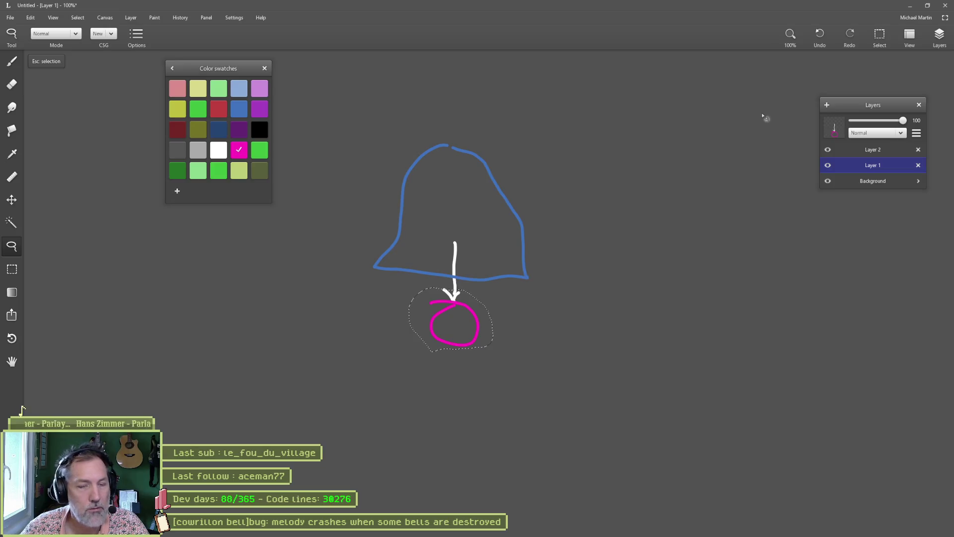
# Restore and close the paint program's bell-and-projectile sketch to bring back the attack state script.
pyautogui.click(928, 5)
pyautogui.hotkey('alt', 'Tab')
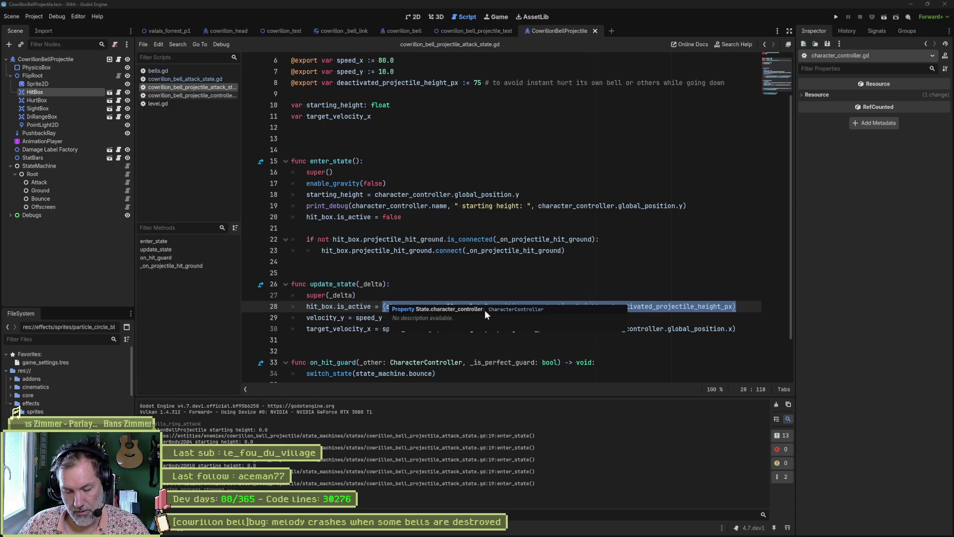
# In the attack state script, select character_controller.global_position.y on line 18.
pyautogui.click(573, 33)
pyautogui.click(124, 183)
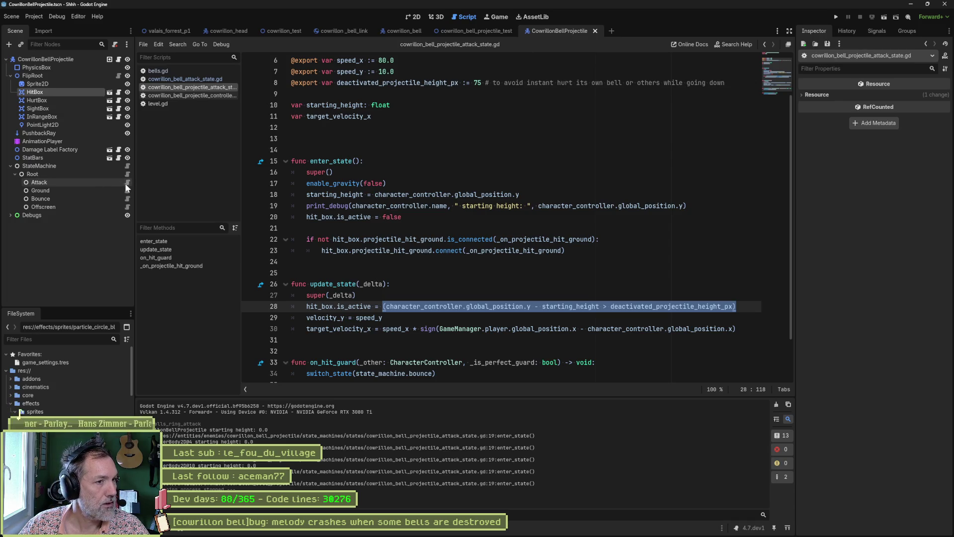
pyautogui.moveTo(382, 322); pyautogui.dragTo(306, 318)
pyautogui.click(392, 307)
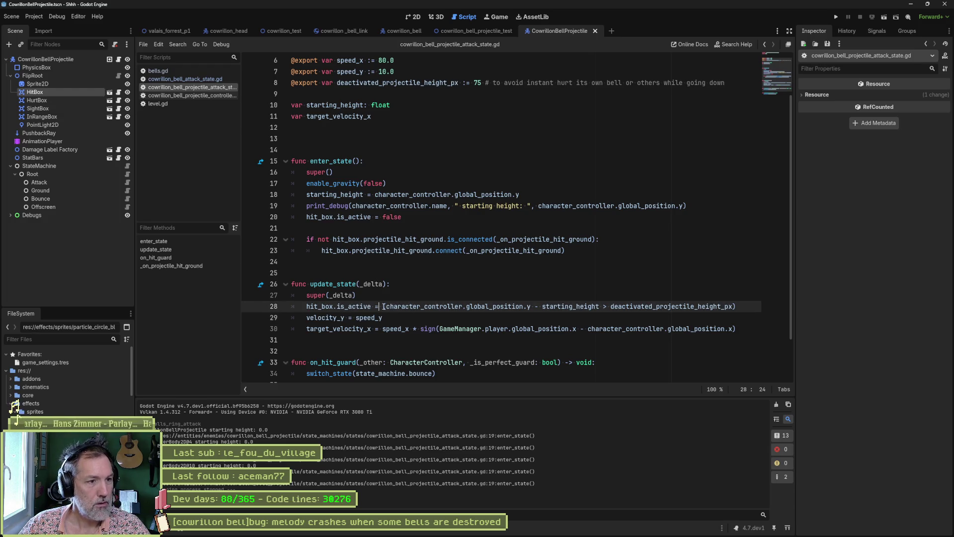
pyautogui.moveTo(348, 191)
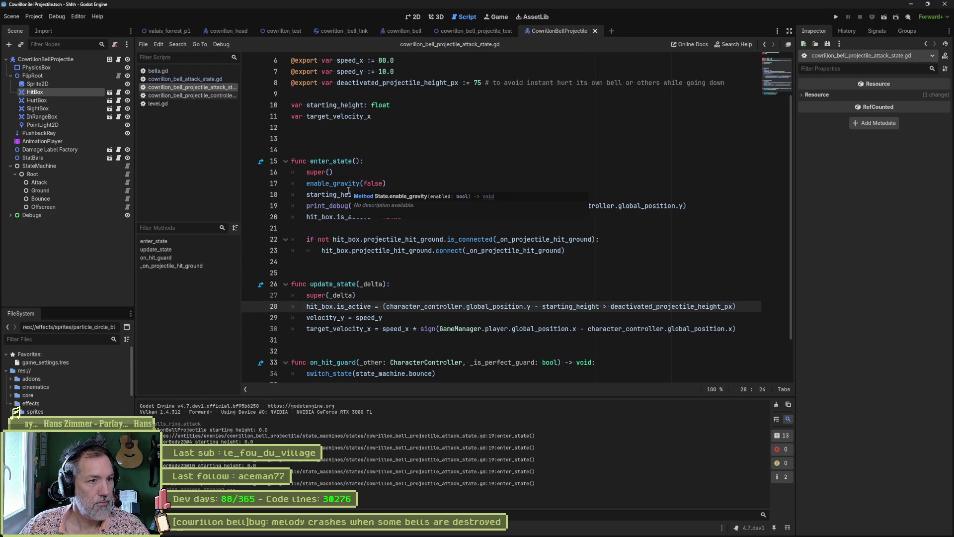
pyautogui.click(370, 247)
pyautogui.moveTo(374, 194); pyautogui.dragTo(535, 195)
pyautogui.moveTo(535, 234)
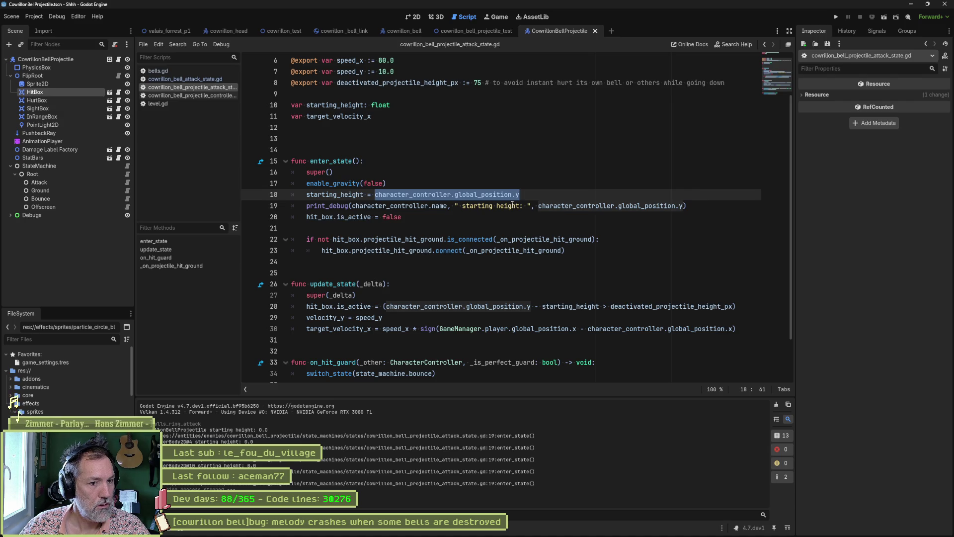
# Search the project for starting_height and jump to its assignment on line 18.
pyautogui.doubleClick(562, 306)
pyautogui.moveTo(562, 305)
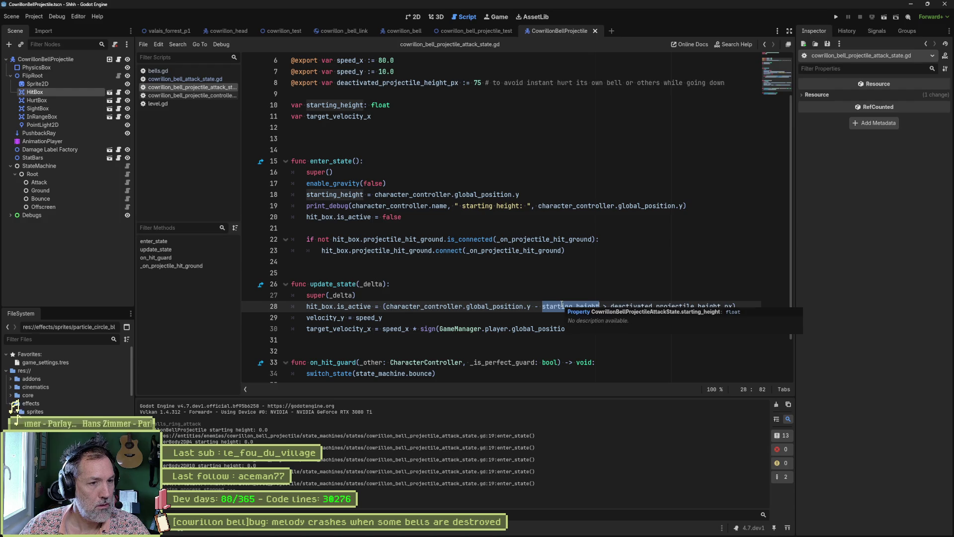
pyautogui.hotkey('ctrl', 'shift', 'f')
pyautogui.click(540, 305)
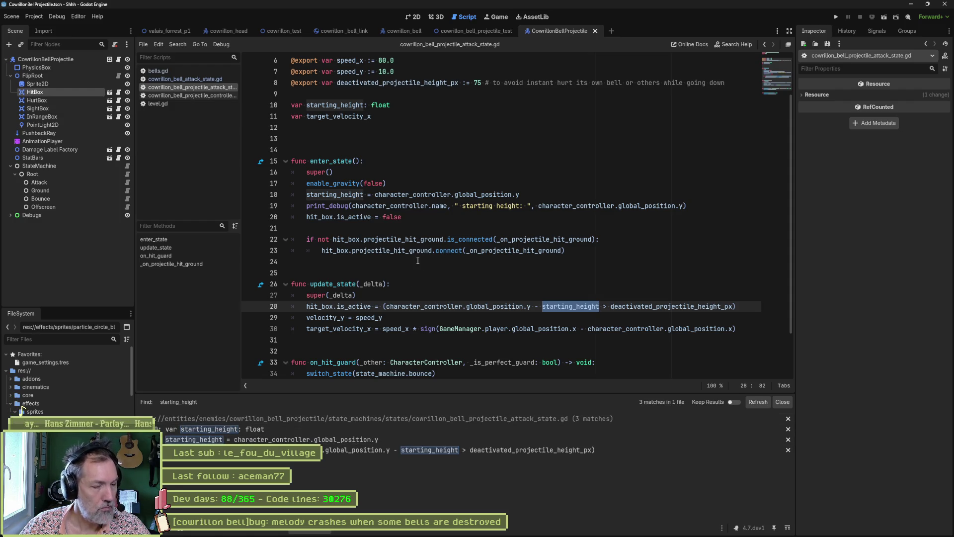
pyautogui.click(436, 194)
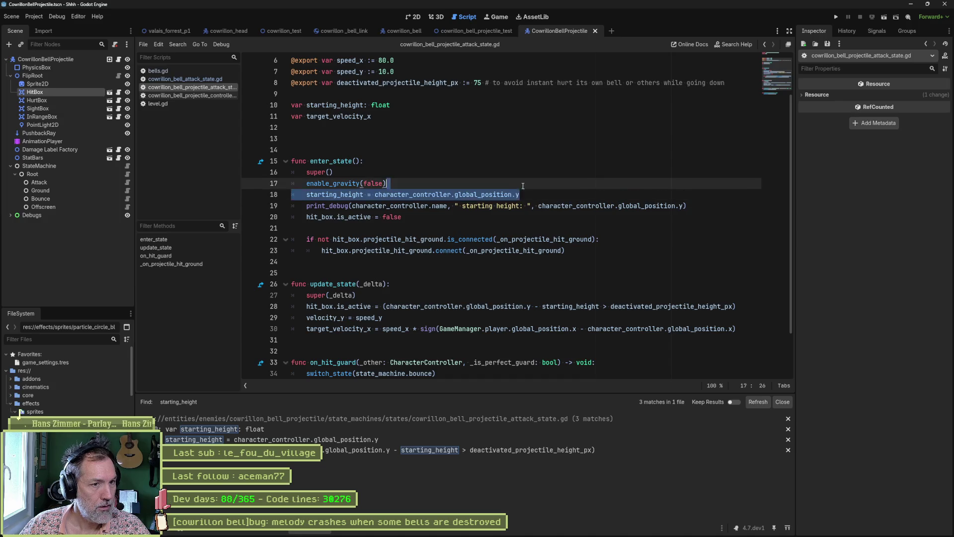
pyautogui.click(519, 192)
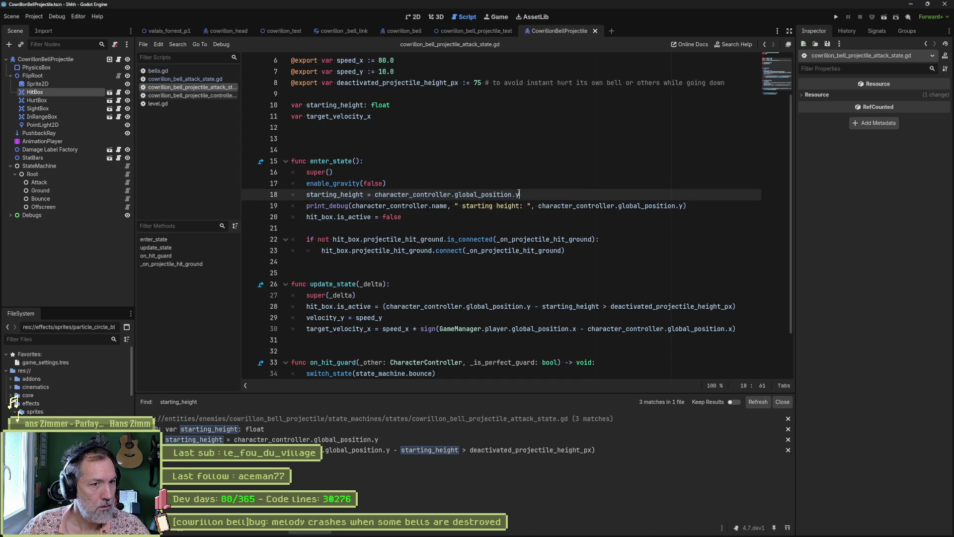
pyautogui.hotkey('alt', 'o')
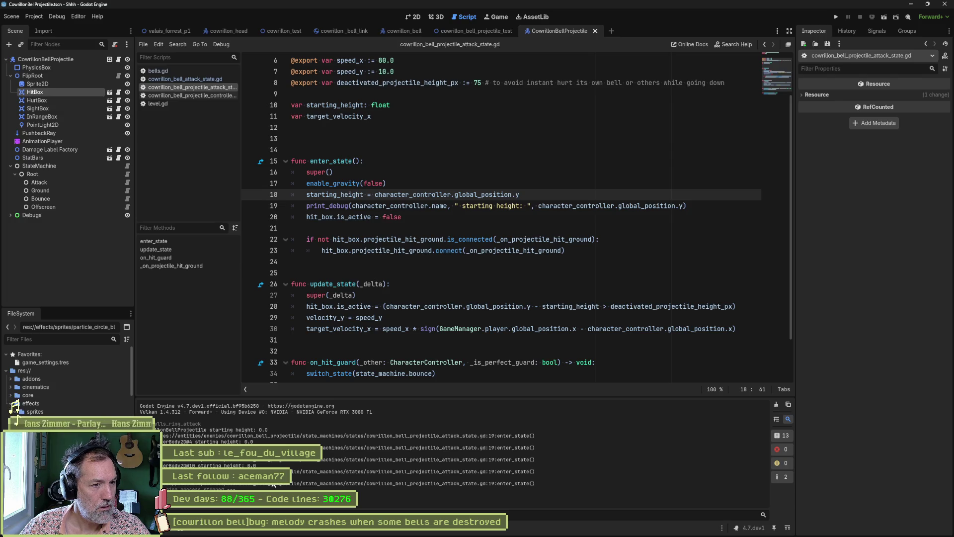
# Copy the starting height print_debug line below line 29 and add 'after' to its label.
pyautogui.moveTo(696, 204); pyautogui.dragTo(694, 198)
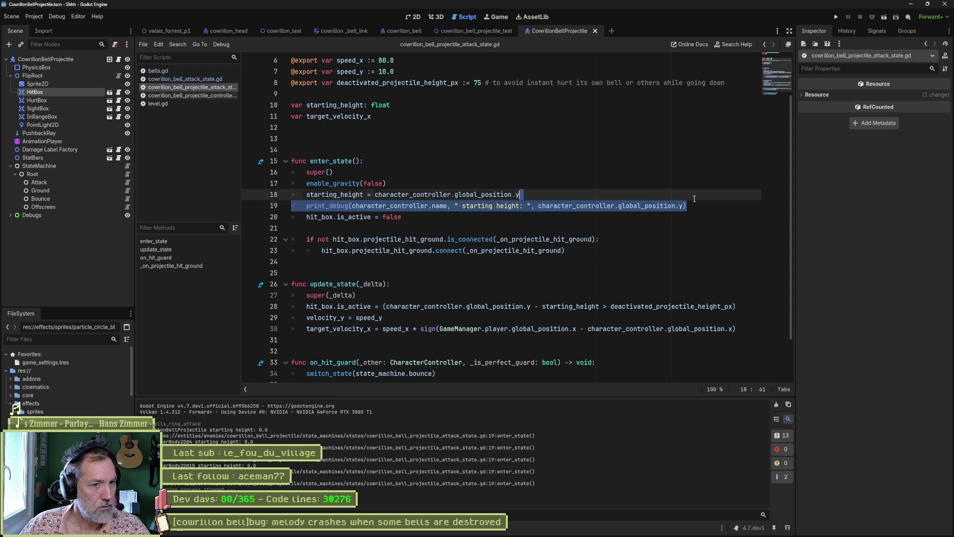
pyautogui.hotkey('ctrl', 'c')
pyautogui.click(522, 321)
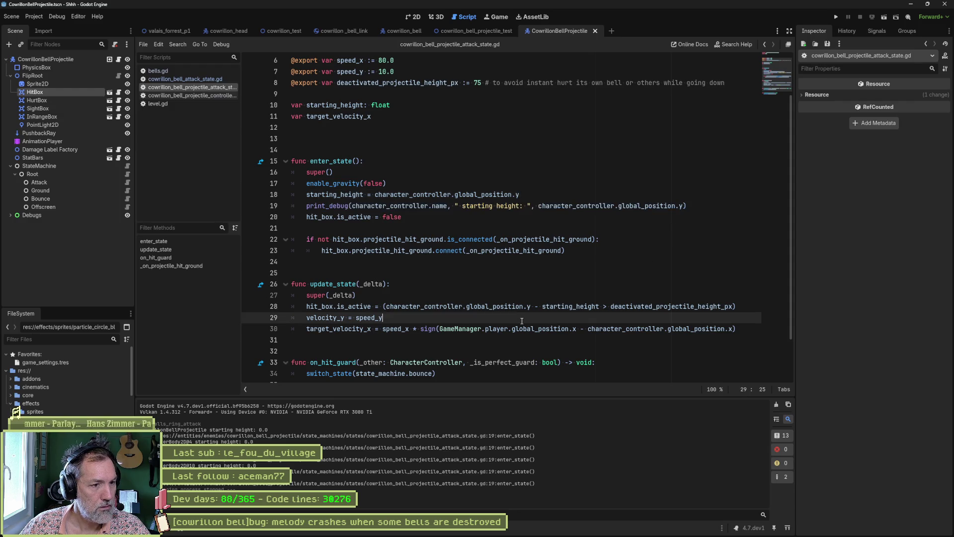
pyautogui.hotkey('ctrl', 'v')
pyautogui.click(519, 330)
pyautogui.write('after')
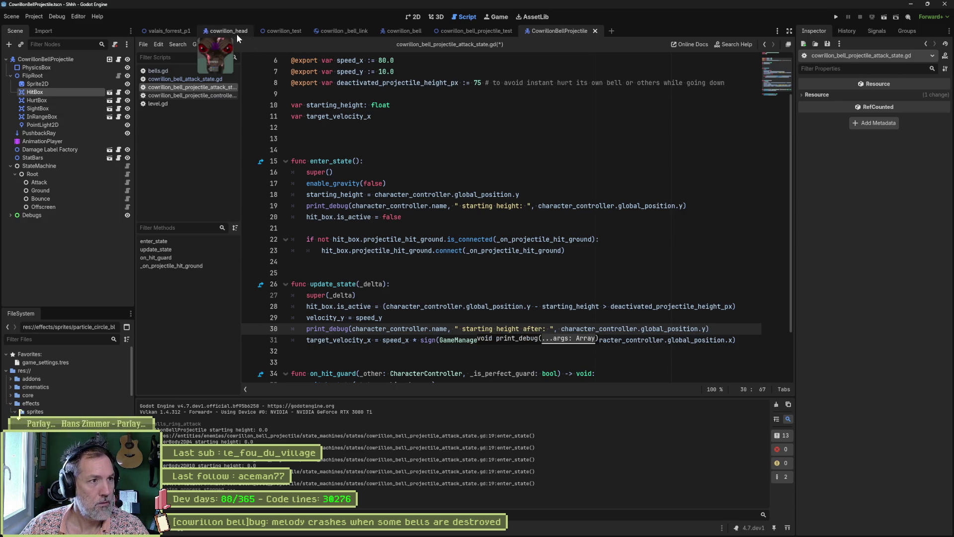
pyautogui.click(180, 33)
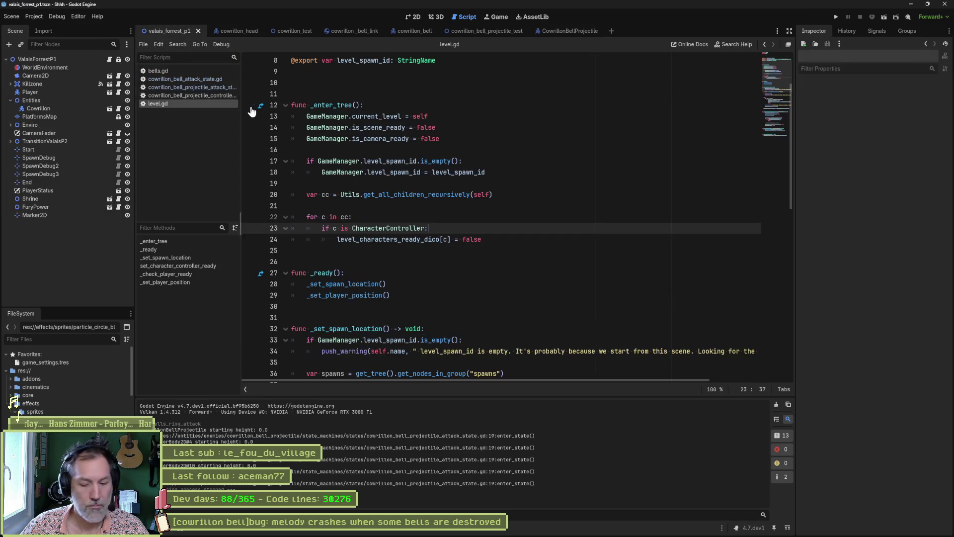
# Run the forest level with F6, inspect the Cowrillon node, and resume past the hit_box Nil break.
pyautogui.press('F6')
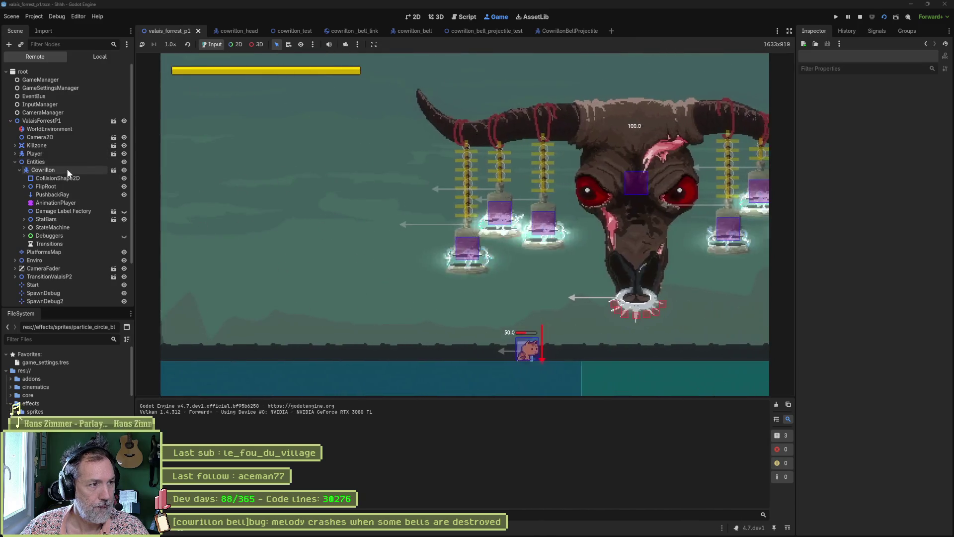
pyautogui.click(67, 168)
pyautogui.scroll(-7, 864, 352)
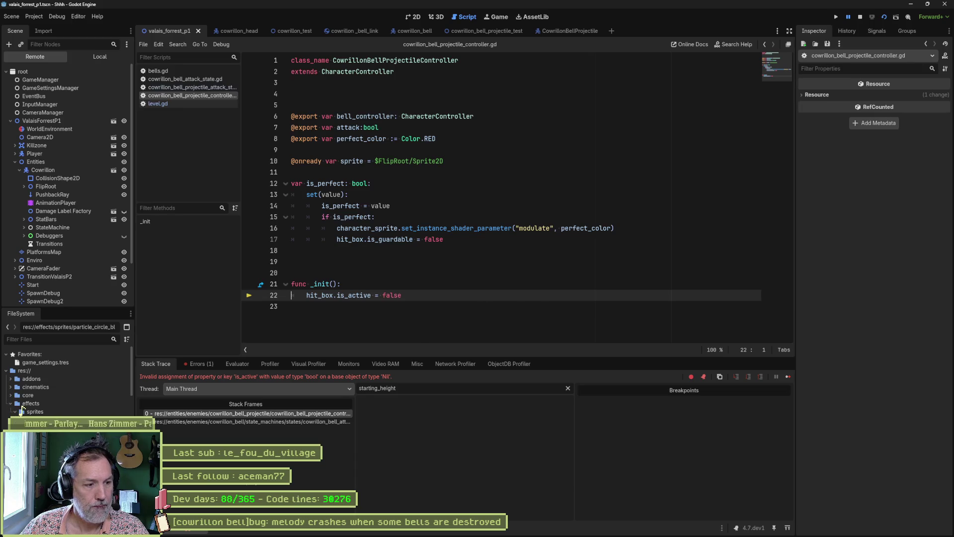
pyautogui.hotkey('alt', 'o')
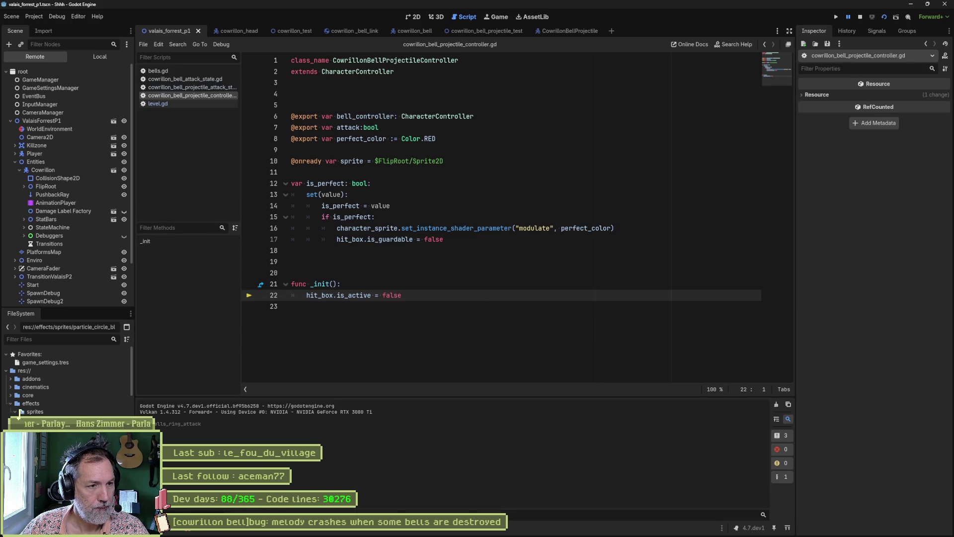
pyautogui.hotkey('alt', 'd')
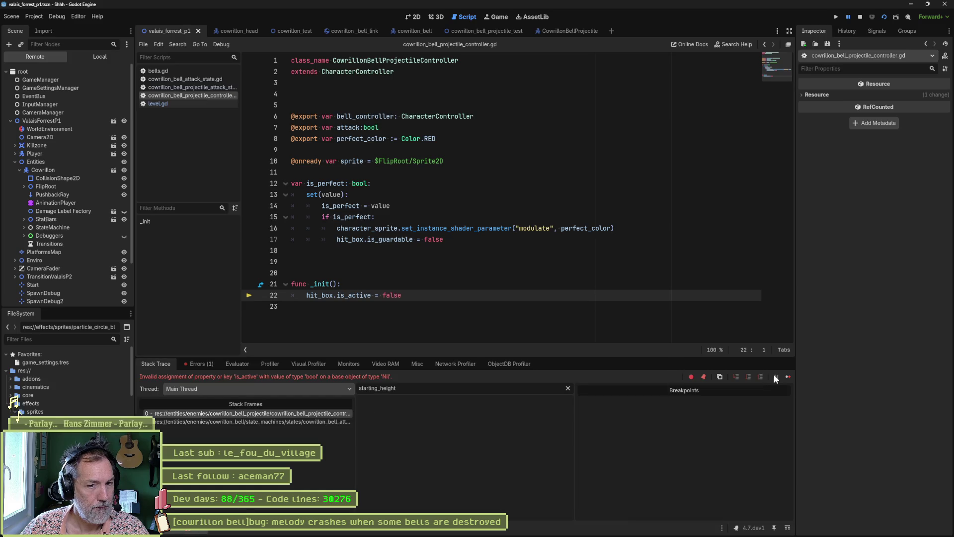
pyautogui.click(786, 376)
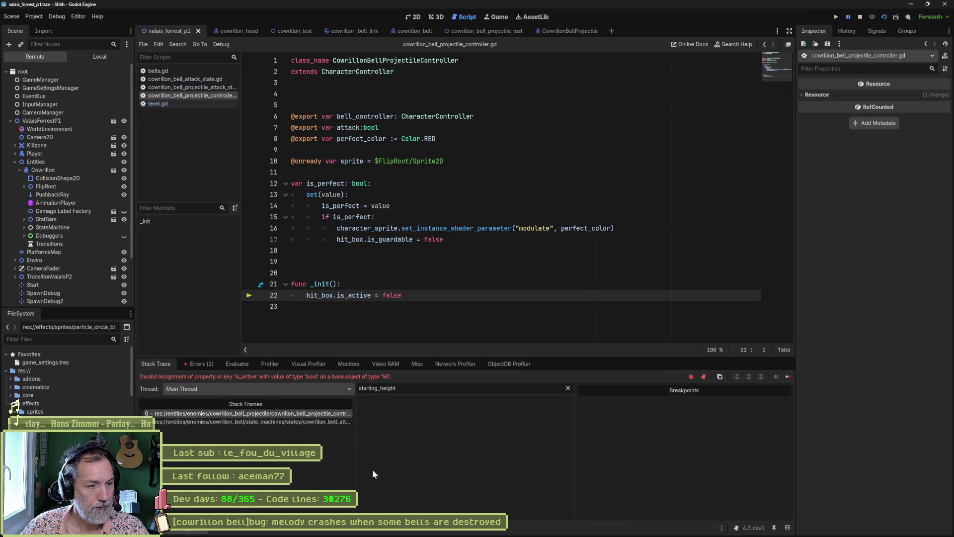
# Read the logged starting heights in the Output panel, then stop the game.
pyautogui.hotkey('alt', 'o')
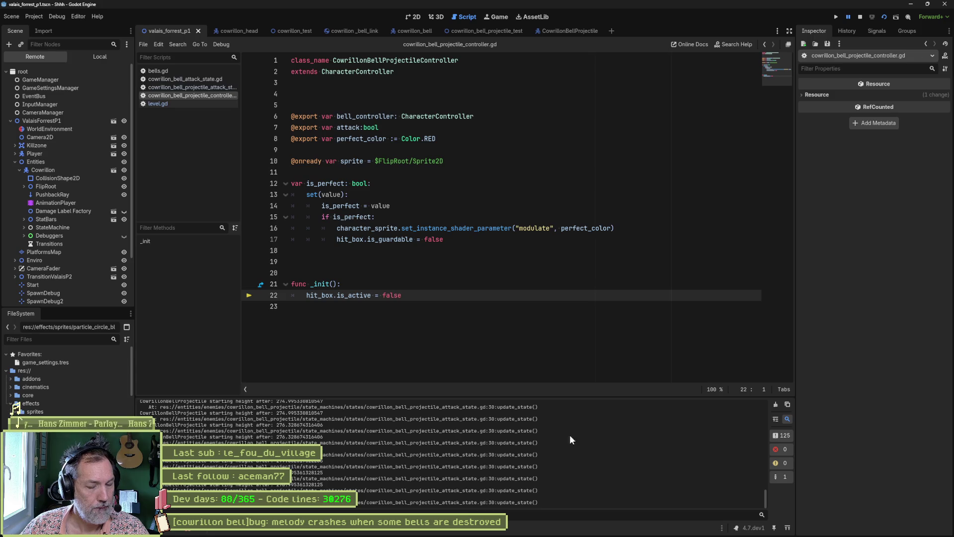
pyautogui.scroll(15, 763, 492)
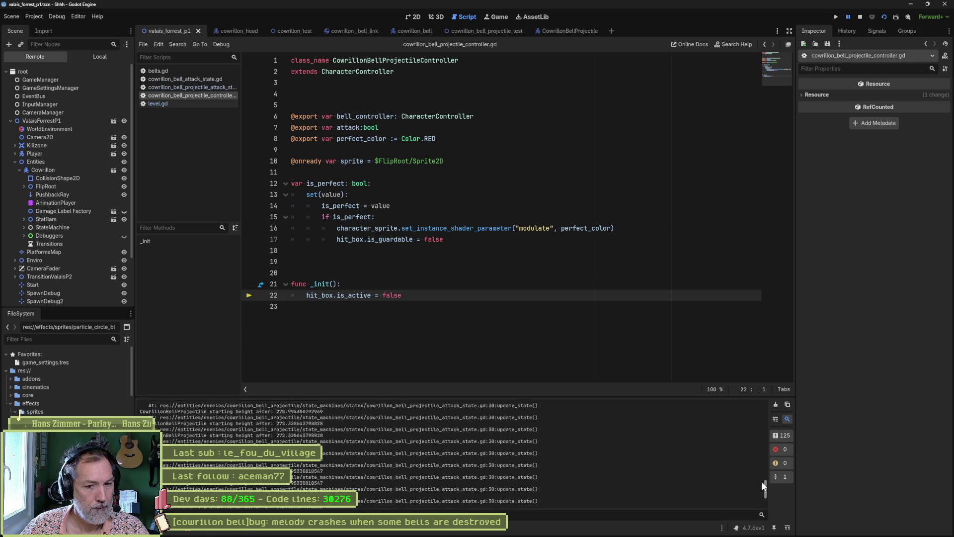
pyautogui.doubleClick(279, 441)
pyautogui.click(860, 17)
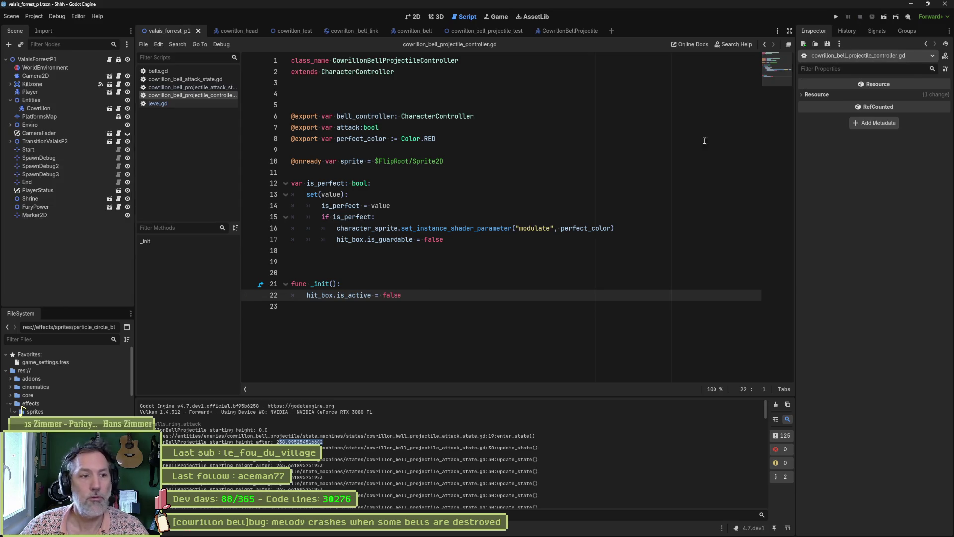
pyautogui.click(473, 185)
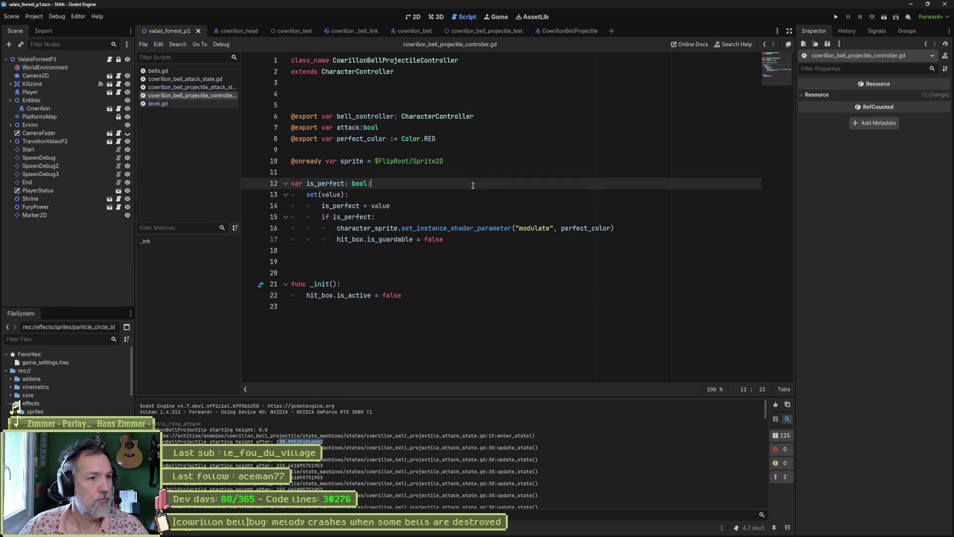
# Delete the starting height print_debug line from enter_state in the attack state script.
pyautogui.click(188, 86)
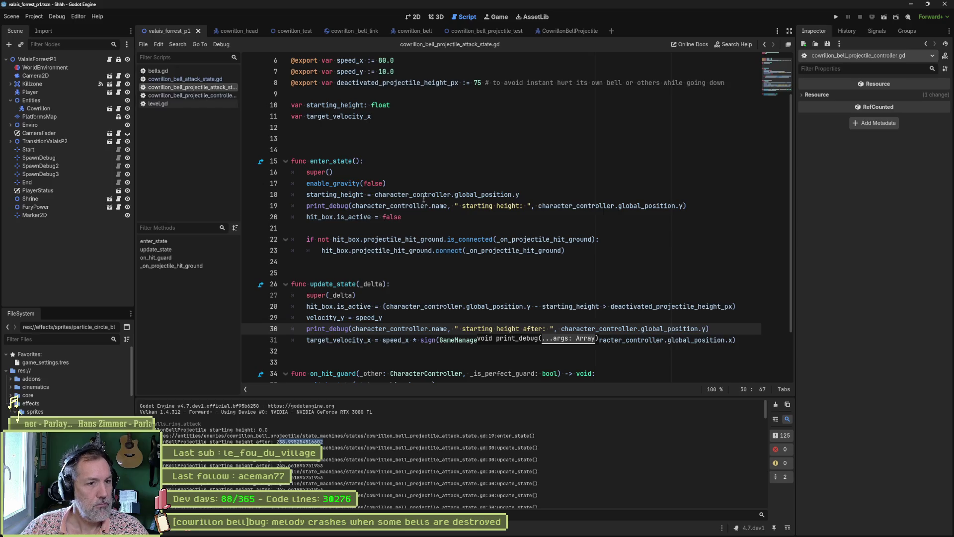
pyautogui.click(405, 206)
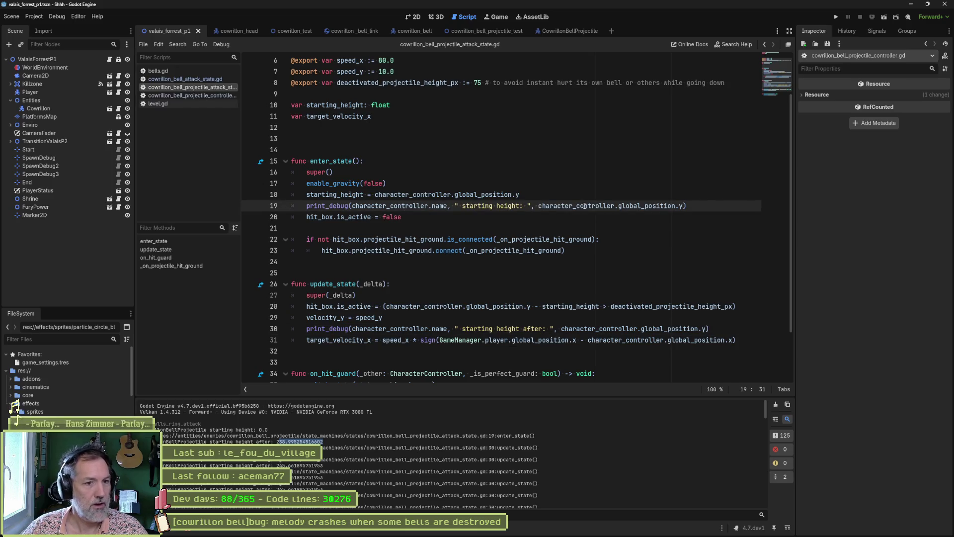
pyautogui.hotkey('ctrl', 'shift', 'k')
pyautogui.moveTo(528, 194); pyautogui.dragTo(528, 189)
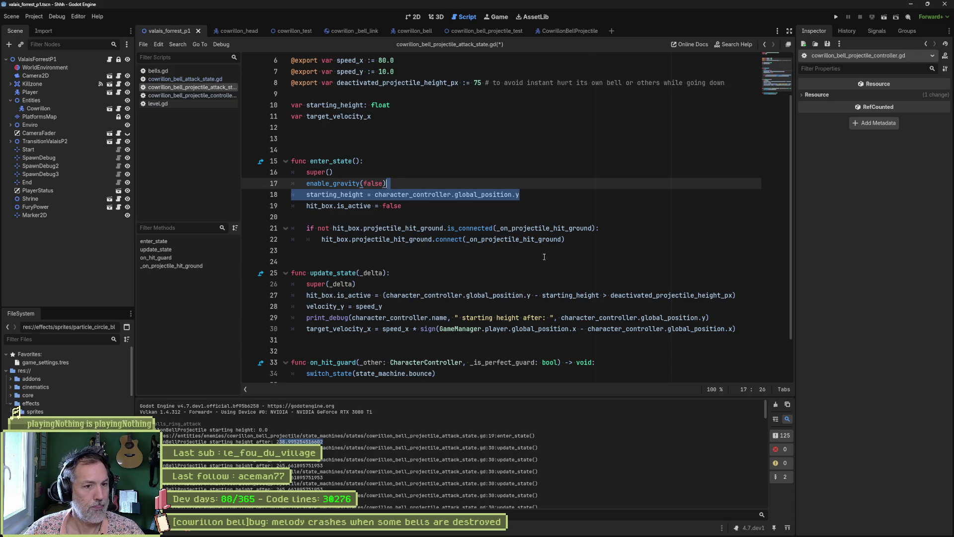
pyautogui.doubleClick(318, 206)
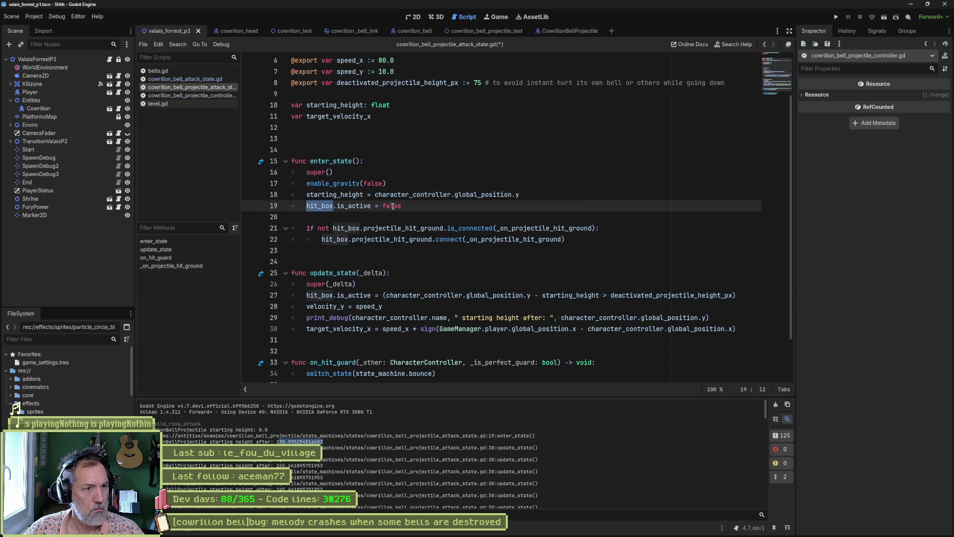
# Add a new func _ready(): with a placeholder pass above enter_state.
pyautogui.click(407, 148)
pyautogui.press('Return')
pyautogui.press('Return')
pyautogui.press('Return')
pyautogui.press('Up')
pyautogui.press('Up')
pyautogui.write('func _ready():')
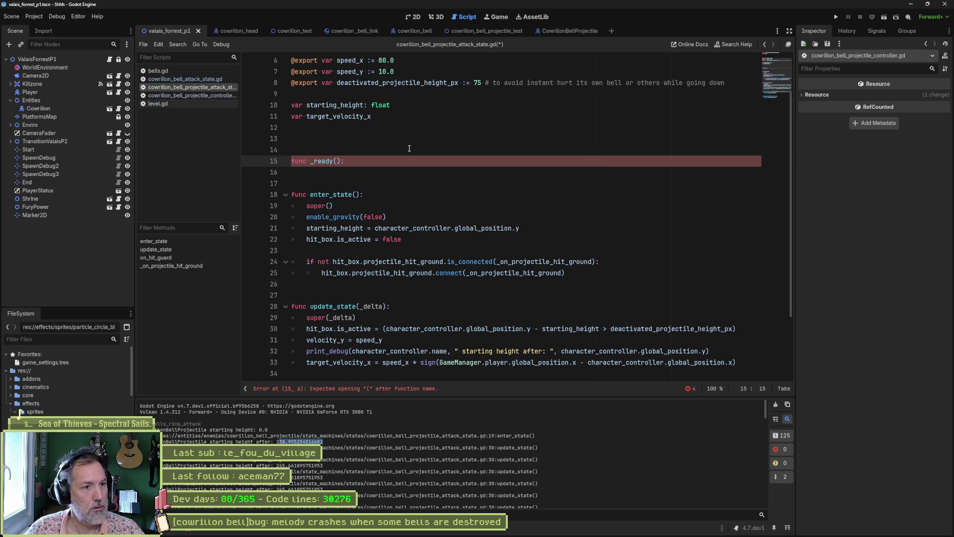
pyautogui.press('Return')
pyautogui.write('pass')
pyautogui.click(261, 161)
pyautogui.hotkey('ctrl', 'w')
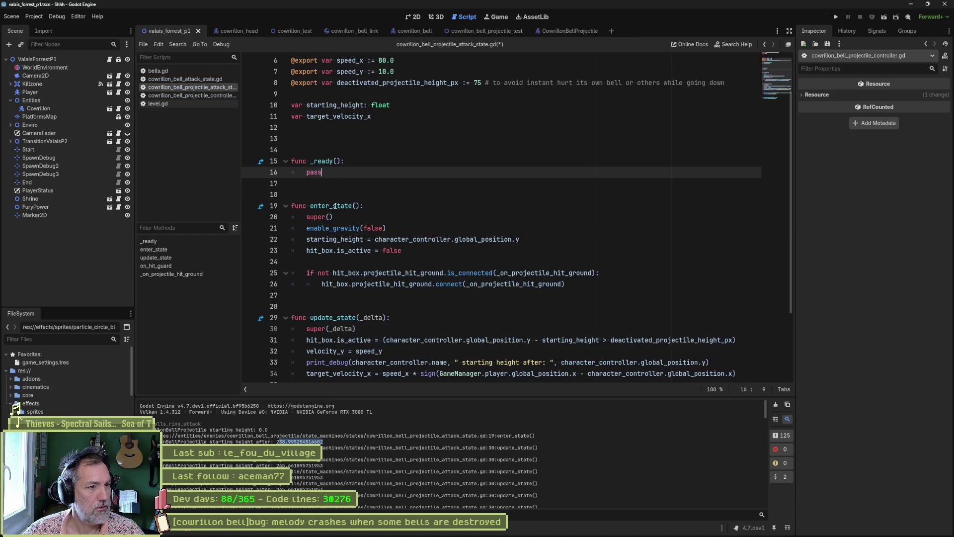
# Fill _ready with the starting_height assignment and print_debug line without 'after', then run with F6.
pyautogui.moveTo(330, 228); pyautogui.dragTo(457, 239)
pyautogui.moveTo(323, 172); pyautogui.dragTo(373, 165)
pyautogui.hotkey('ctrl', 'v')
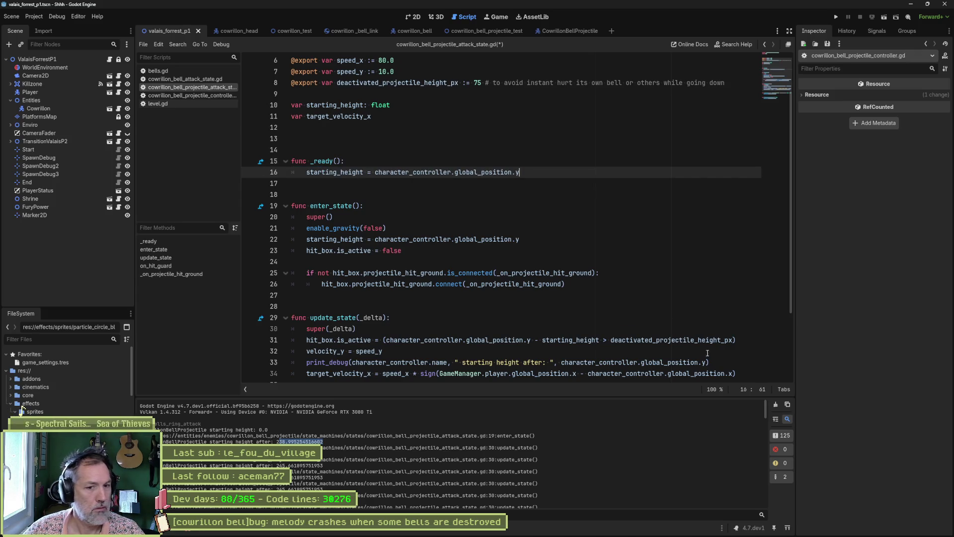
pyautogui.moveTo(715, 363); pyautogui.dragTo(718, 350)
pyautogui.hotkey('ctrl', 'c')
pyautogui.click(526, 172)
pyautogui.hotkey('ctrl', 'v')
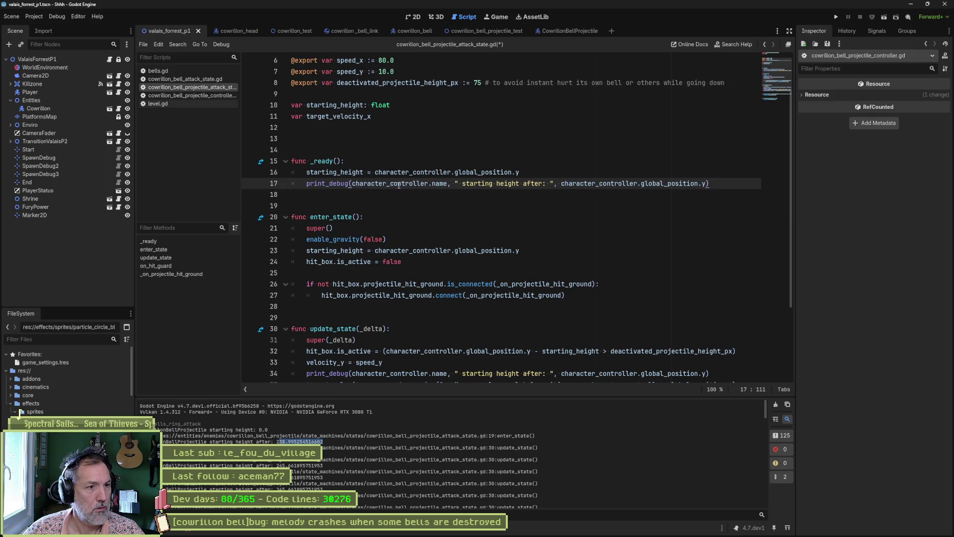
pyautogui.doubleClick(534, 183)
pyautogui.press('BackSpace')
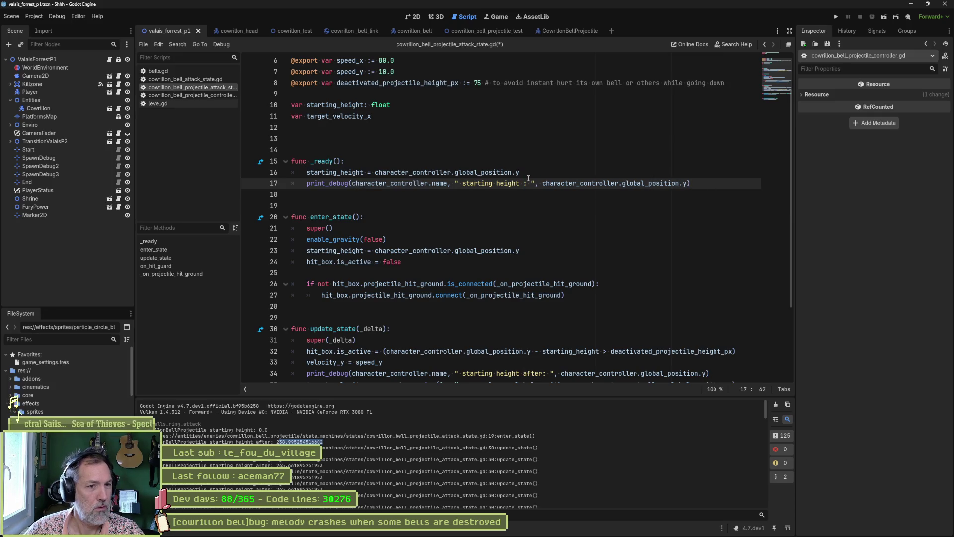
pyautogui.press('F6')
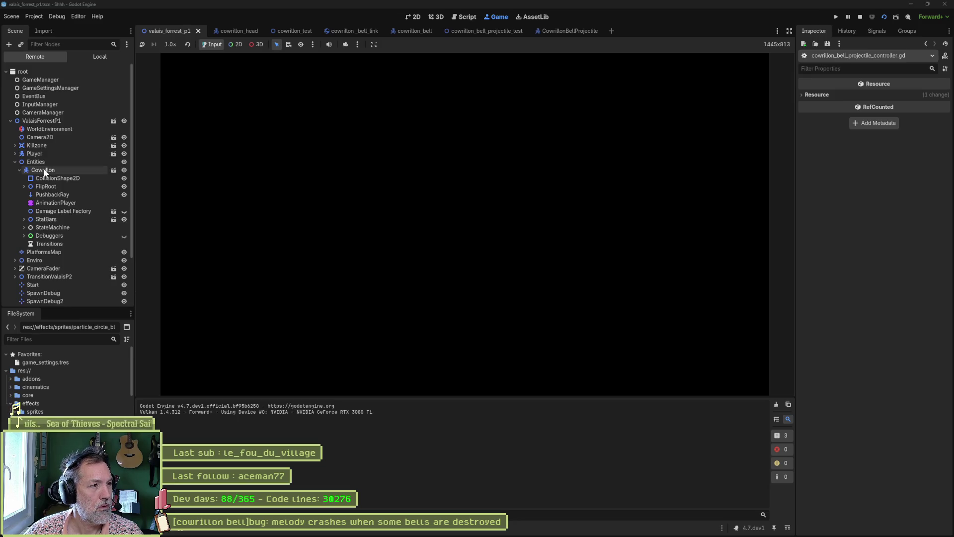
# Inspect the Cowrillon node, continue past each hit_box break, review the Output log, and stop with F8.
pyautogui.click(43, 170)
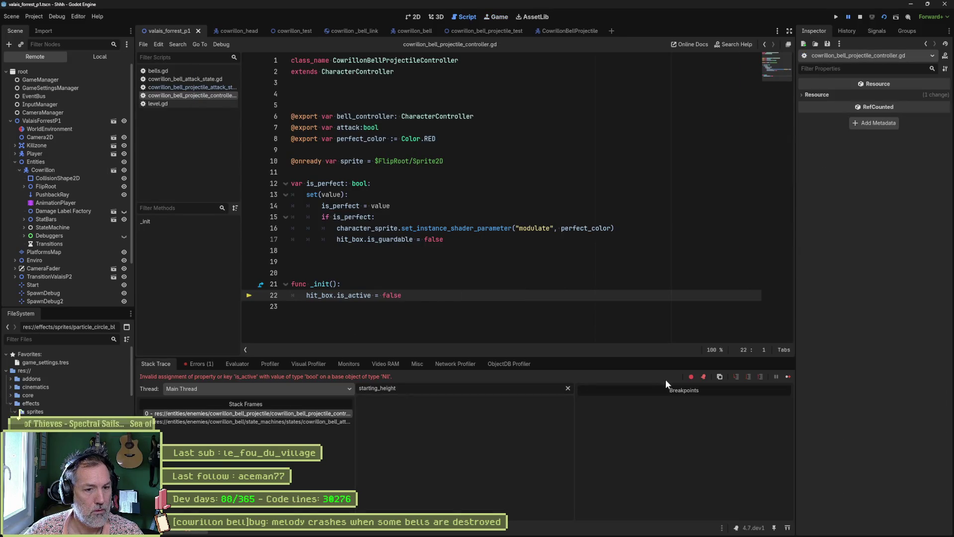
pyautogui.click(790, 377)
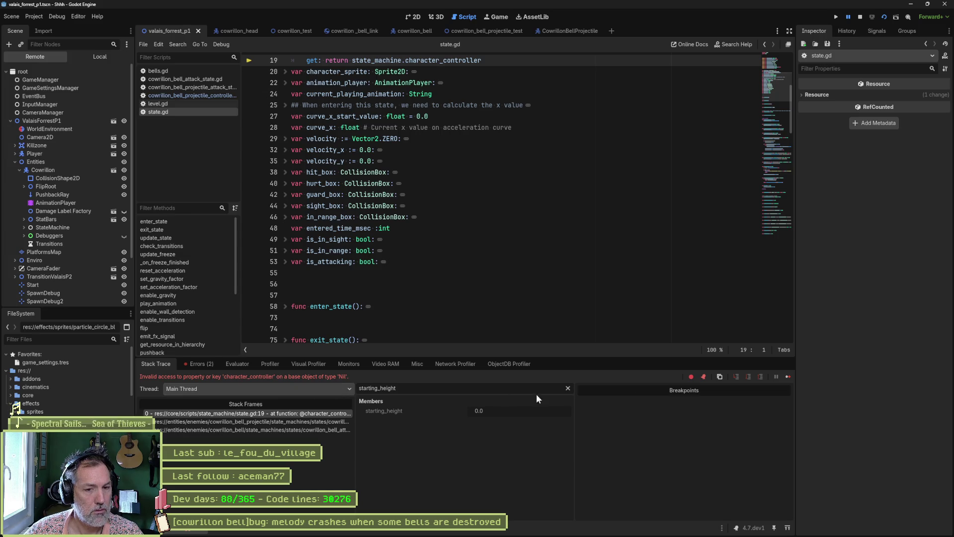
pyautogui.click(786, 376)
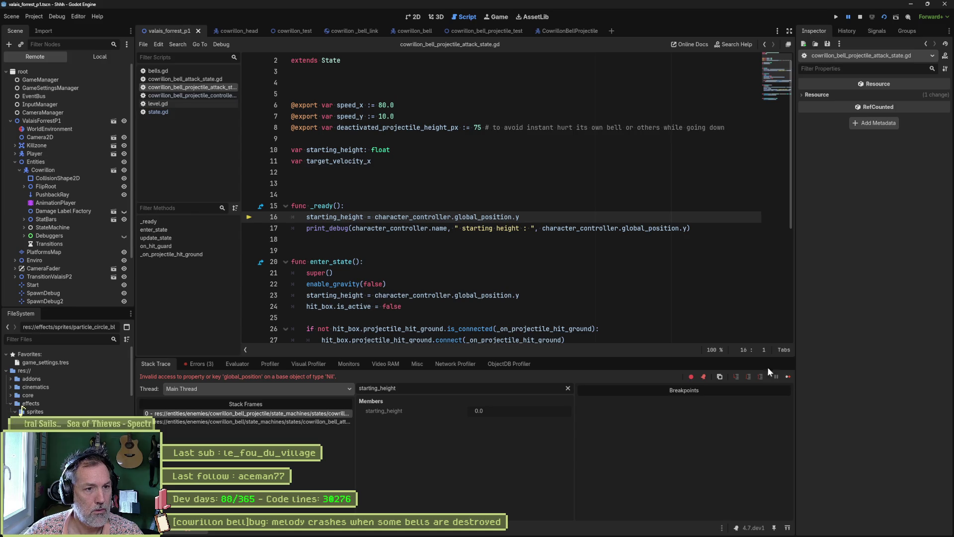
pyautogui.click(602, 251)
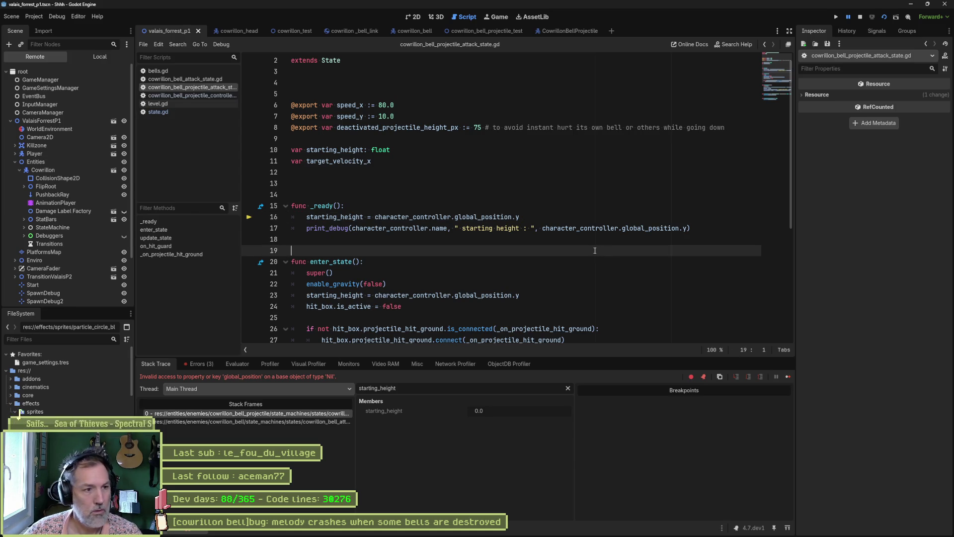
pyautogui.click(332, 216)
pyautogui.click(786, 377)
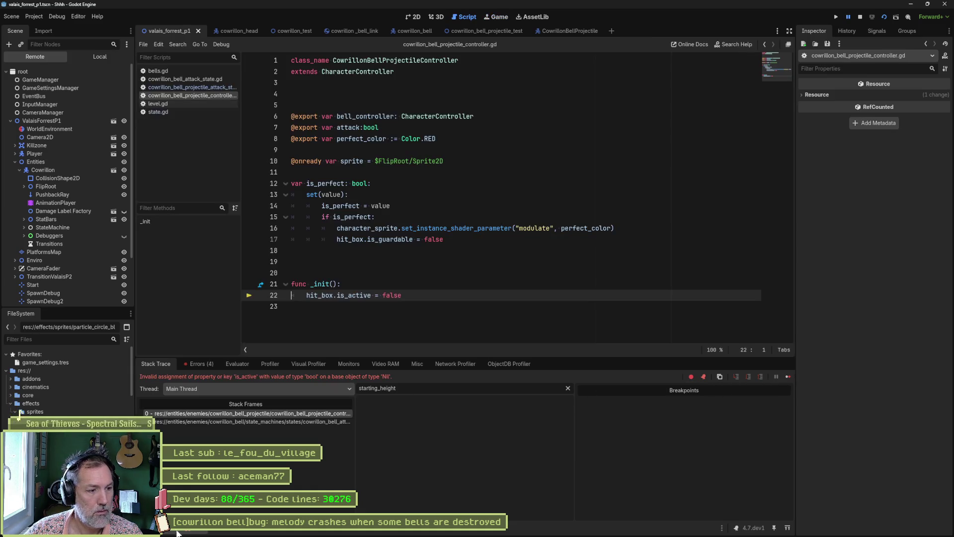
pyautogui.click(177, 531)
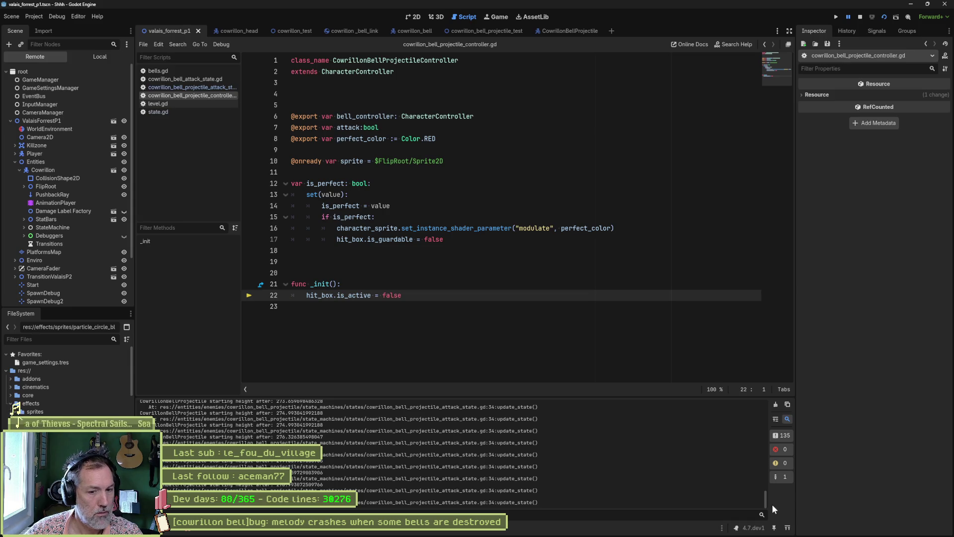
pyautogui.moveTo(764, 503); pyautogui.dragTo(756, 396)
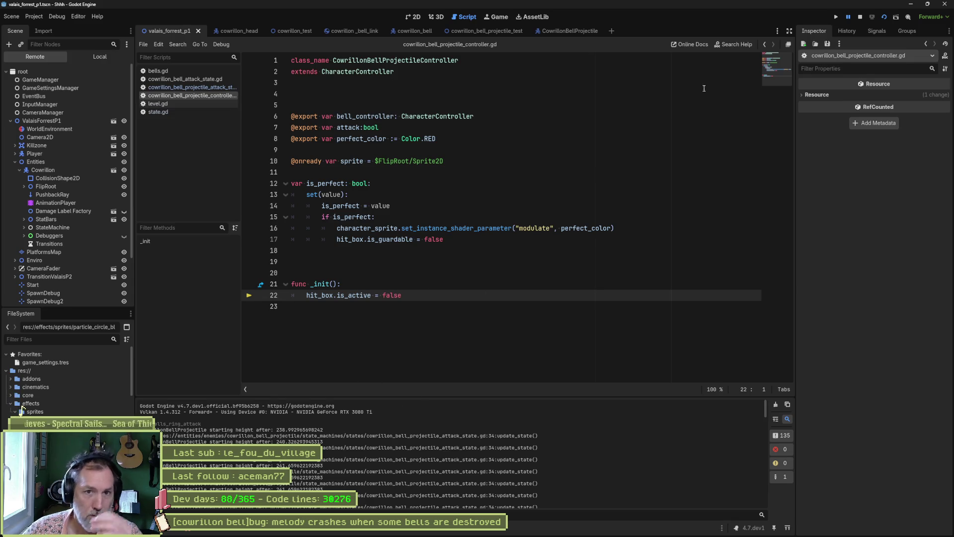
pyautogui.press('F8')
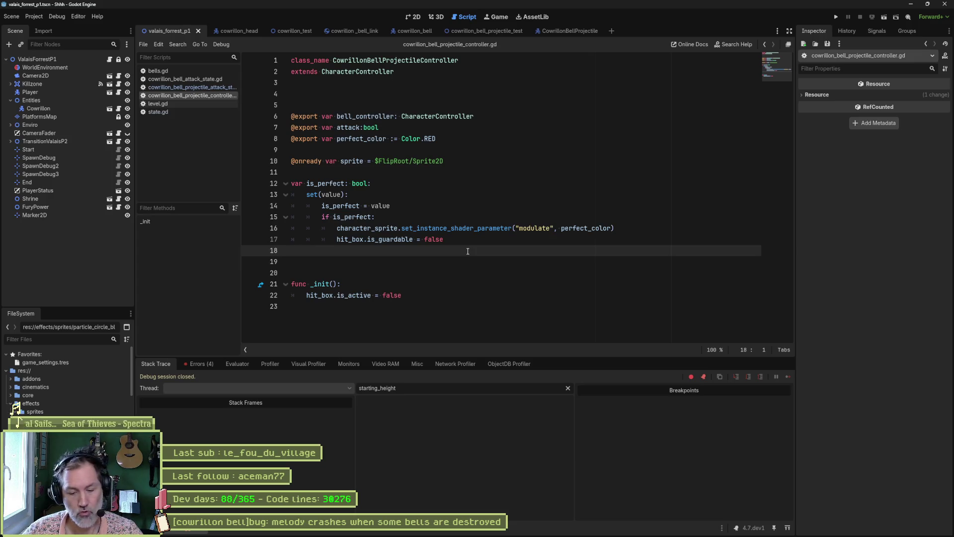
# Delete the _init function from the bell projectile controller script and save it.
pyautogui.press('F6')
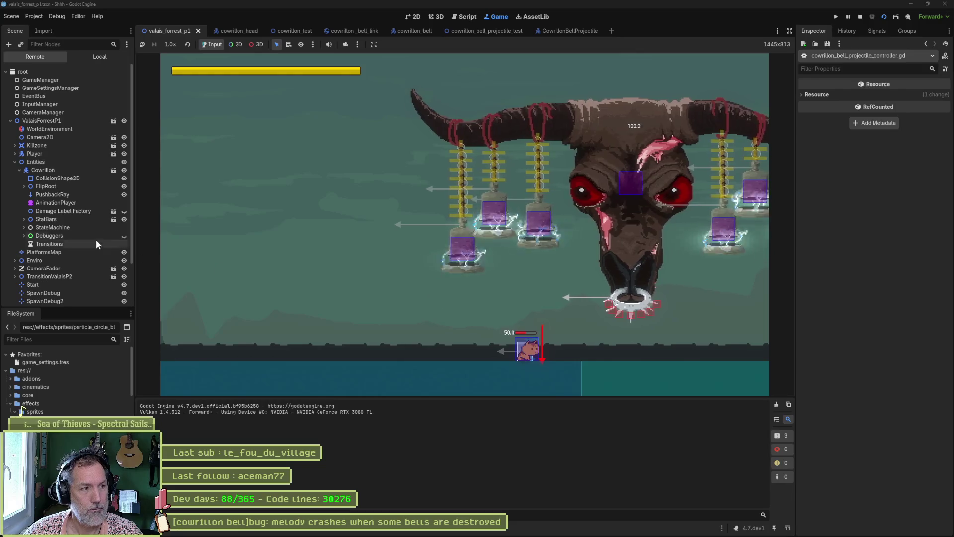
pyautogui.click(105, 170)
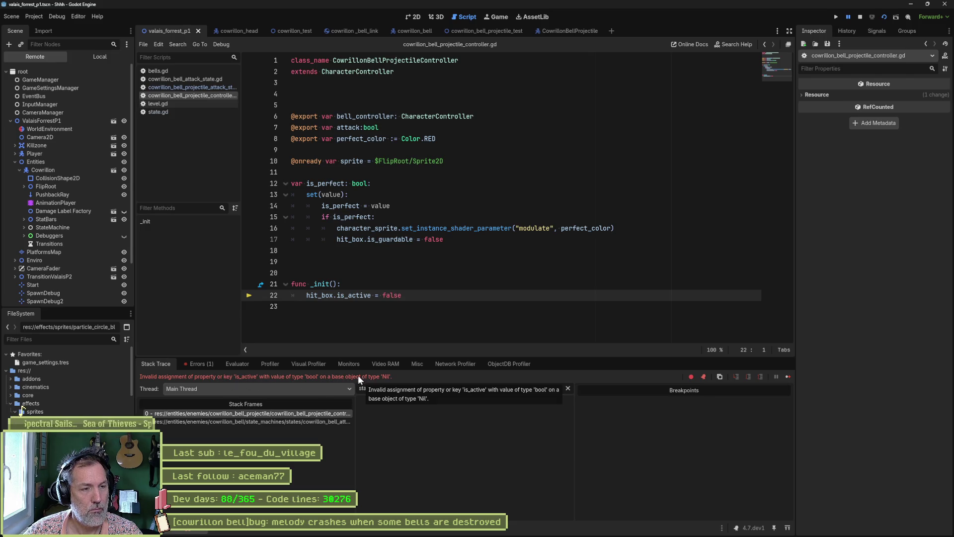
pyautogui.click(860, 17)
pyautogui.moveTo(401, 296)
pyautogui.mouseDown()
pyautogui.moveTo(348, 278)
pyautogui.moveTo(434, 258)
pyautogui.mouseUp()
pyautogui.press('BackSpace')
pyautogui.press('BackSpace')
pyautogui.press('BackSpace')
pyautogui.hotkey('ctrl', 's')
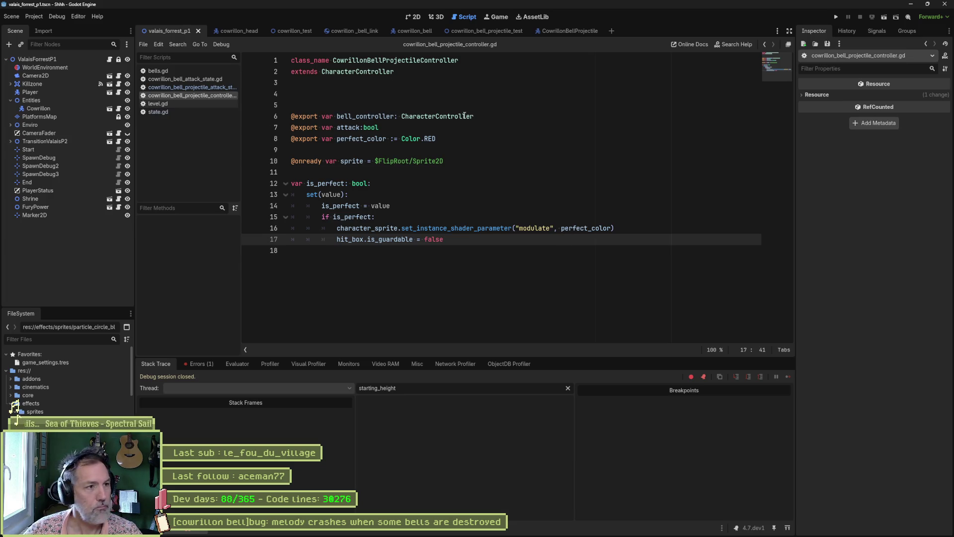
# Rerun the game, trace the Nil state_machine break through the attack state's stack frame, then stop it.
pyautogui.press('F5')
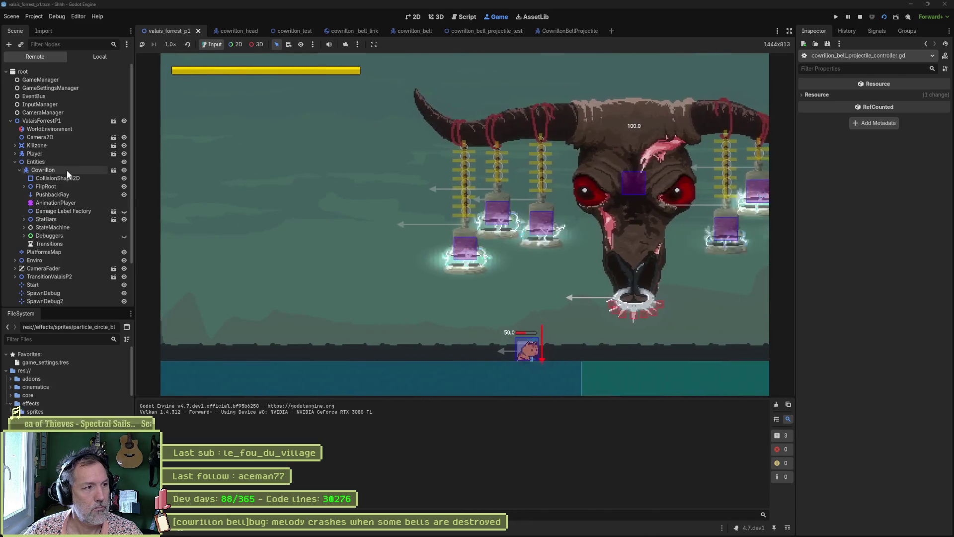
pyautogui.click(67, 170)
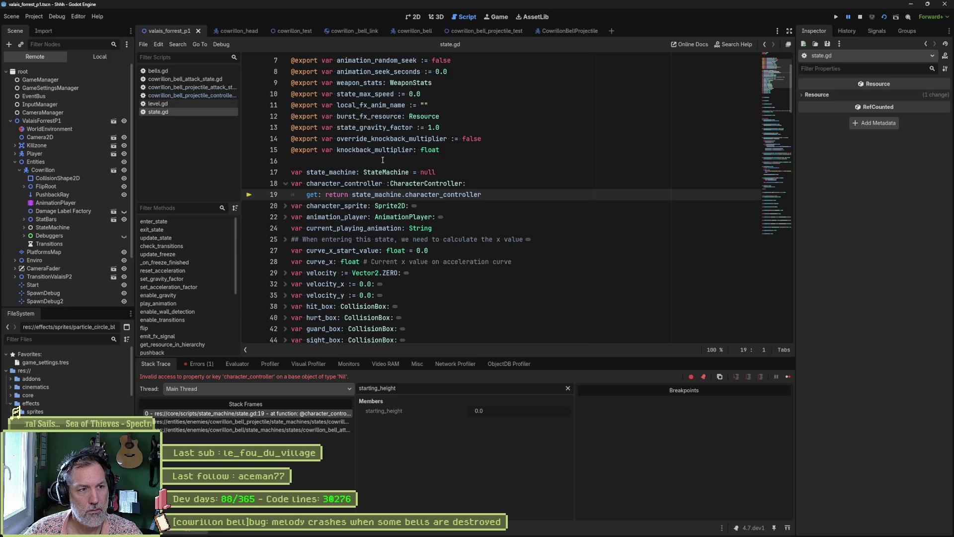
pyautogui.moveTo(385, 192)
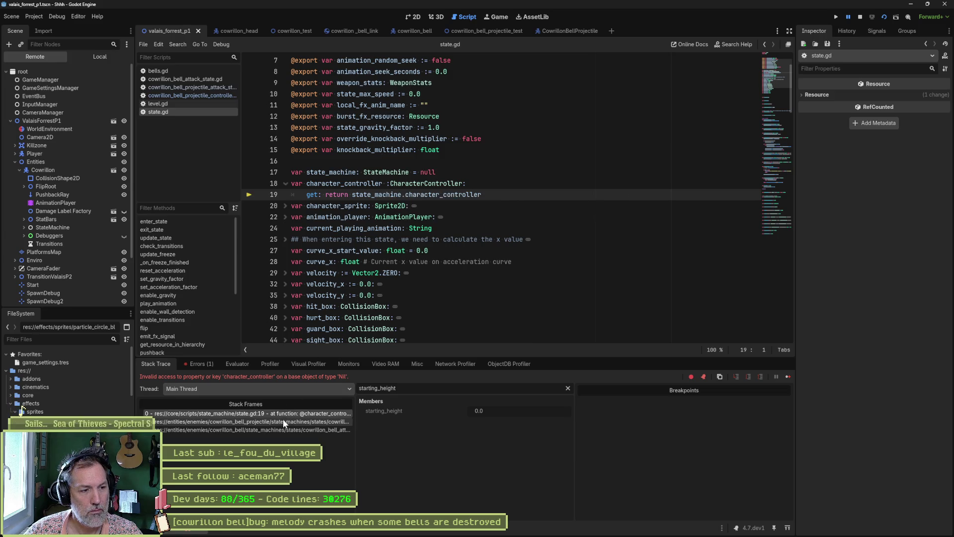
pyautogui.click(282, 422)
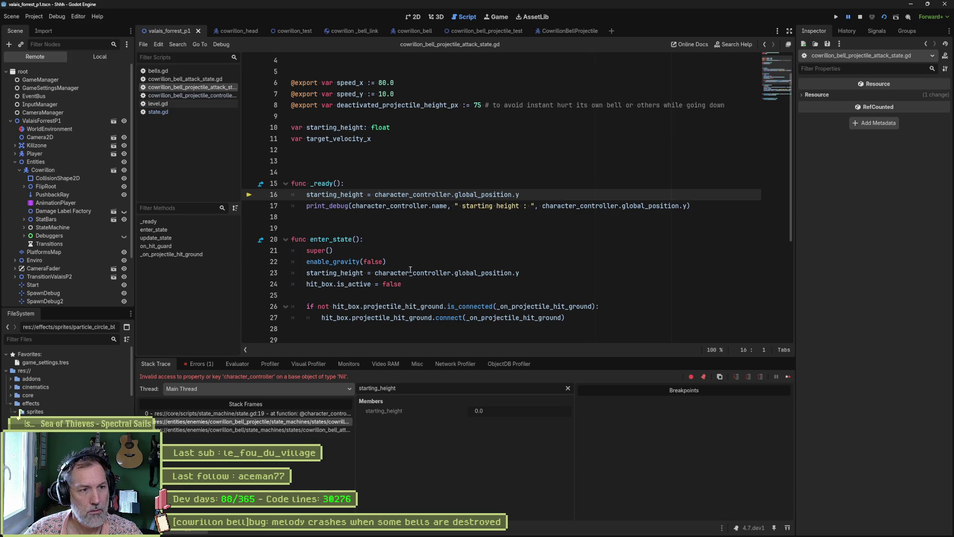
pyautogui.moveTo(417, 211)
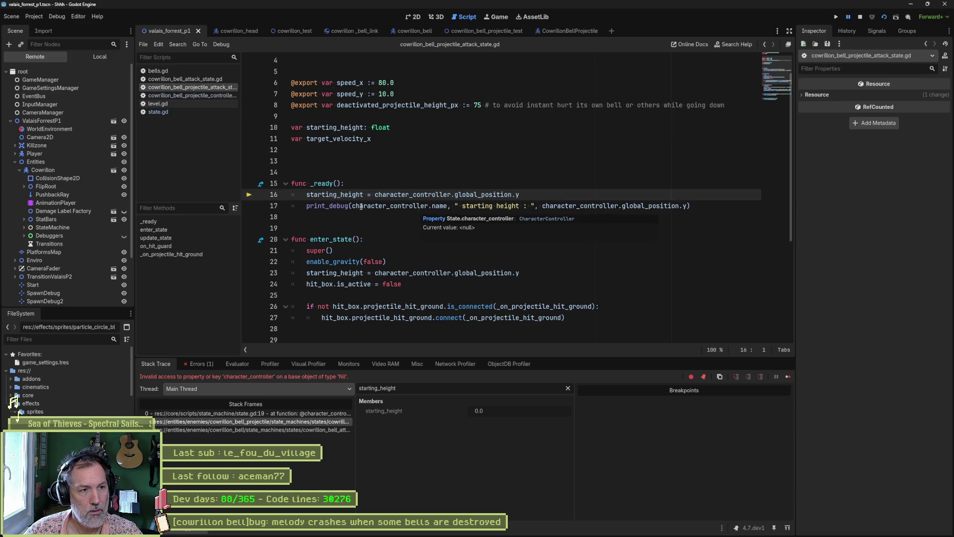
pyautogui.press('Left')
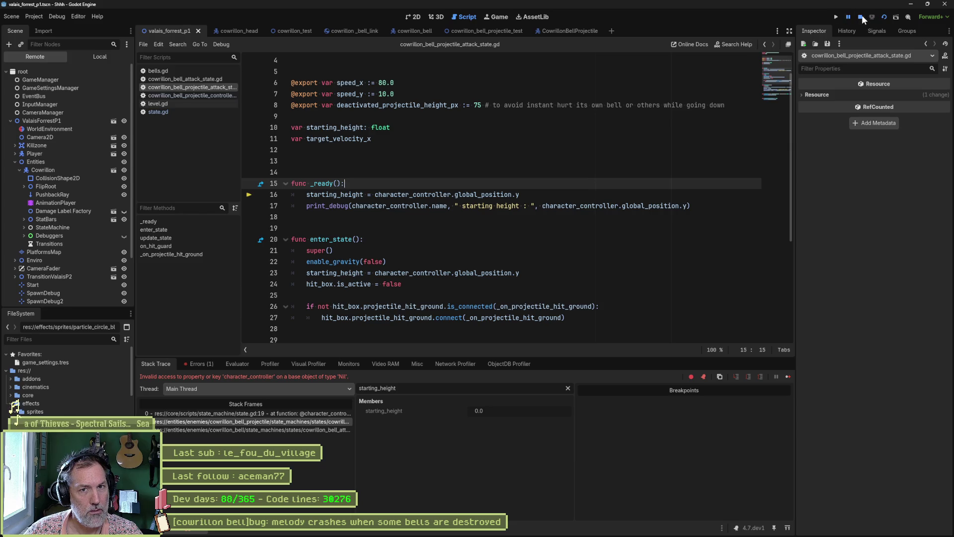
pyautogui.click(861, 17)
pyautogui.scroll(1, 343, 189)
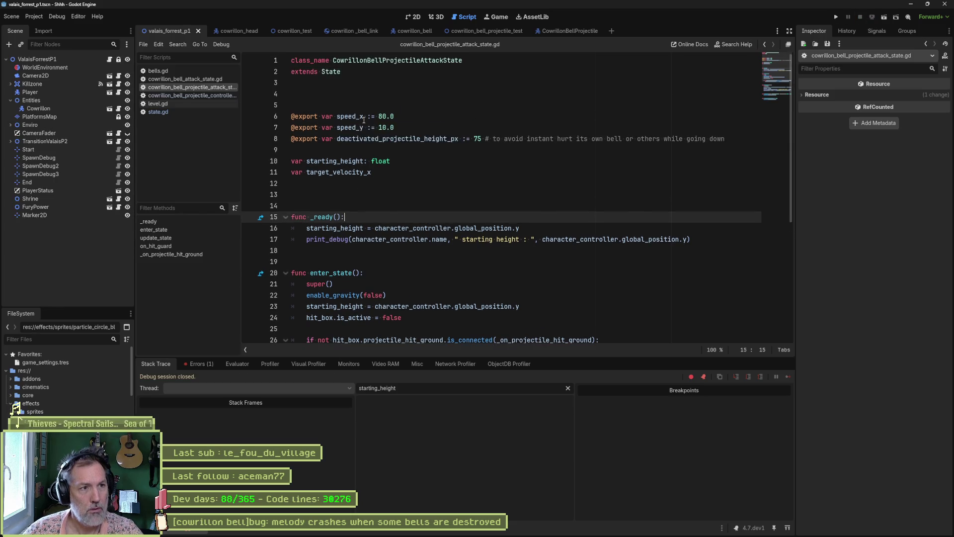
pyautogui.keyDown('ctrl'); pyautogui.click(332, 75); pyautogui.keyUp('ctrl')
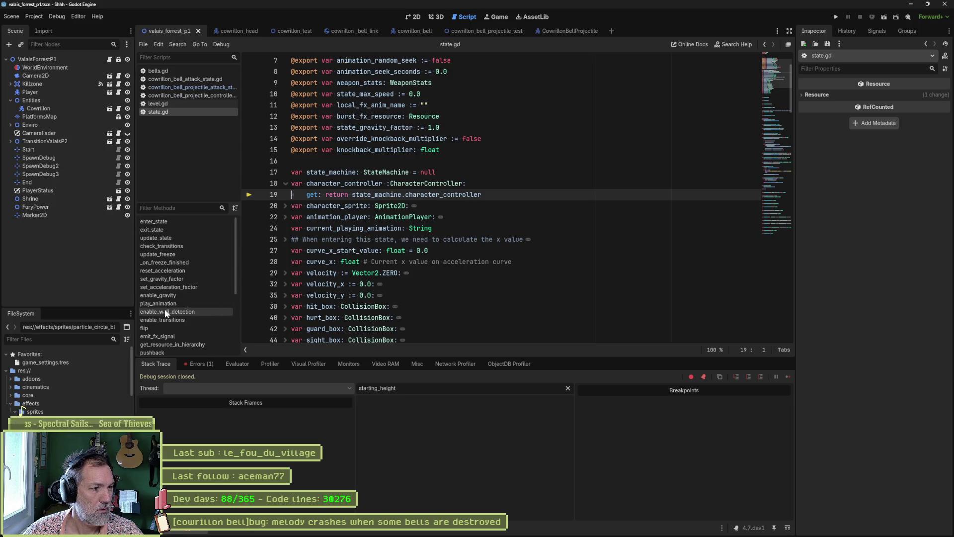
pyautogui.hotkey('ctrl', 'w')
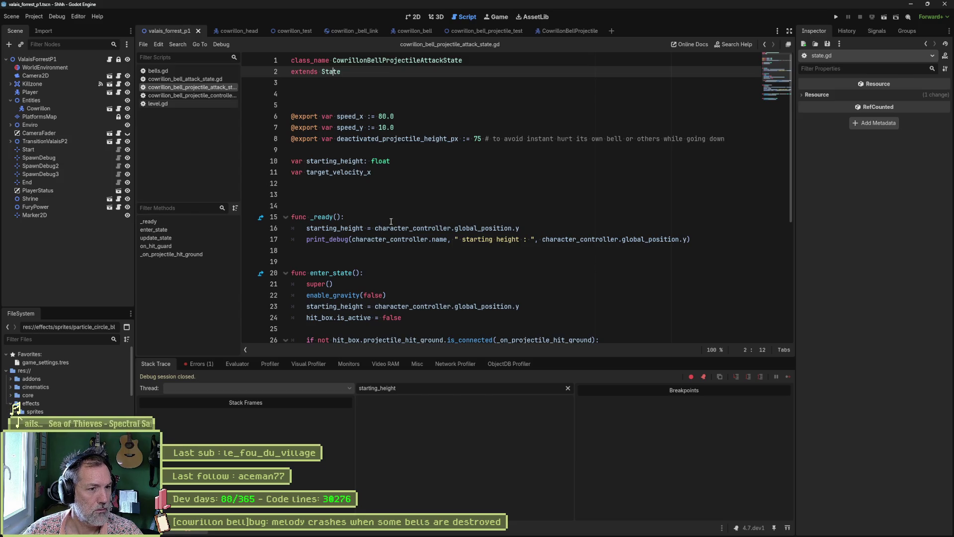
pyautogui.click(391, 221)
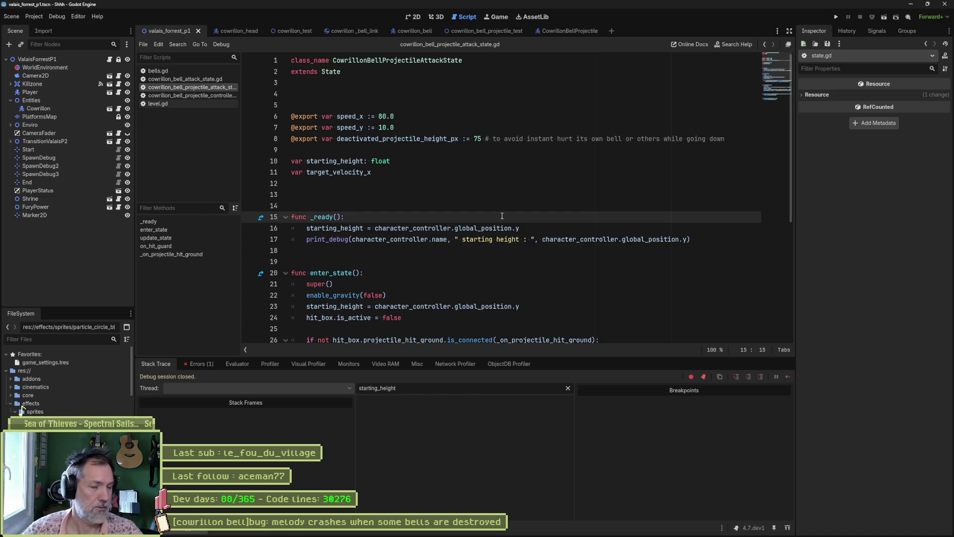
pyautogui.doubleClick(443, 227)
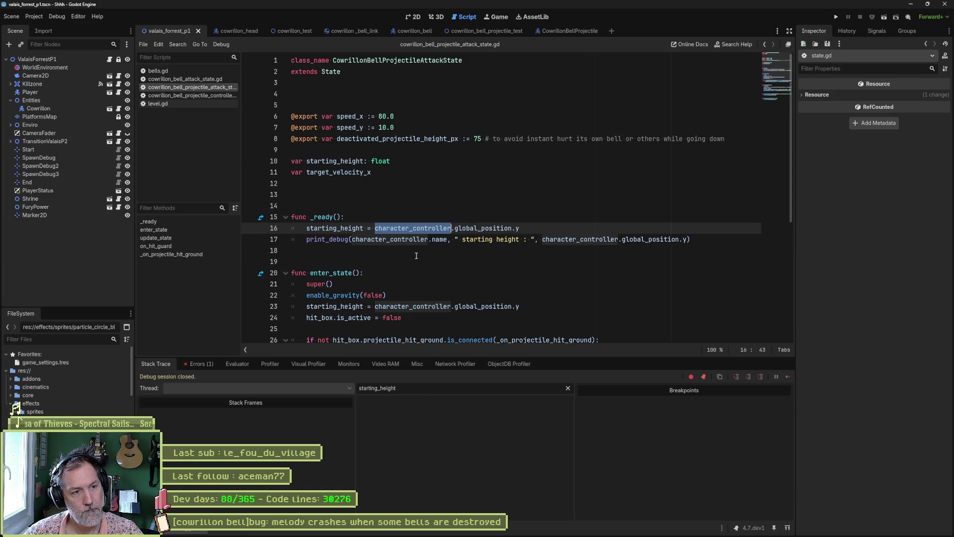
pyautogui.moveTo(397, 229)
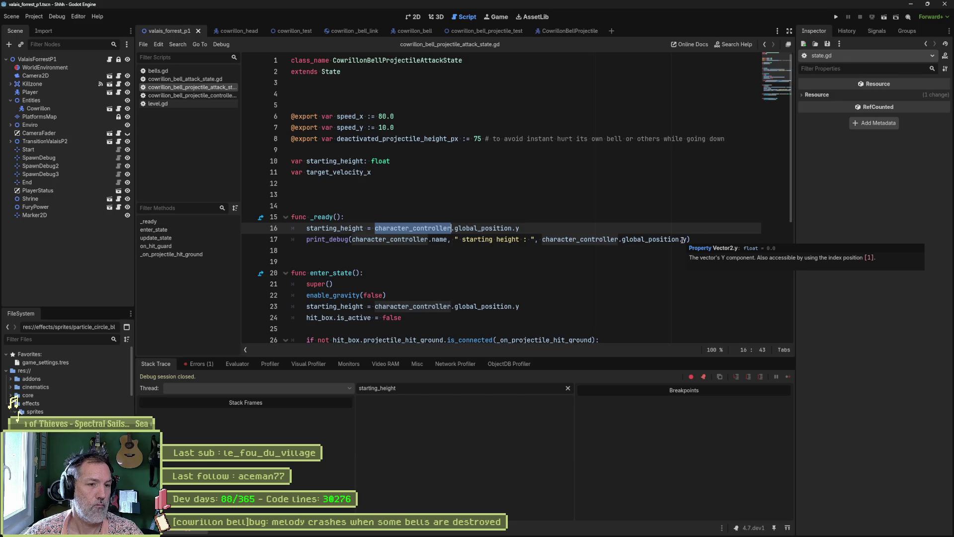
pyautogui.moveTo(679, 240)
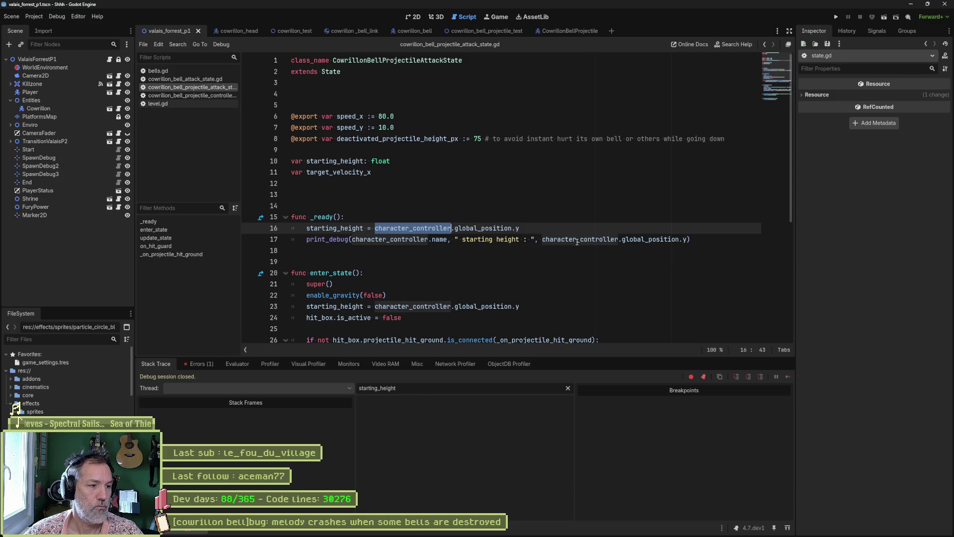
pyautogui.keyDown('ctrl'); pyautogui.click(340, 74); pyautogui.keyUp('ctrl')
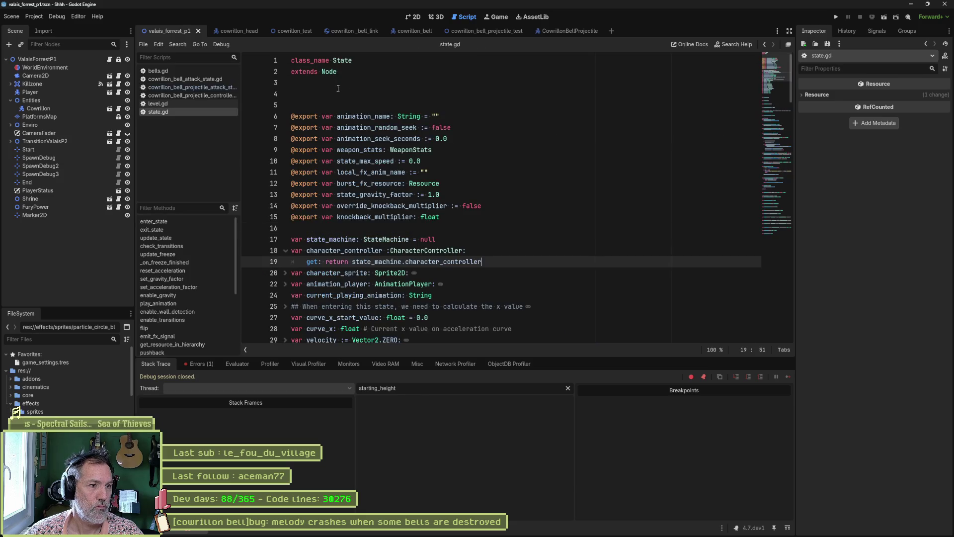
# Select state_machine on line 17 of state.gd, undoing an accidental duplicate line.
pyautogui.scroll(-2, 363, 225)
pyautogui.doubleClick(346, 173)
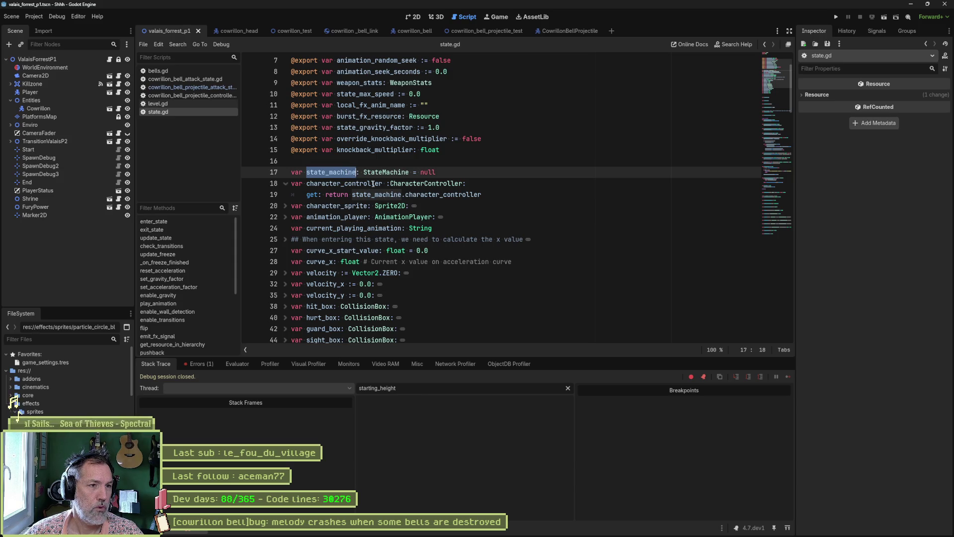
pyautogui.scroll(2, 378, 189)
pyautogui.scroll(-9, 384, 203)
pyautogui.scroll(-3, 385, 203)
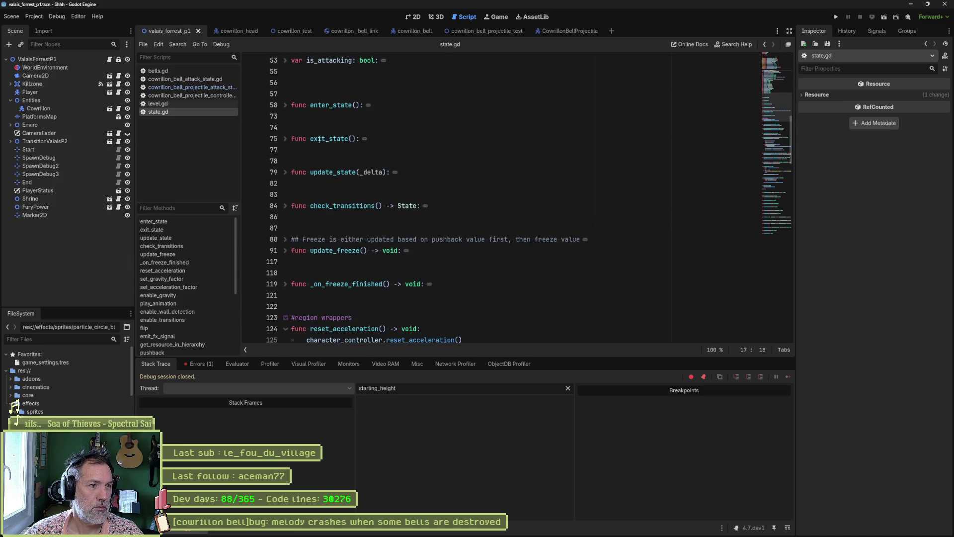
pyautogui.scroll(2, 319, 140)
pyautogui.scroll(6, 361, 178)
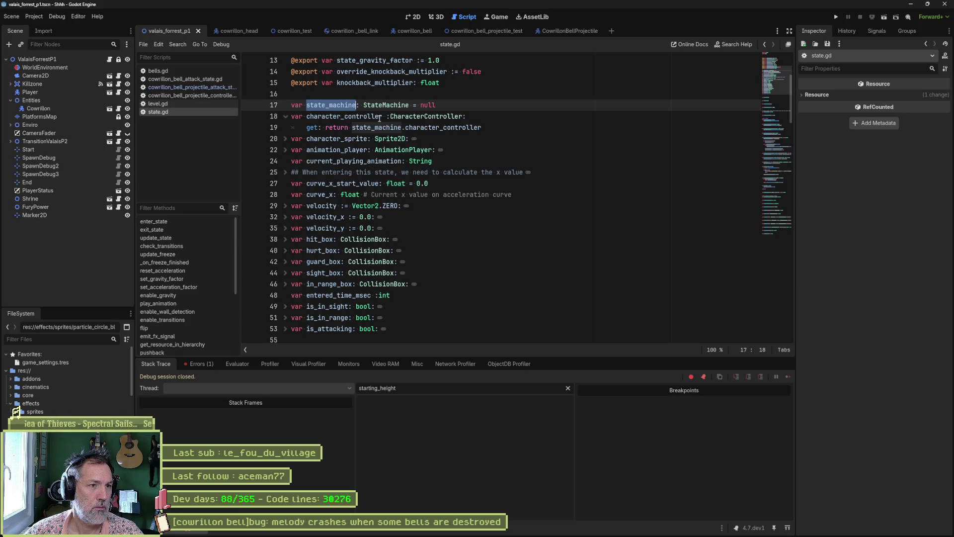
pyautogui.scroll(-6, 291, 177)
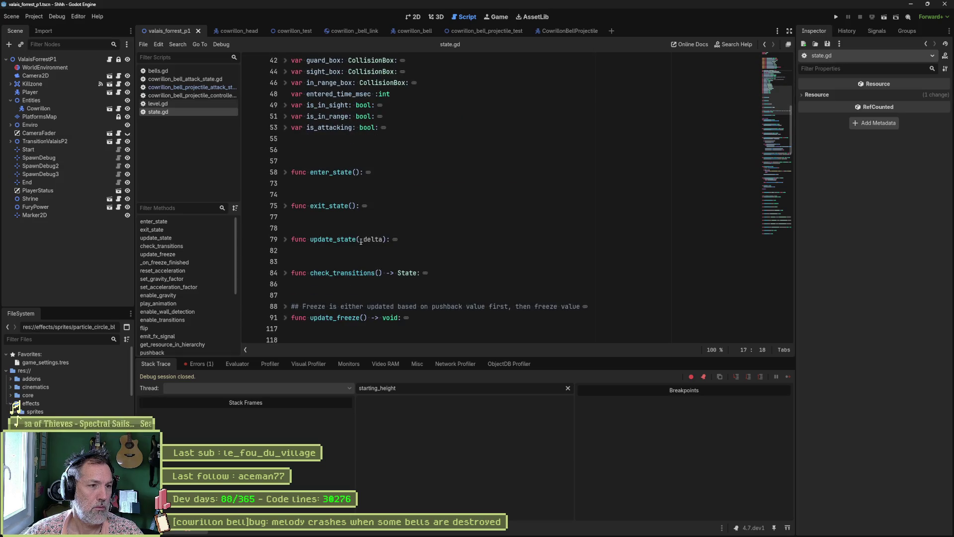
pyautogui.click(286, 173)
pyautogui.scroll(5, 348, 178)
pyautogui.hotkey('ctrl', 'shift', 'd')
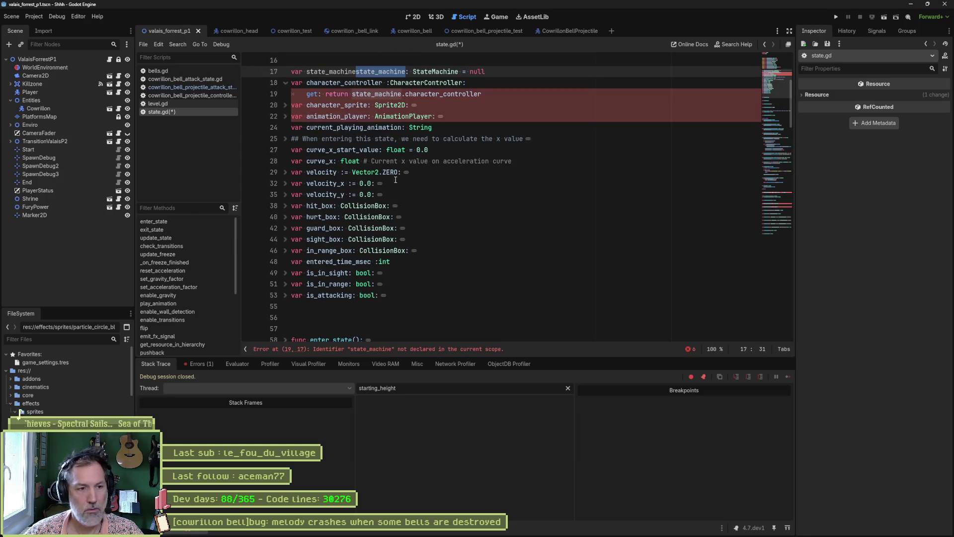
pyautogui.hotkey('ctrl', 'z')
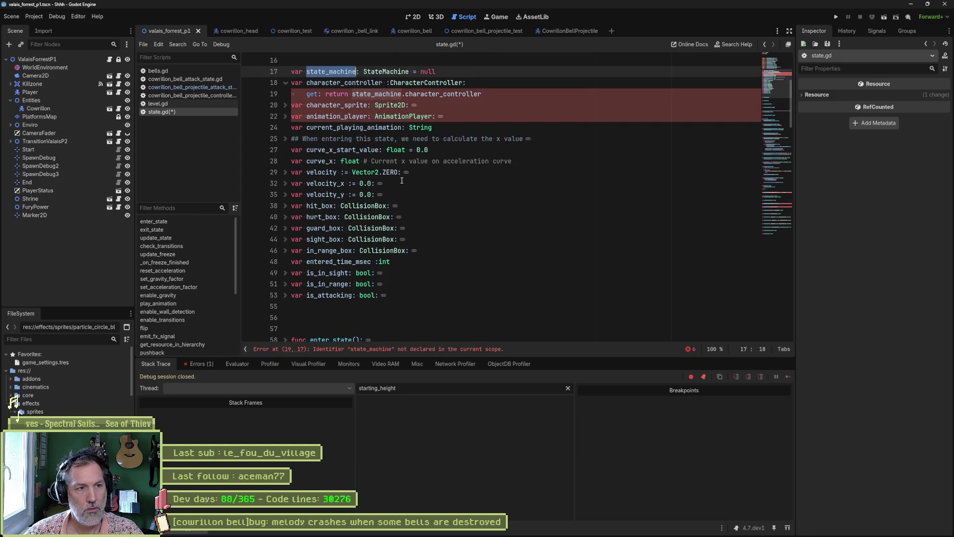
# Search all files for state_machine and scroll through the 256 matches in 97 files.
pyautogui.hotkey('ctrl', 'shift', 'f')
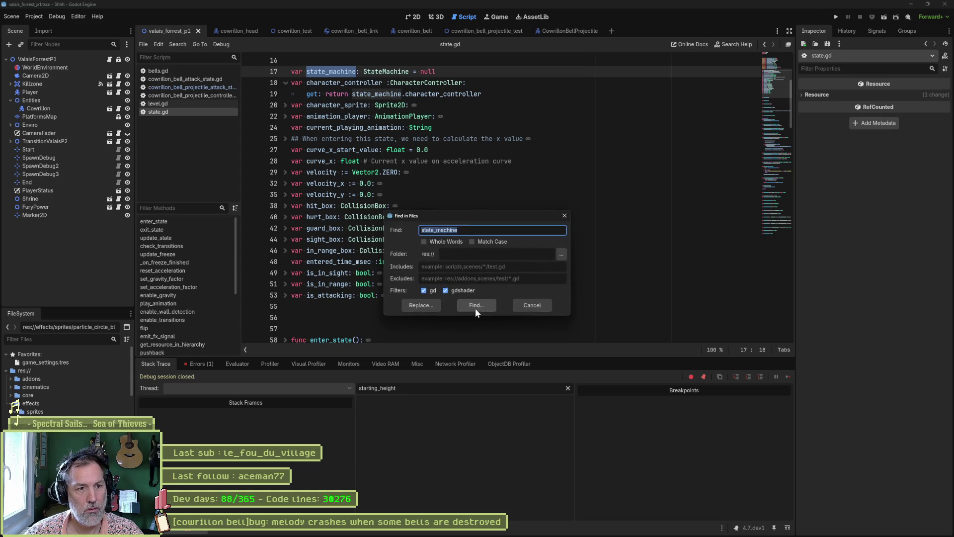
pyautogui.click(475, 304)
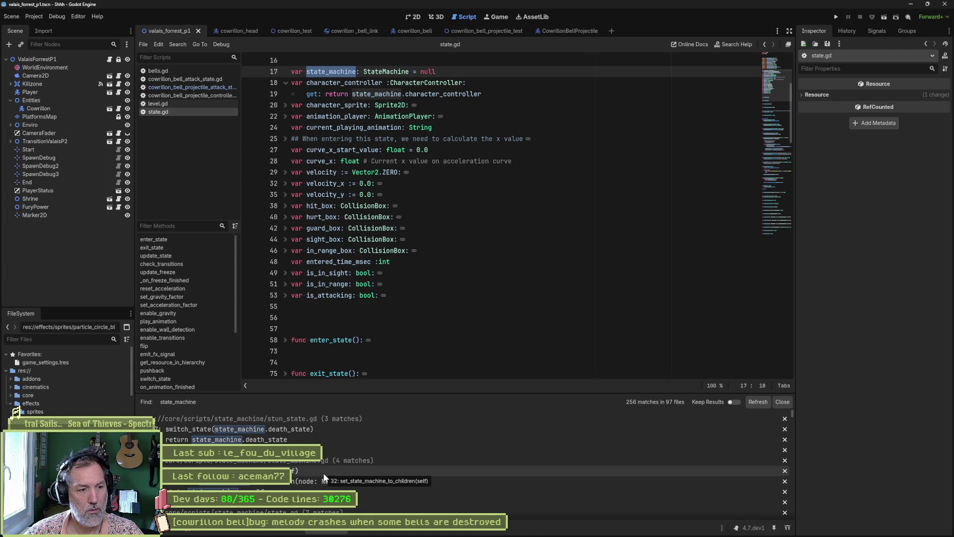
pyautogui.scroll(-1, 323, 477)
pyautogui.scroll(-3, 432, 487)
pyautogui.scroll(-5, 308, 476)
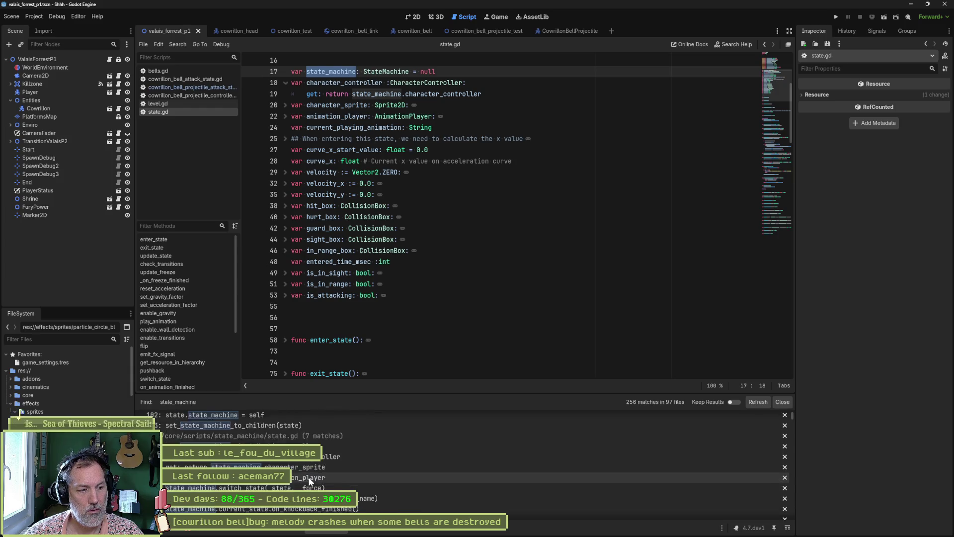
pyautogui.scroll(-8, 308, 477)
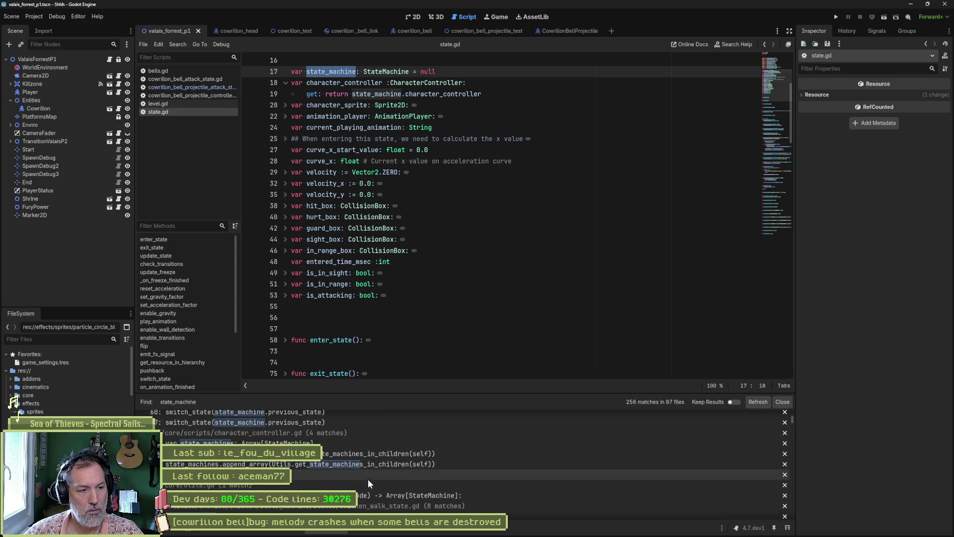
pyautogui.scroll(-6, 371, 481)
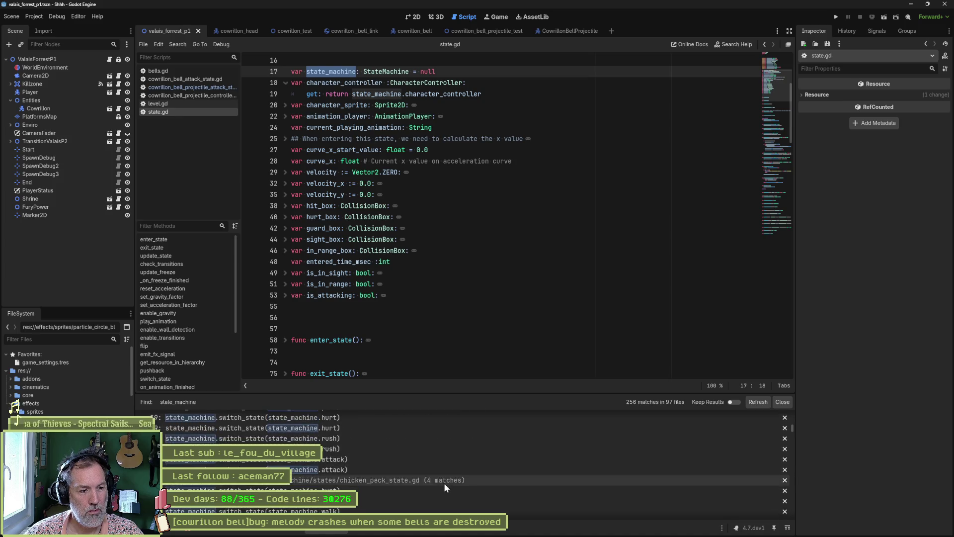
pyautogui.scroll(-5, 470, 490)
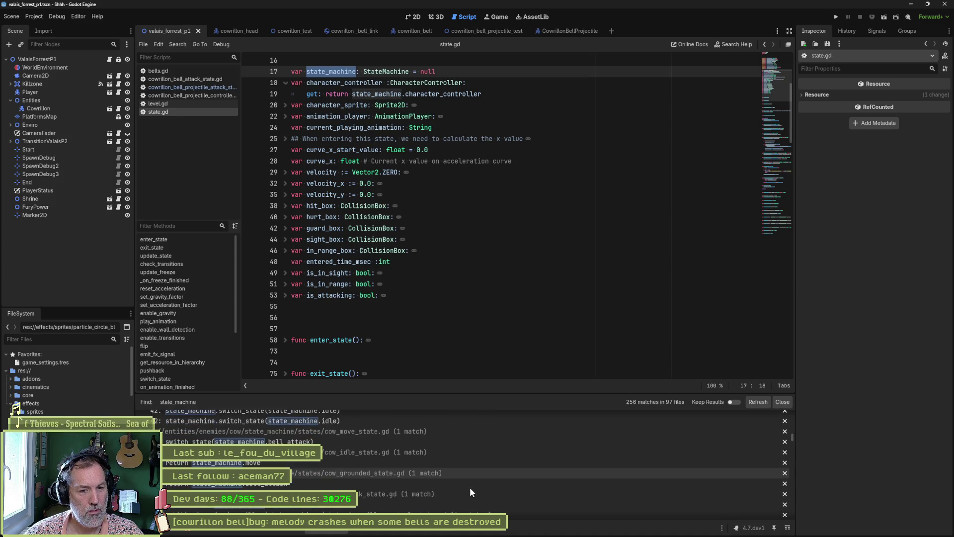
pyautogui.scroll(-8, 447, 288)
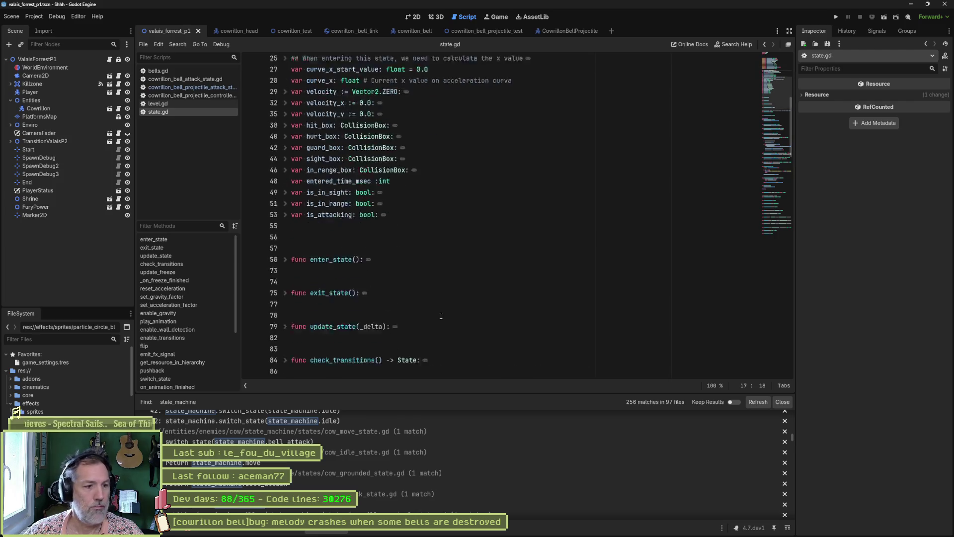
pyautogui.scroll(-5, 444, 279)
pyautogui.scroll(12, 433, 276)
pyautogui.scroll(3, 433, 277)
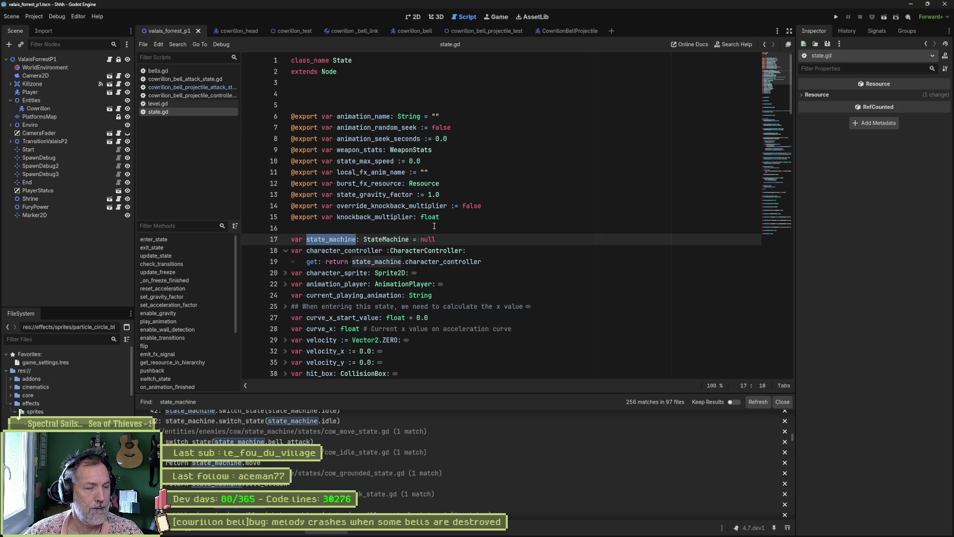
pyautogui.moveTo(423, 222)
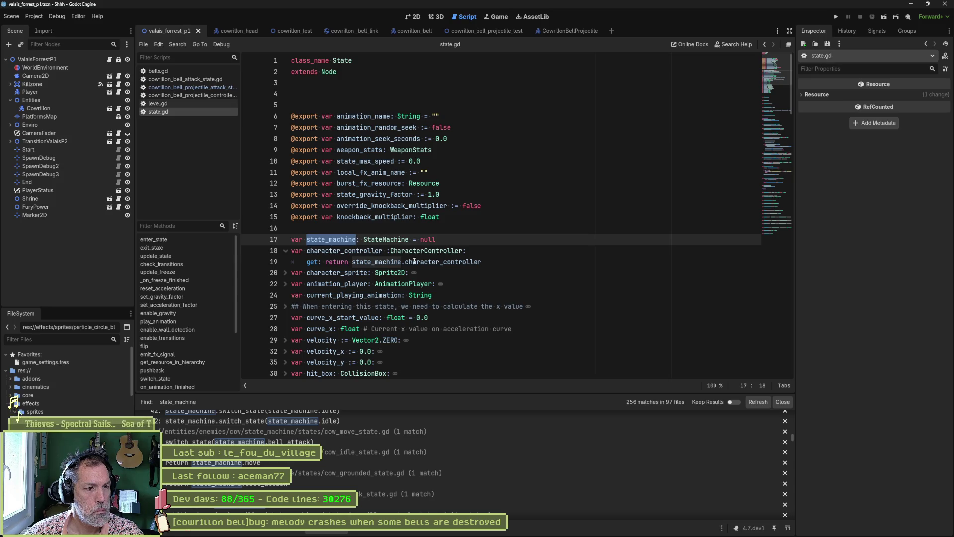
pyautogui.moveTo(449, 262)
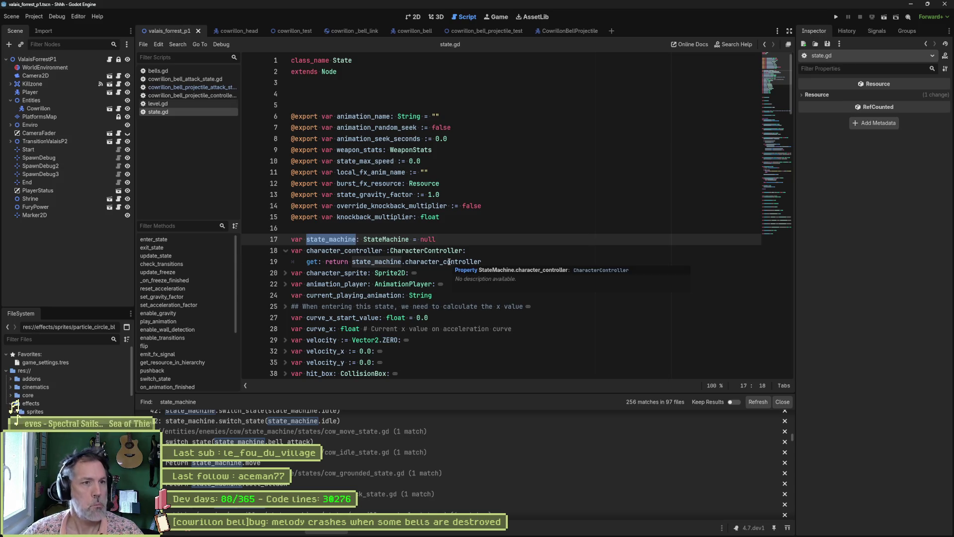
# Inspect the CowrillonBellProjectile's Attack, StateMachine and root nodes, then close level.gd and reopen state.gd.
pyautogui.click(556, 31)
pyautogui.click(56, 182)
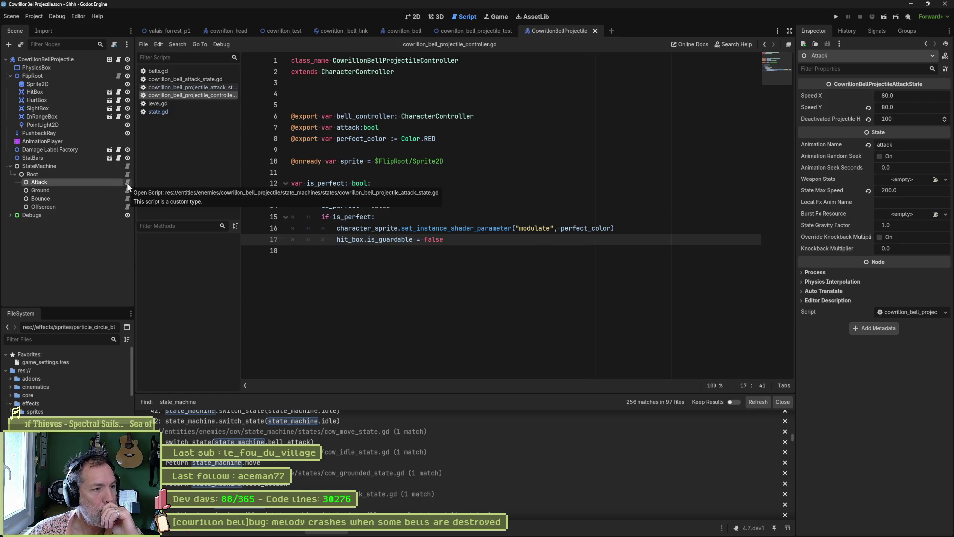
pyautogui.click(85, 165)
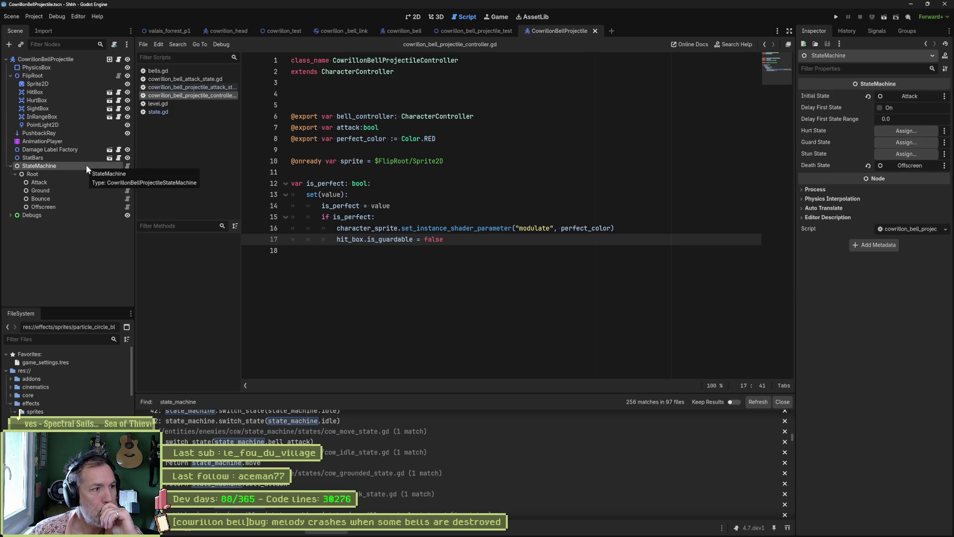
pyautogui.click(58, 56)
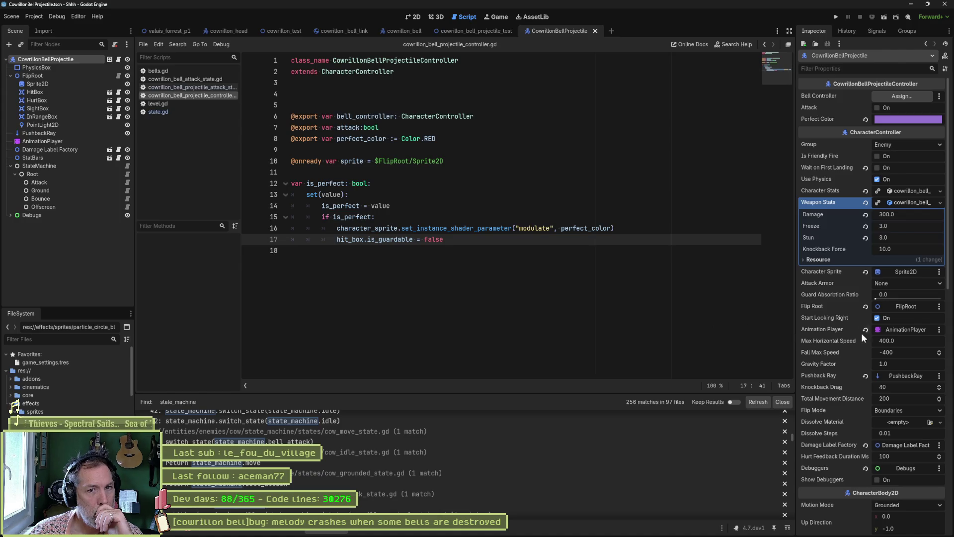
pyautogui.scroll(-5, 834, 327)
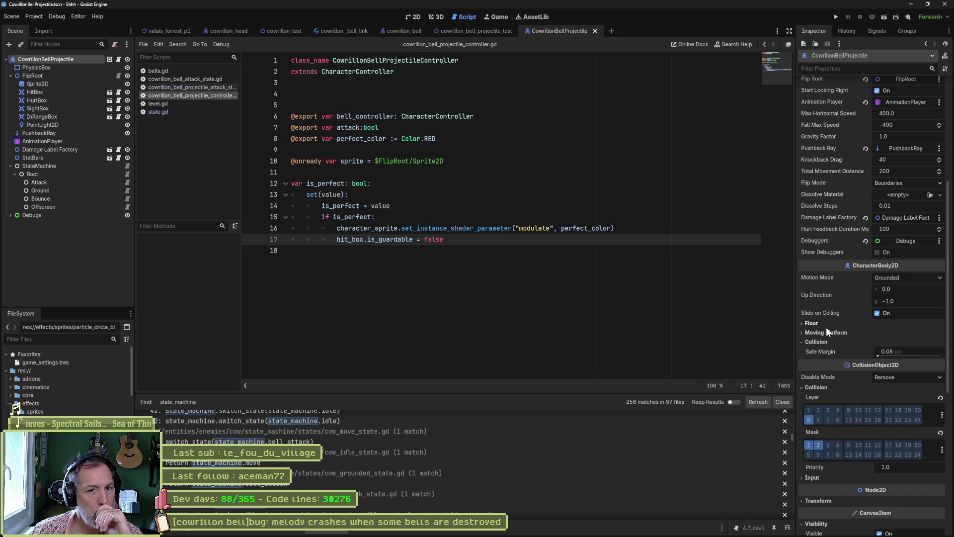
pyautogui.scroll(5, 827, 332)
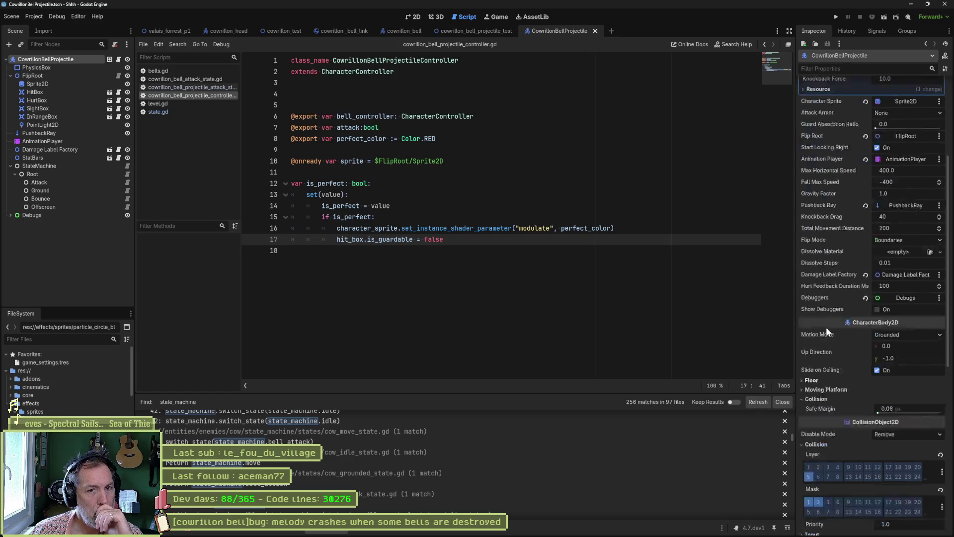
pyautogui.click(48, 169)
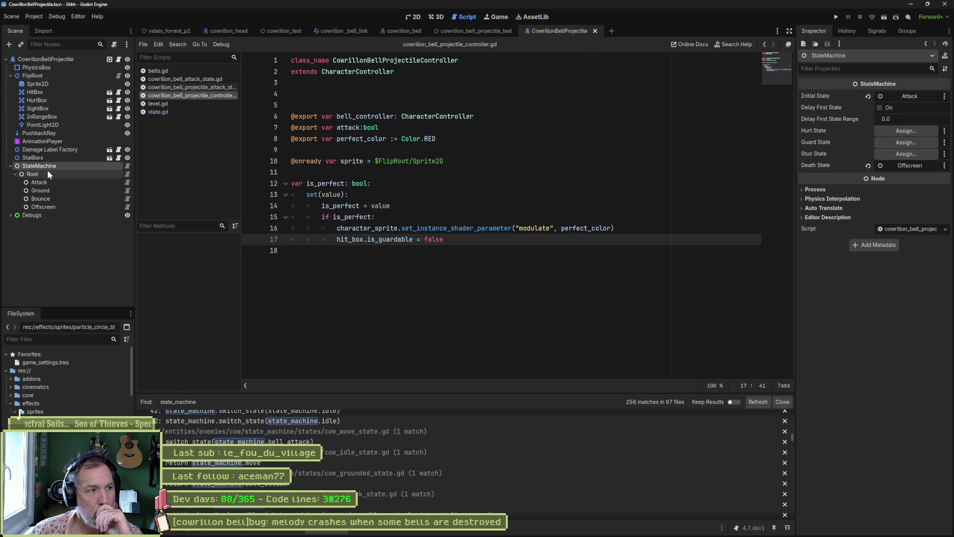
pyautogui.click(66, 182)
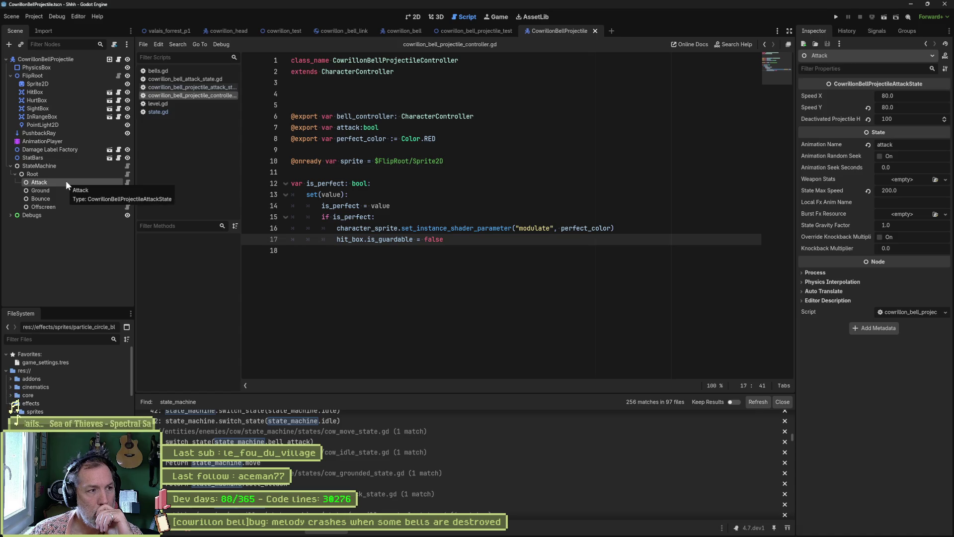
pyautogui.middleClick(187, 102)
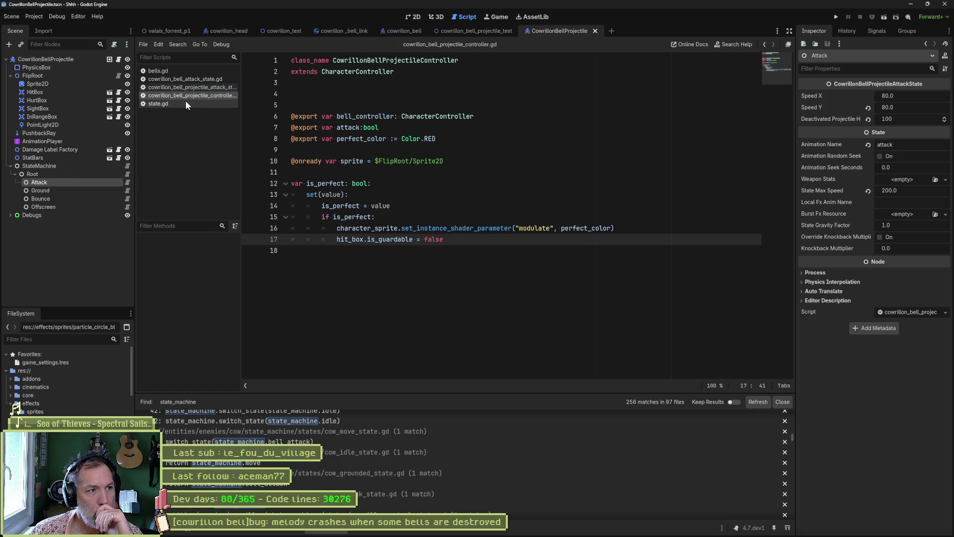
pyautogui.click(185, 102)
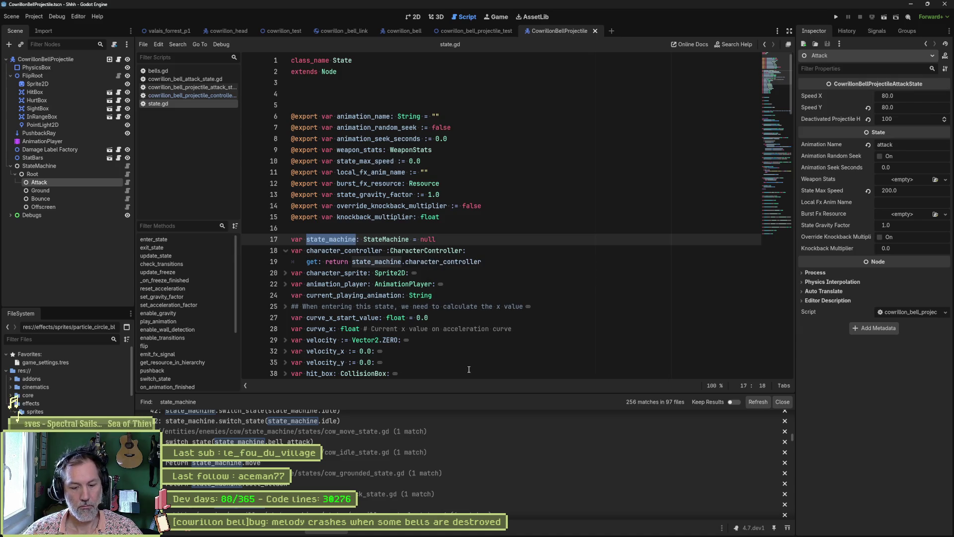
# Search the project for 'state_machine =' and open the assignment in state_machine.gd.
pyautogui.hotkey('ctrl', 'shift', 'f')
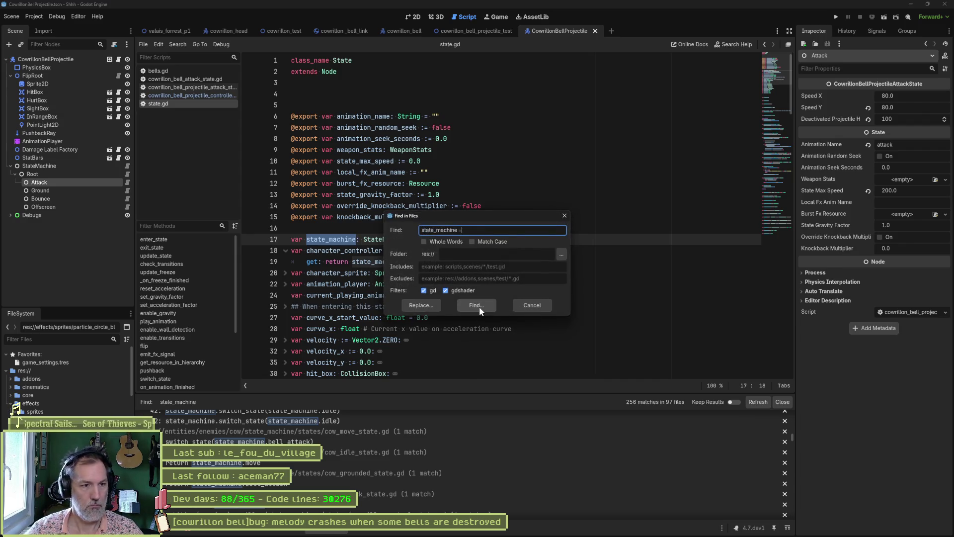
pyautogui.write('=')
pyautogui.press('Return')
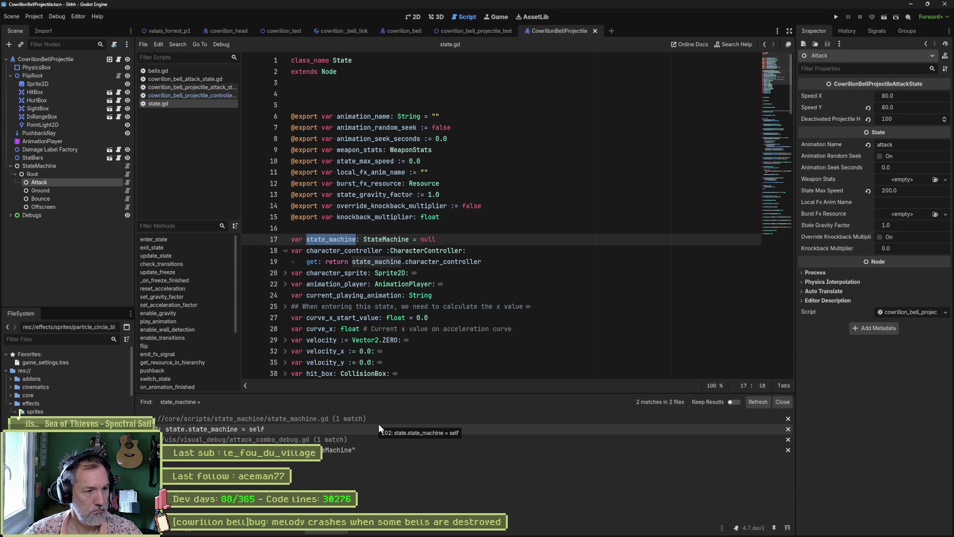
pyautogui.click(296, 430)
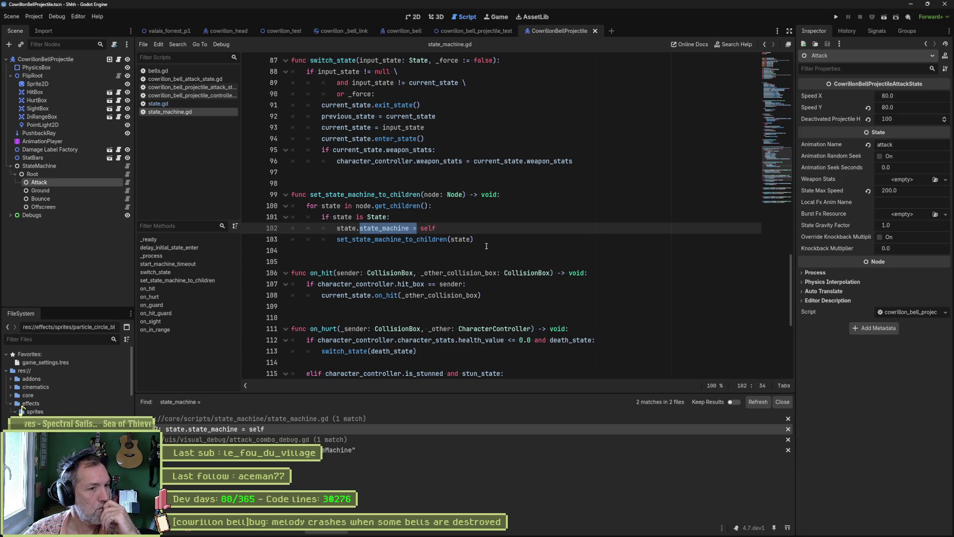
# Find every use of set_state_machine_to_children and go to its call in _ready on line 32.
pyautogui.doubleClick(397, 195)
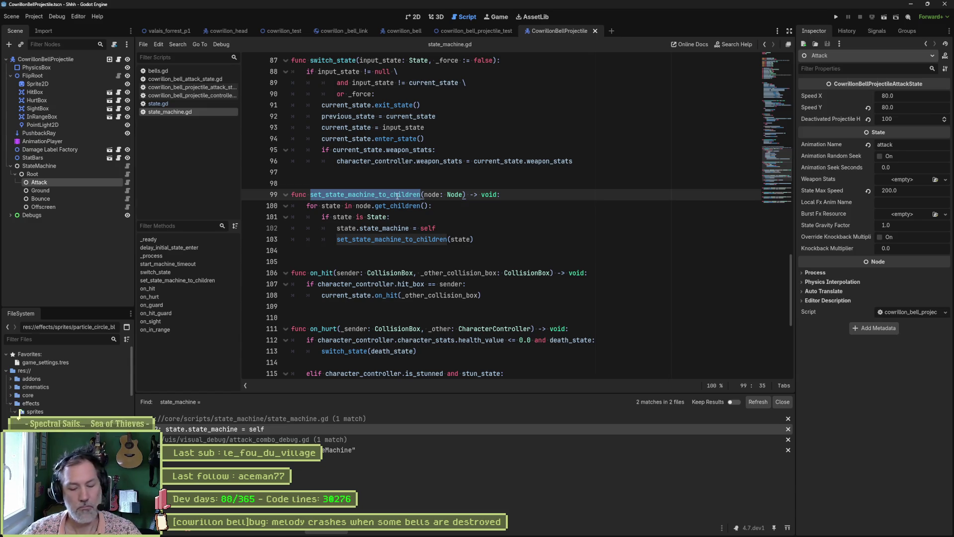
pyautogui.hotkey('ctrl', 'shift', 'f')
pyautogui.click(468, 308)
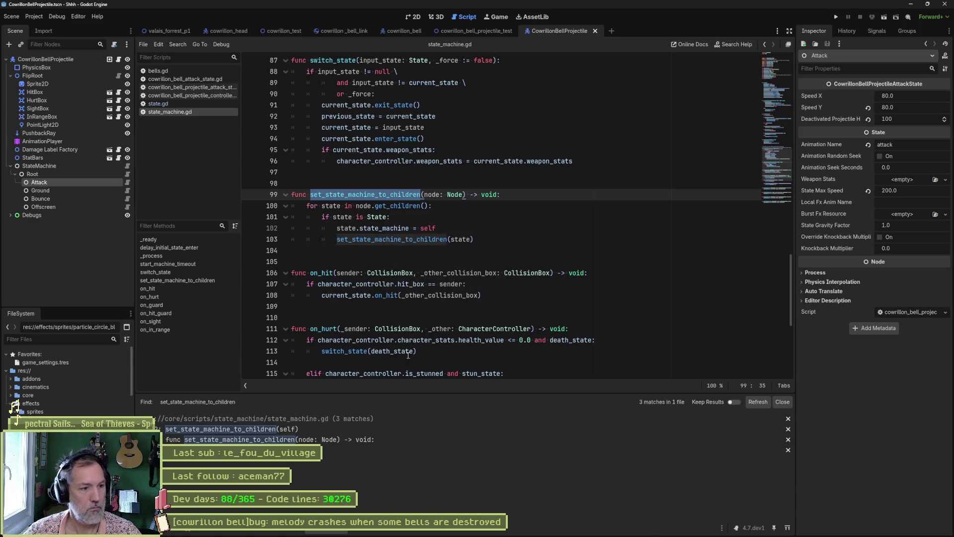
pyautogui.click(336, 429)
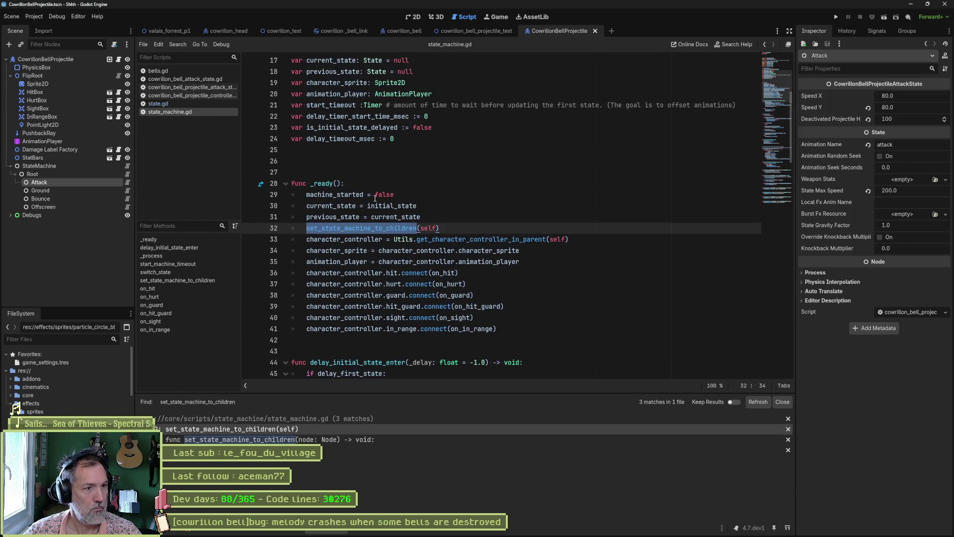
pyautogui.doubleClick(328, 184)
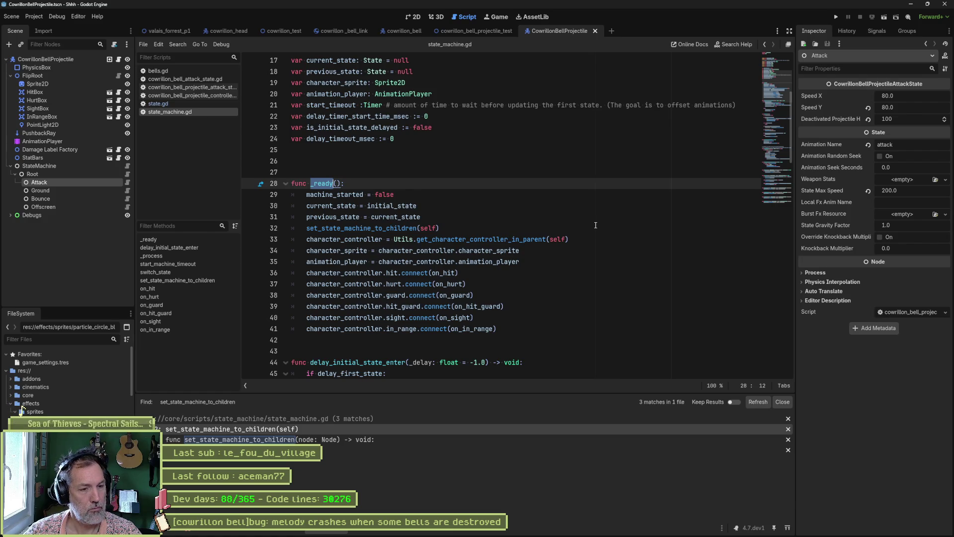
pyautogui.doubleClick(389, 228)
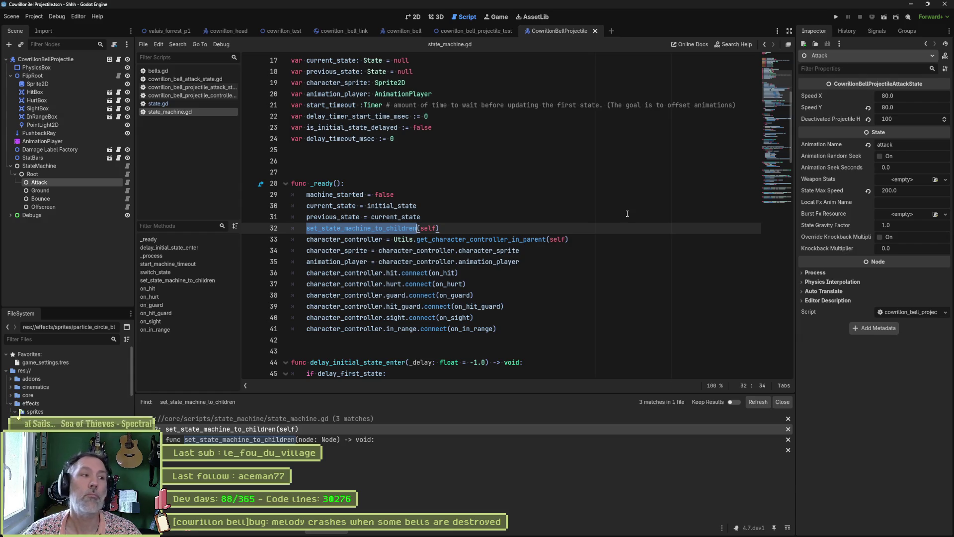
# Check the character_controller getter in state.gd, then search the project for character_controller.
pyautogui.click(67, 165)
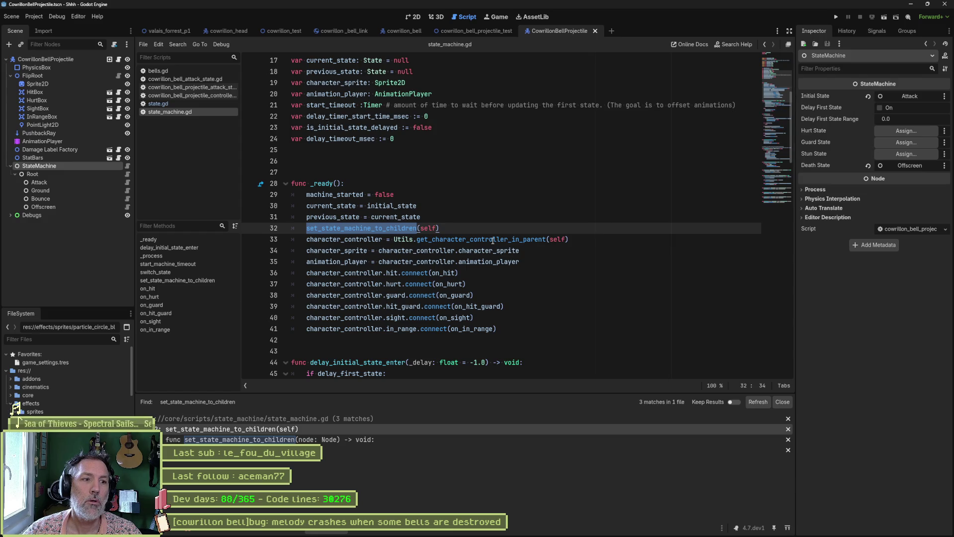
pyautogui.moveTo(492, 241)
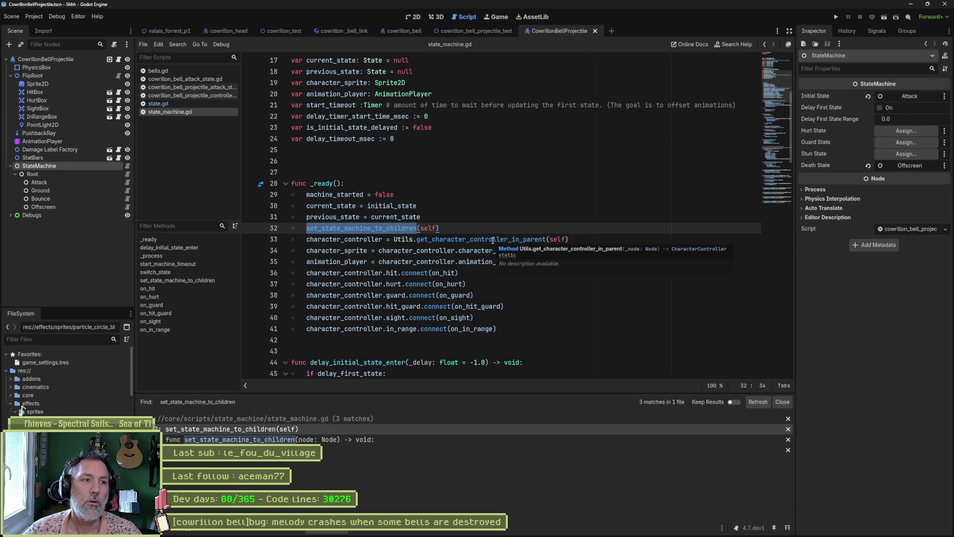
pyautogui.click(206, 104)
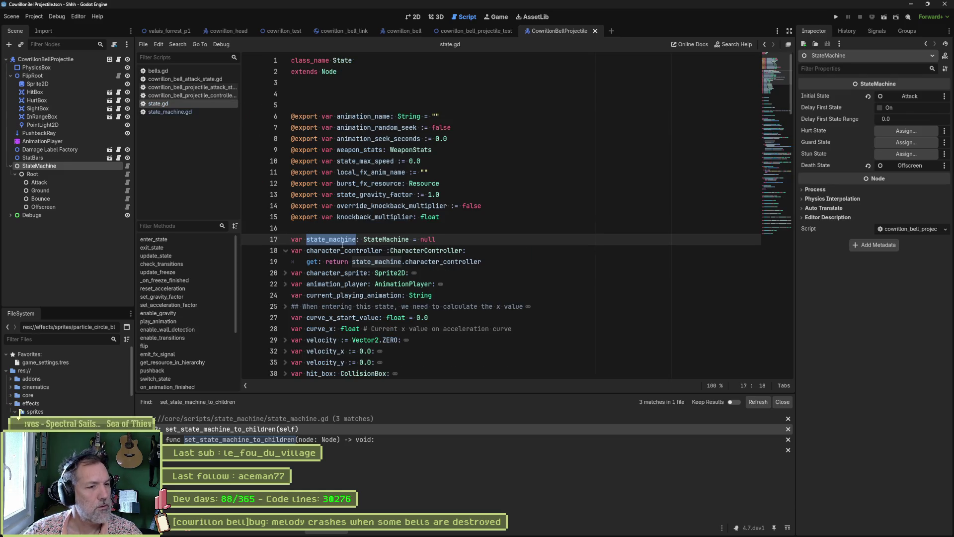
pyautogui.doubleClick(373, 262)
pyautogui.moveTo(457, 264)
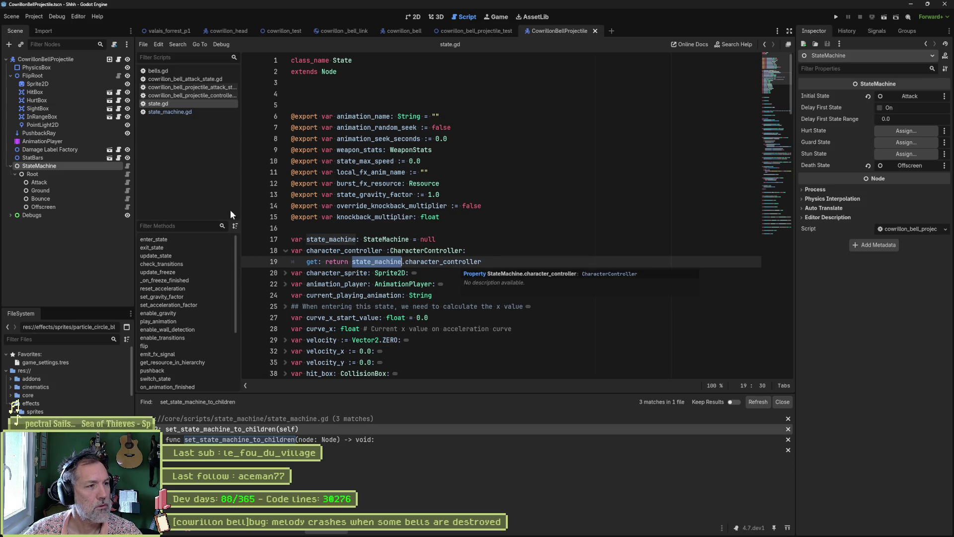
pyautogui.click(127, 165)
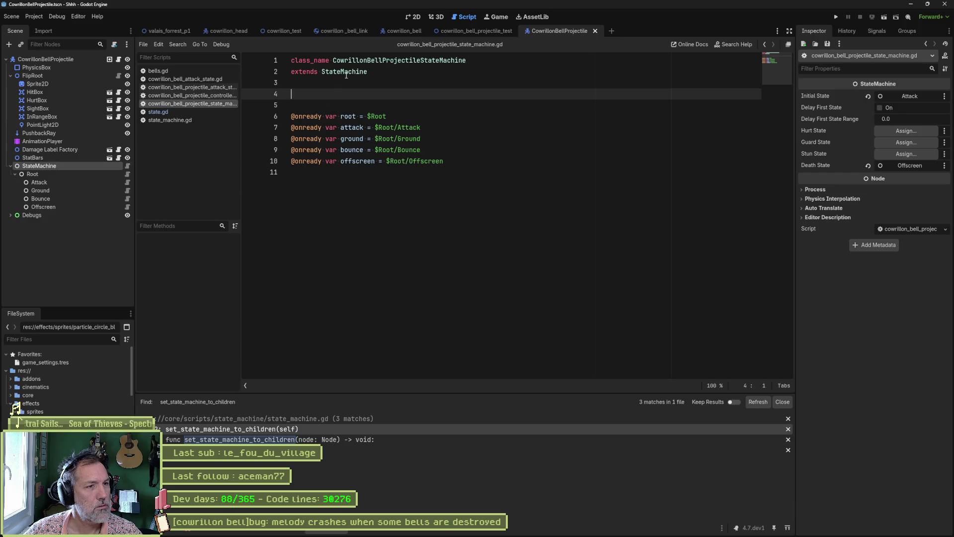
pyautogui.click(170, 120)
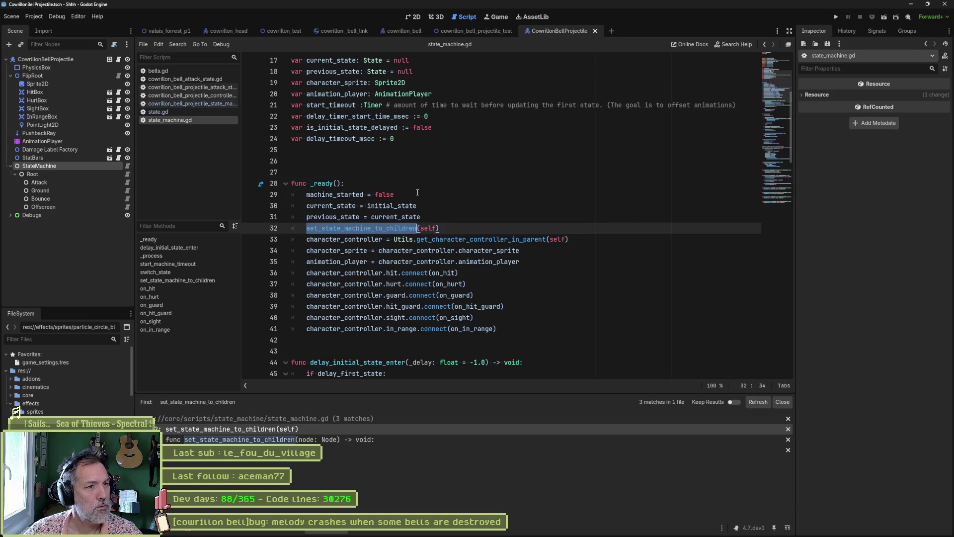
pyautogui.scroll(5, 415, 191)
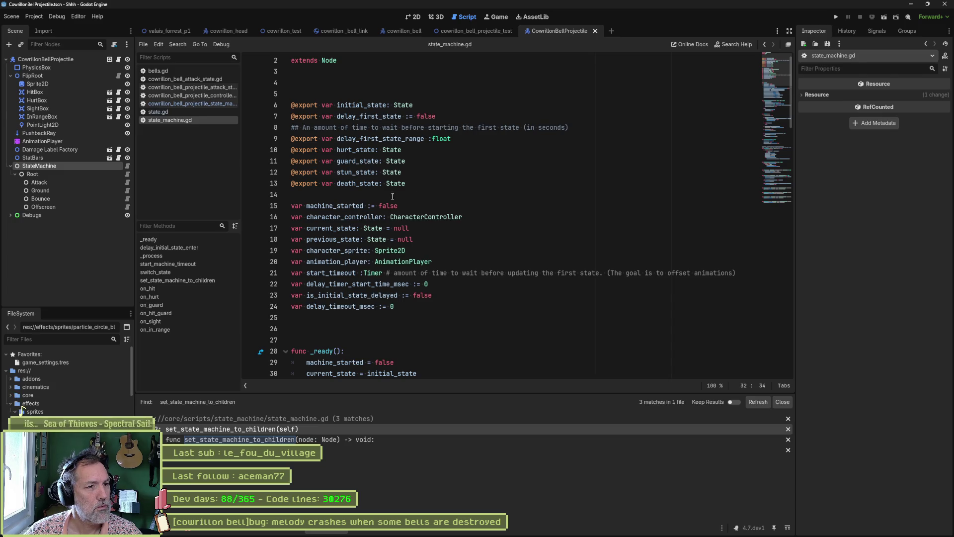
pyautogui.doubleClick(345, 217)
pyautogui.hotkey('ctrl', 'shift', 'f')
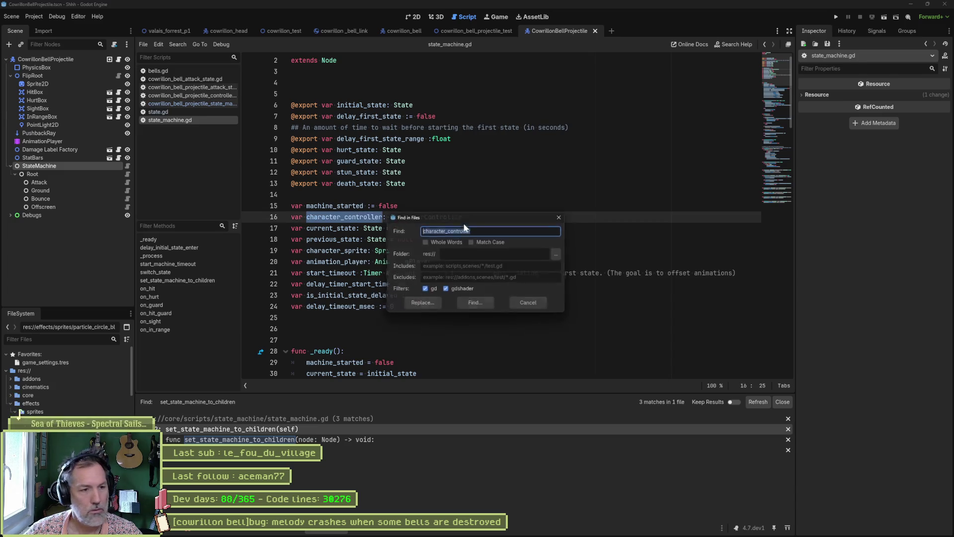
# Search for character_controller (368 matches in 77 files) and jump to line 33 of state_machine.gd.
pyautogui.click(480, 305)
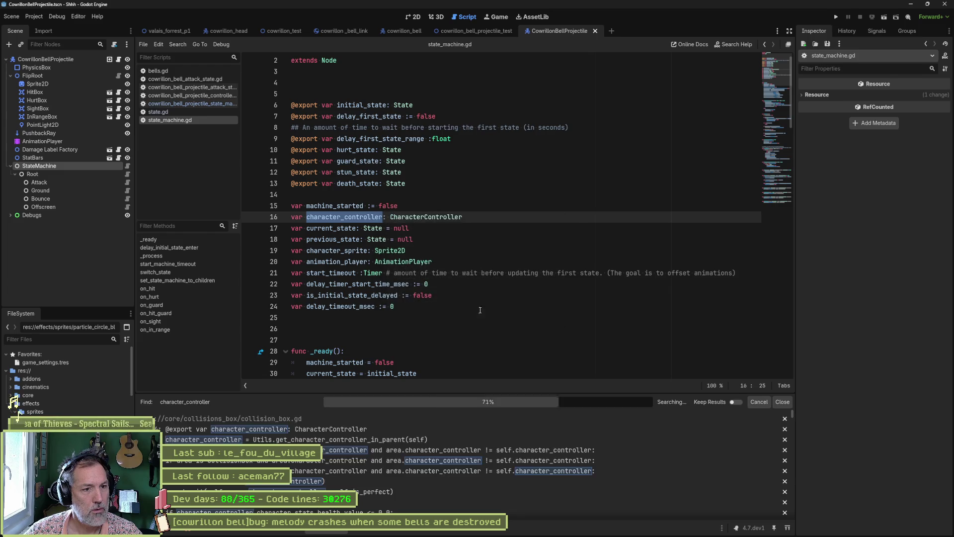
pyautogui.click(290, 417)
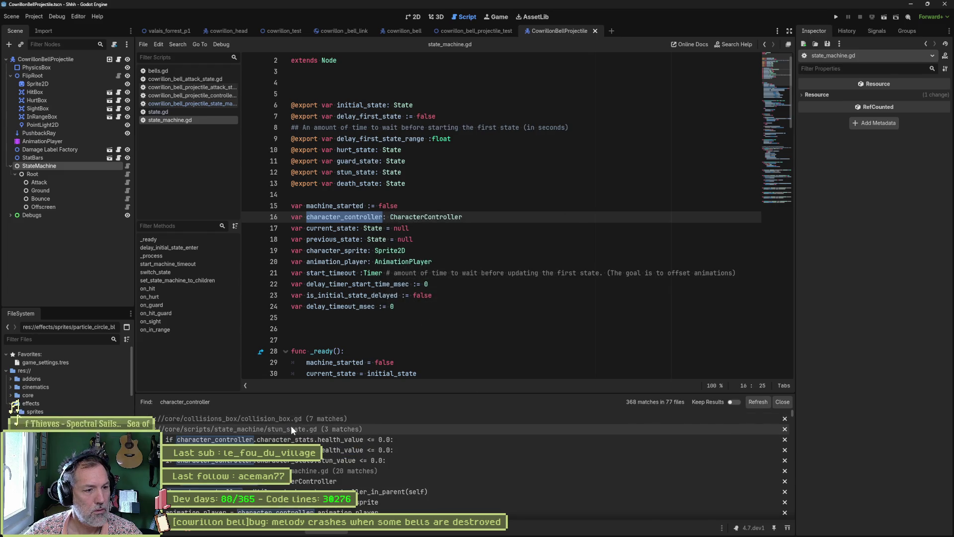
pyautogui.click(291, 429)
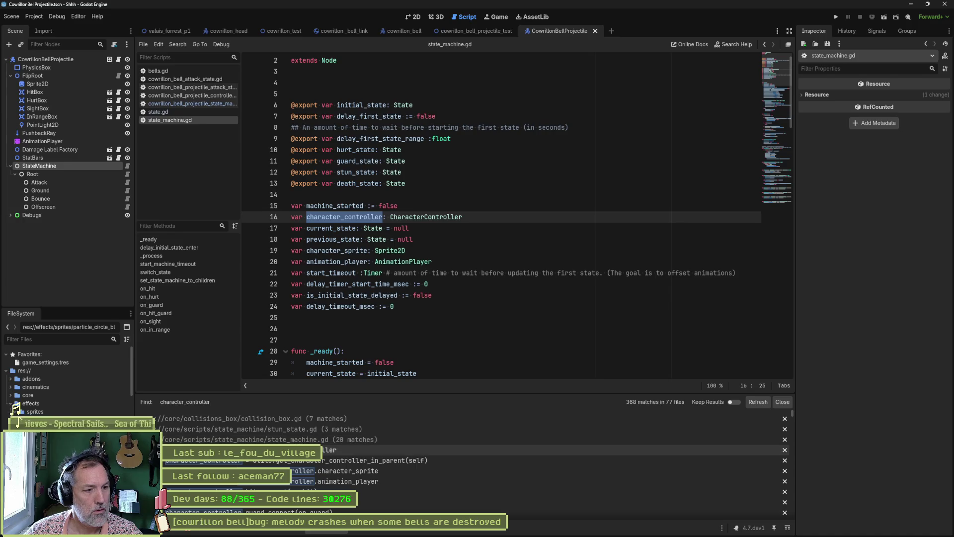
pyautogui.scroll(-1, 323, 454)
pyautogui.scroll(-1, 340, 467)
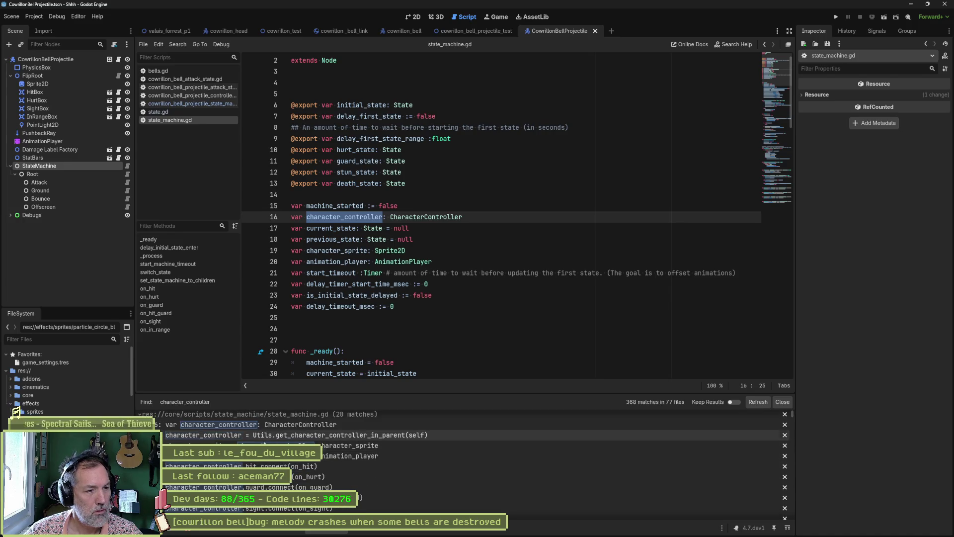
pyautogui.click(357, 437)
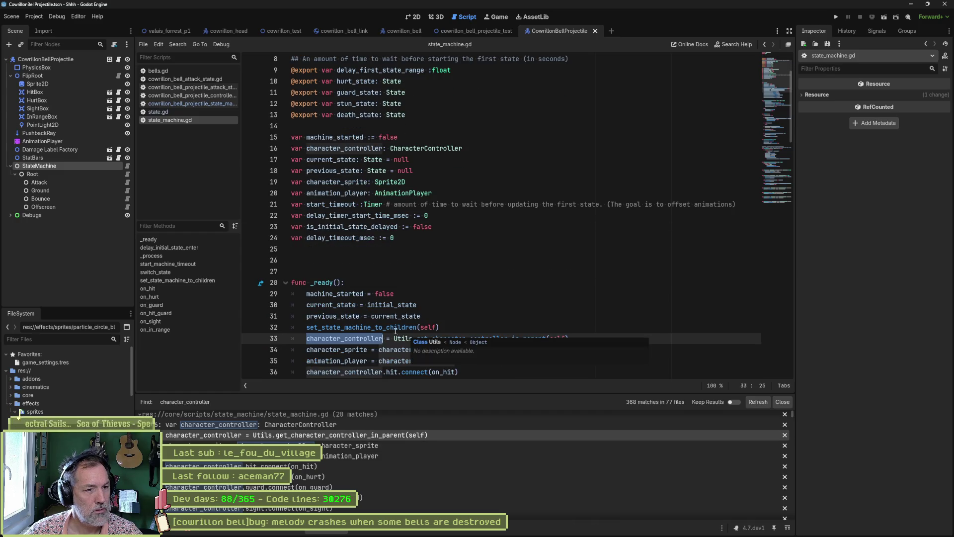
pyautogui.click(388, 327)
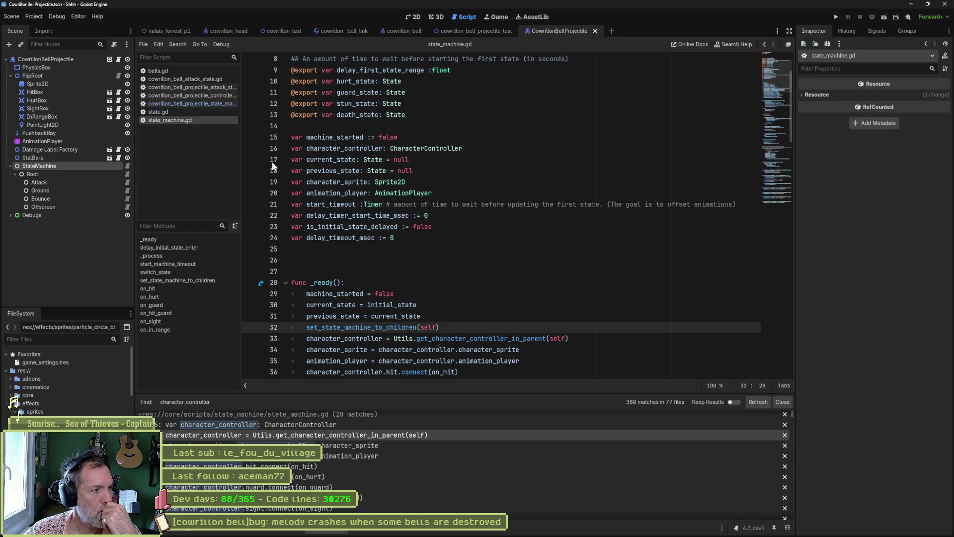
# Open cowrillon_bell_attack_state.gd, then view the bell projectile attack state's diff in Fork.
pyautogui.click(192, 78)
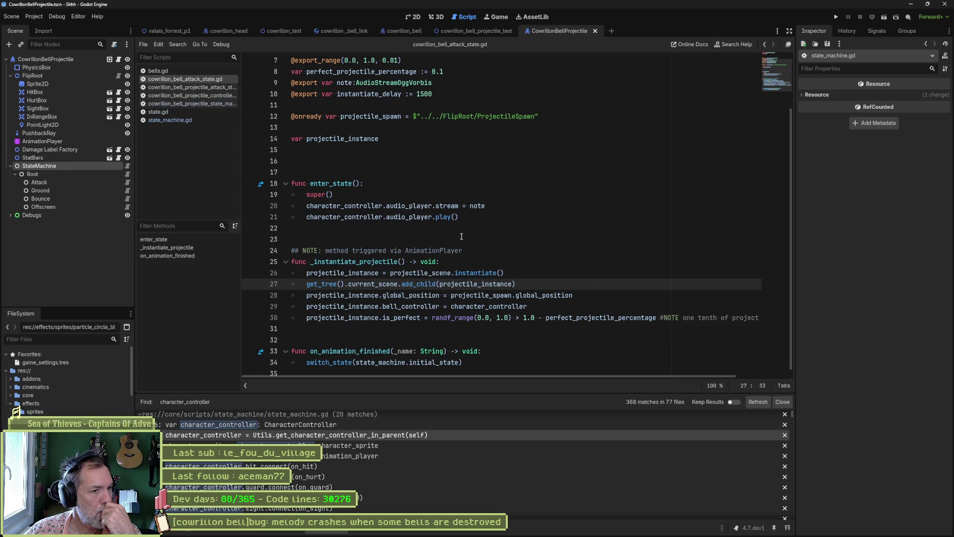
pyautogui.click(559, 533)
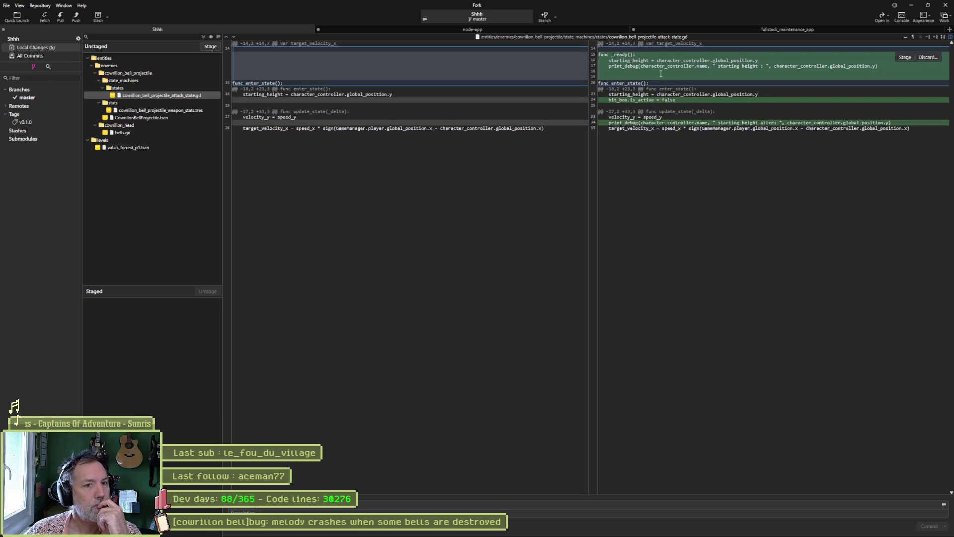
# Return from Fork's diff to Godot and select global_position on line 28 of cowrillon_bell_attack_state.gd.
pyautogui.moveTo(592, 528)
pyautogui.click(583, 509)
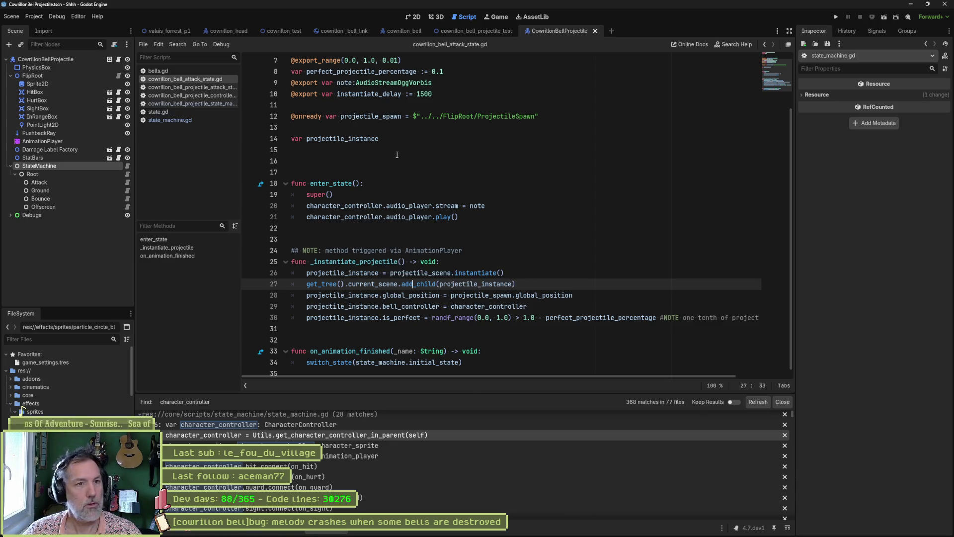
pyautogui.hotkey('alt', 'Tab')
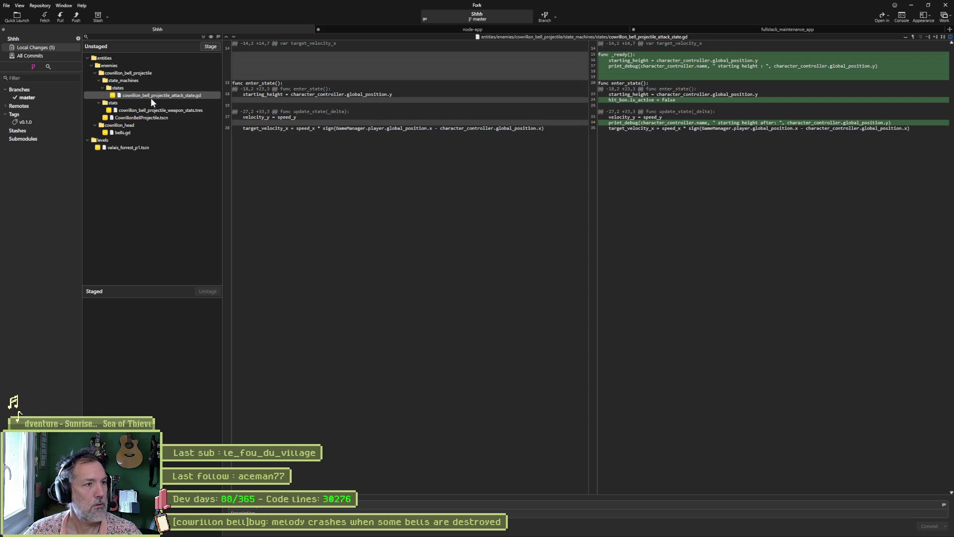
pyautogui.hotkey('alt', 'Tab')
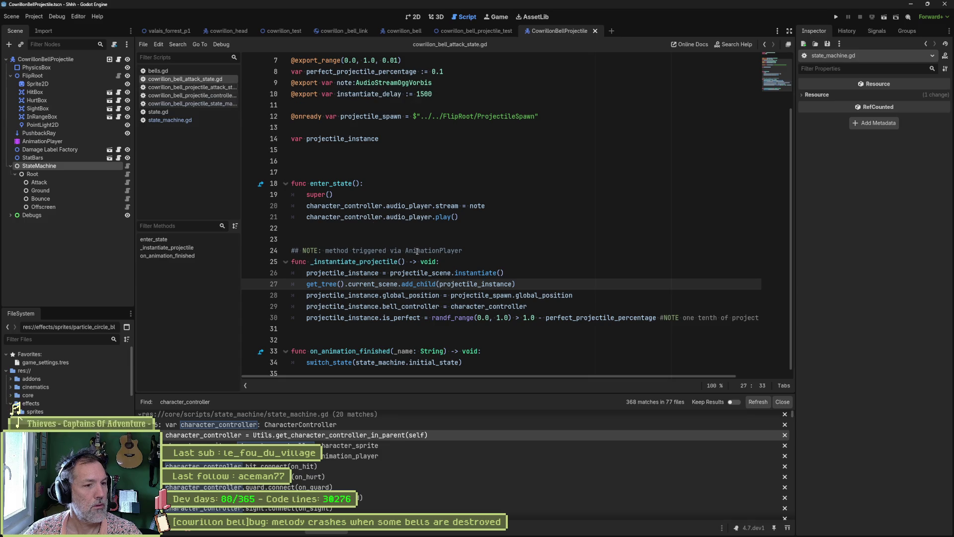
pyautogui.doubleClick(405, 298)
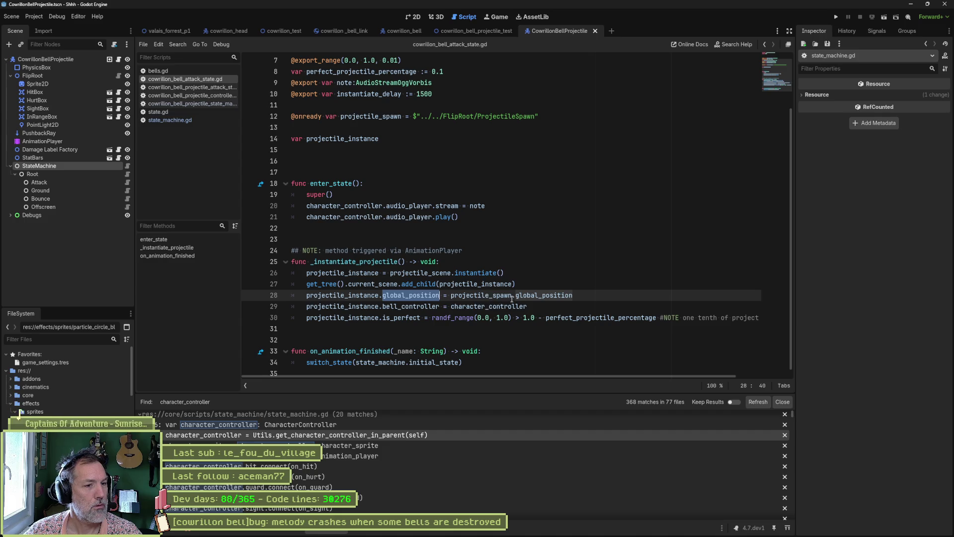
# Add a new line after line 28 beginning 'projectile_instance.start_h'.
pyautogui.moveTo(494, 304)
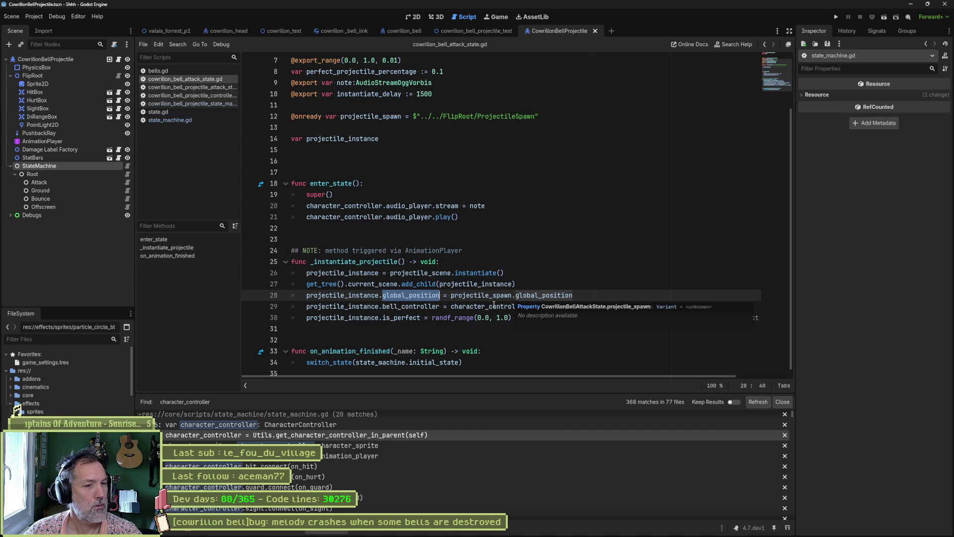
pyautogui.click(422, 306)
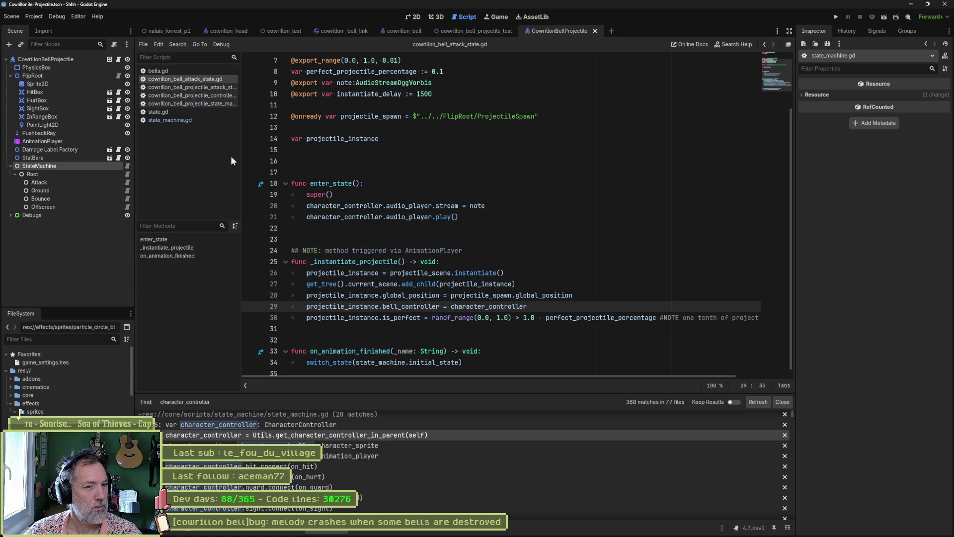
pyautogui.click(581, 295)
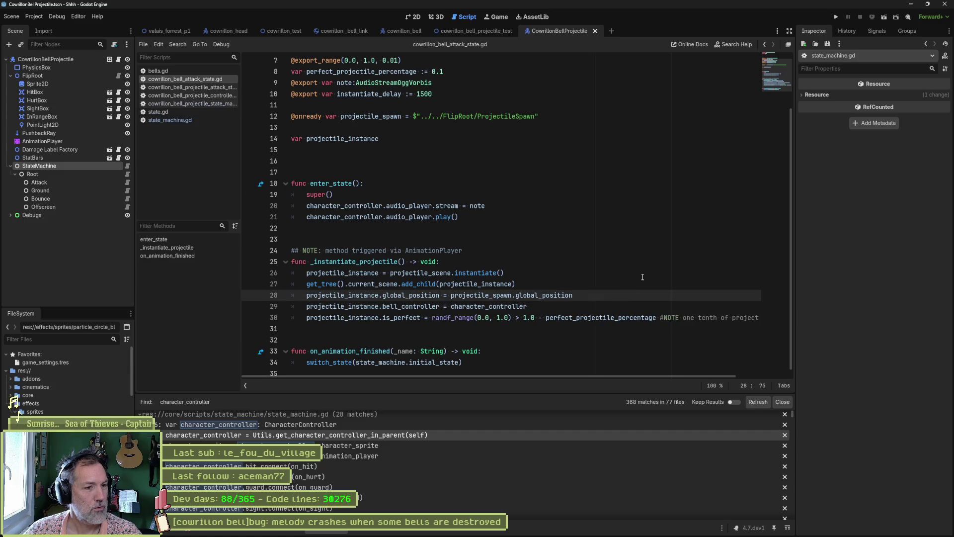
pyautogui.press('Return')
pyautogui.write('projectile_ins')
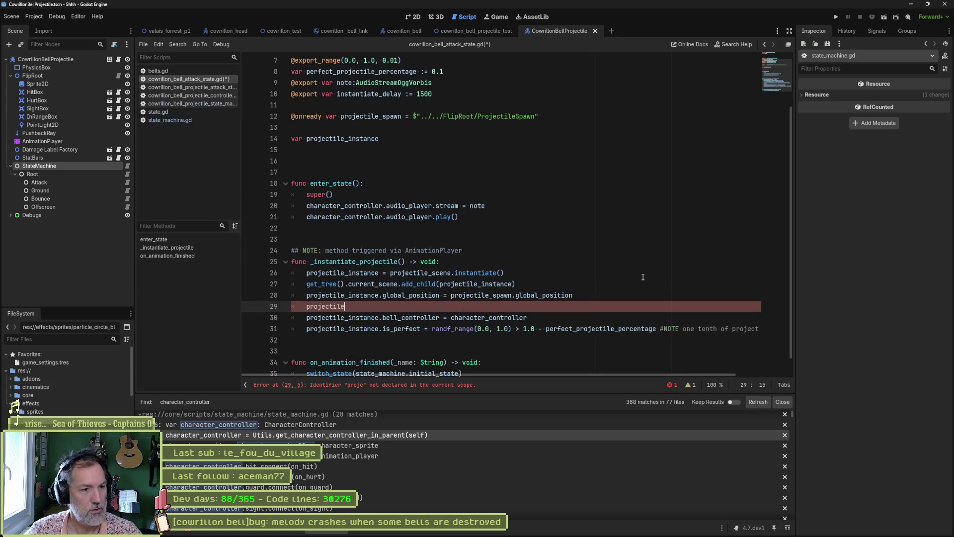
pyautogui.write('tance.star')
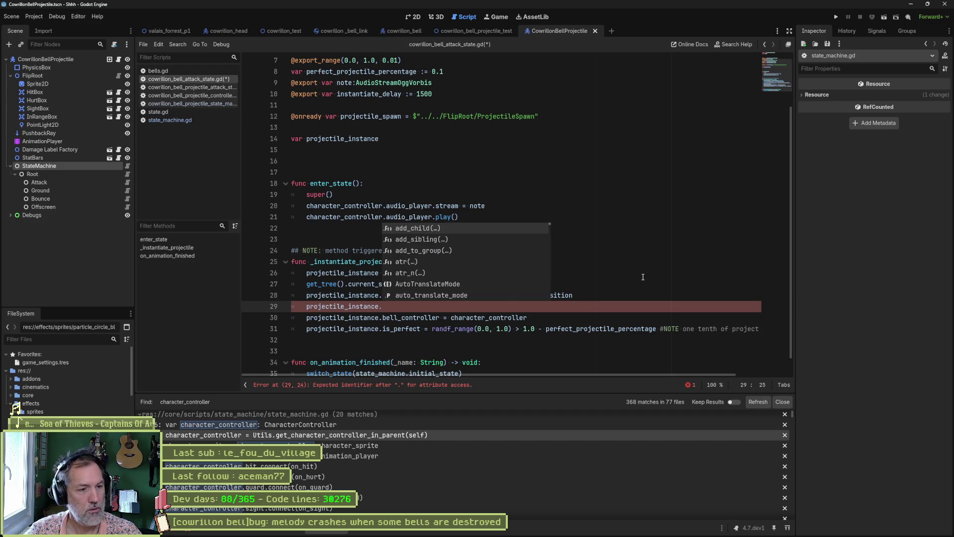
pyautogui.write('t_height')
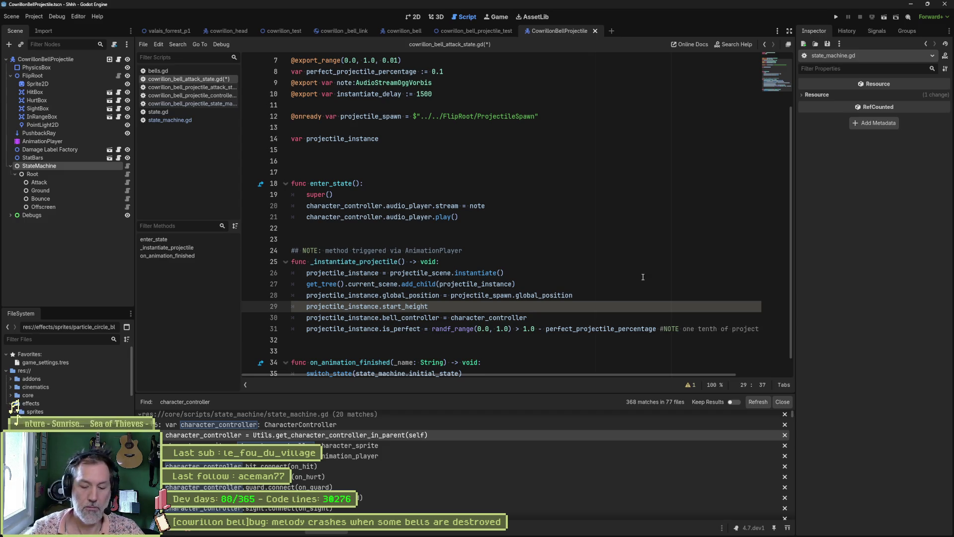
# Complete line 29 as 'projectile_instance.start_height = projectile_spawn.global_position' by reusing line 28's expression.
pyautogui.press('Escape')
pyautogui.press('Up')
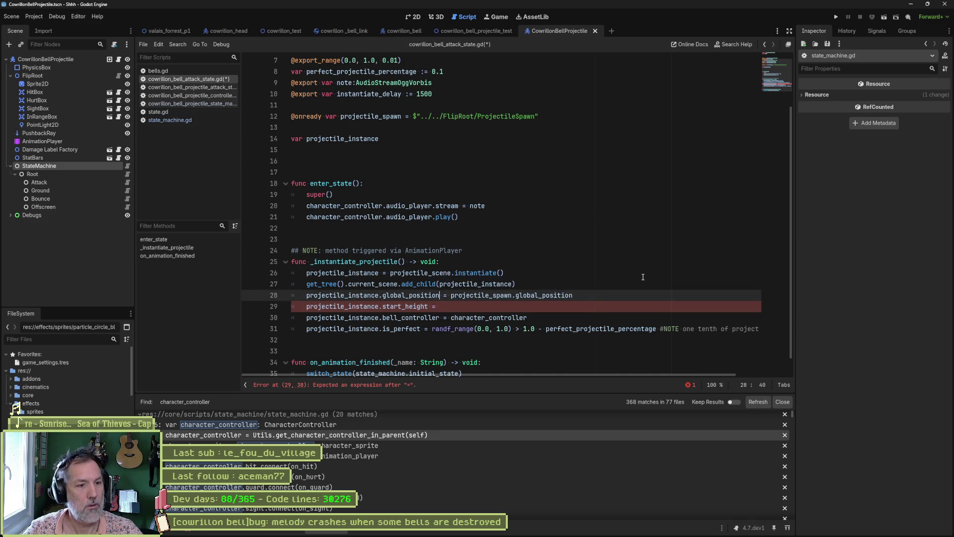
pyautogui.hotkey('ctrl', 'shift', 'Left')
pyautogui.hotkey('ctrl', 'shift', 'Left')
pyautogui.hotkey('ctrl', 'shift', 'Left')
pyautogui.hotkey('ctrl', 'c')
pyautogui.press('Down')
pyautogui.hotkey('ctrl', 'v')
pyautogui.press('Left')
pyautogui.press('Left')
pyautogui.press('Left')
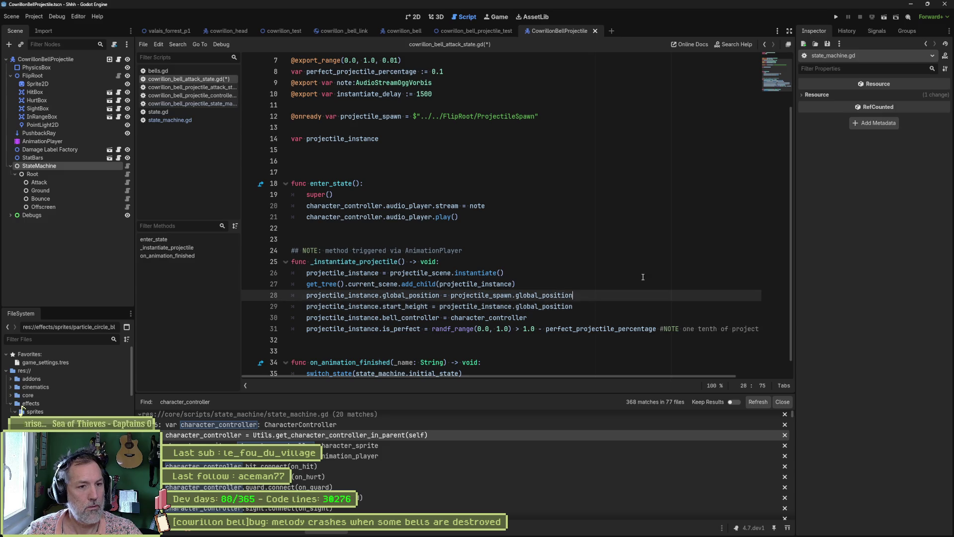
pyautogui.hotkey('shift', 'End')
pyautogui.write('jectile_spawn.global_position')
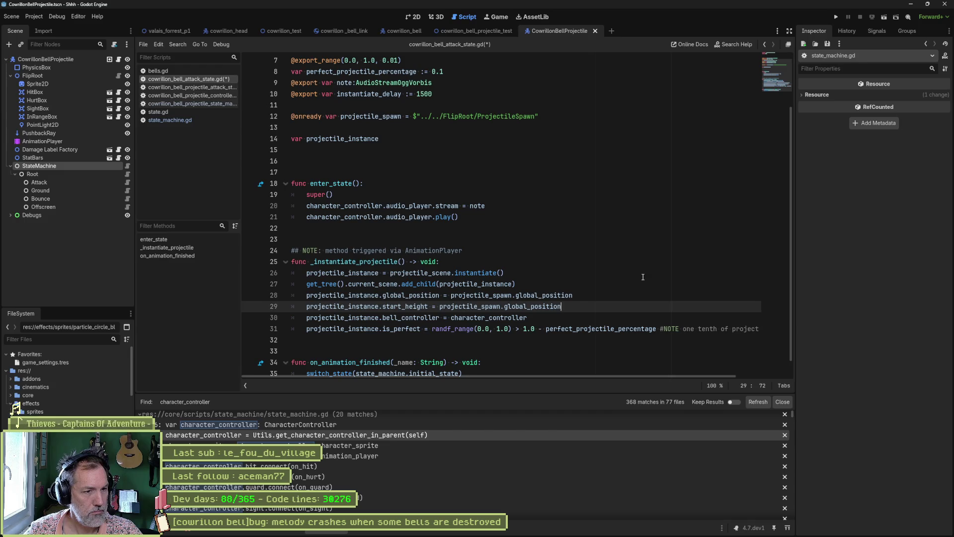
pyautogui.doubleClick(419, 307)
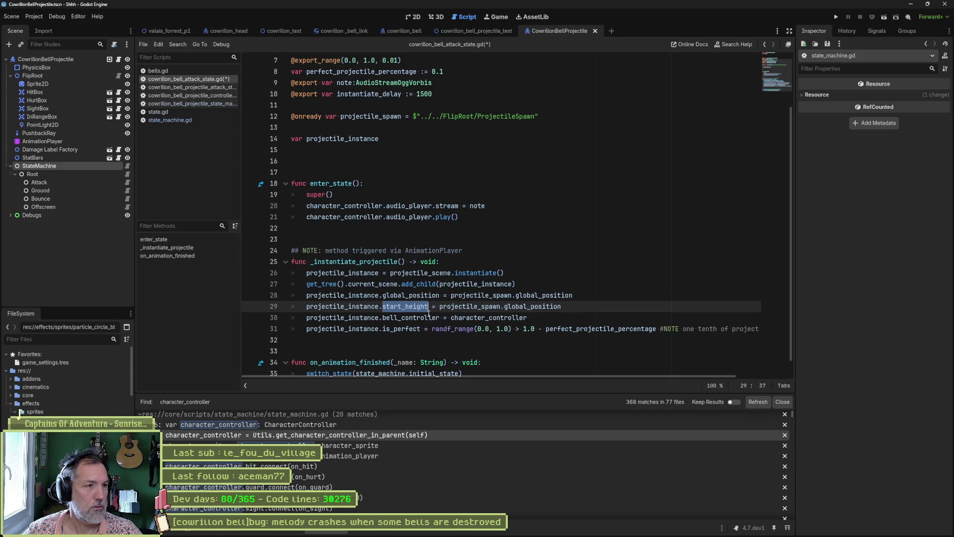
pyautogui.click(211, 94)
pyautogui.click(489, 118)
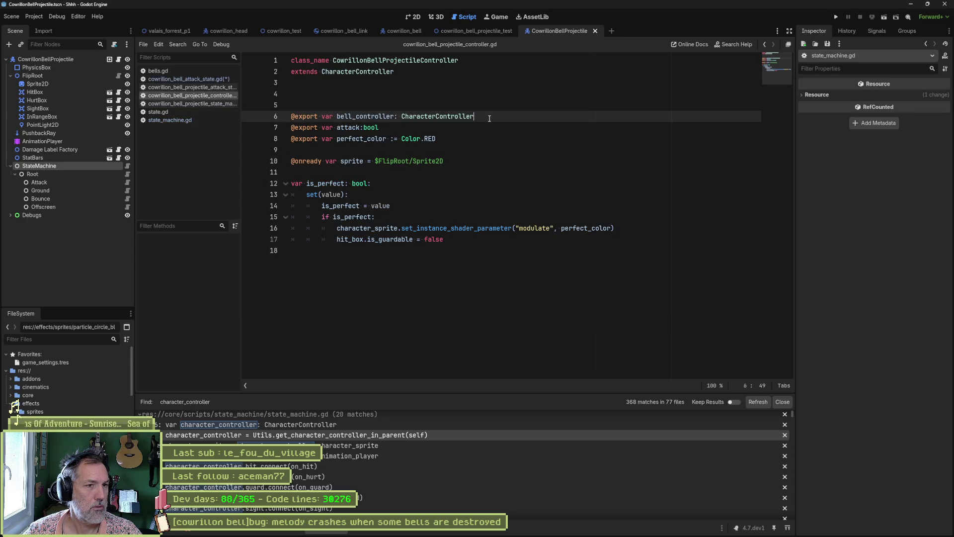
pyautogui.press('Return')
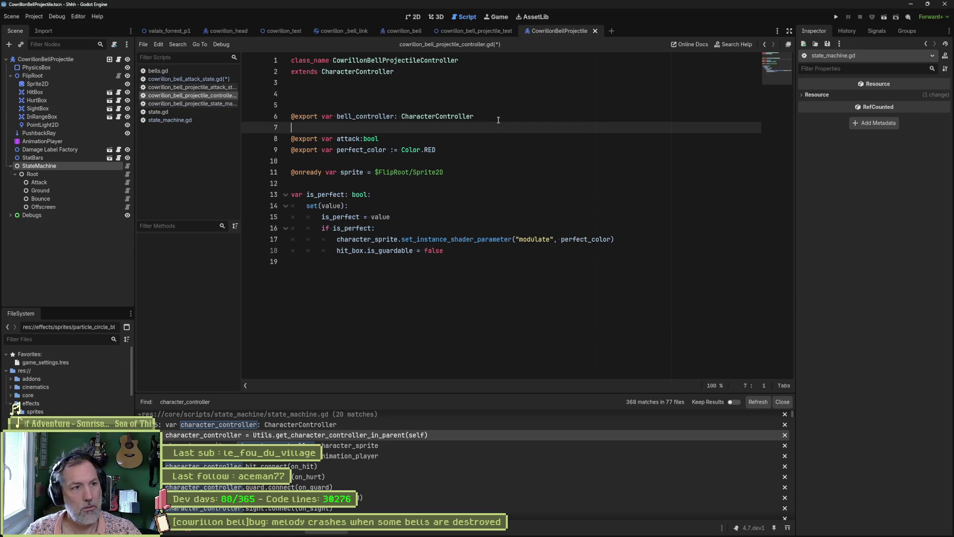
pyautogui.write('@export var start_height')
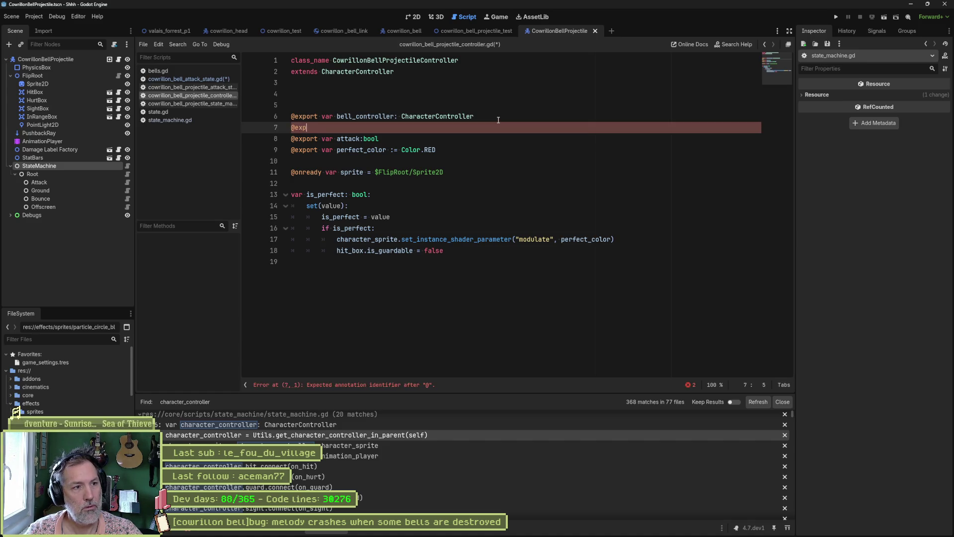
pyautogui.write(': float')
pyautogui.hotkey('ctrl', 's')
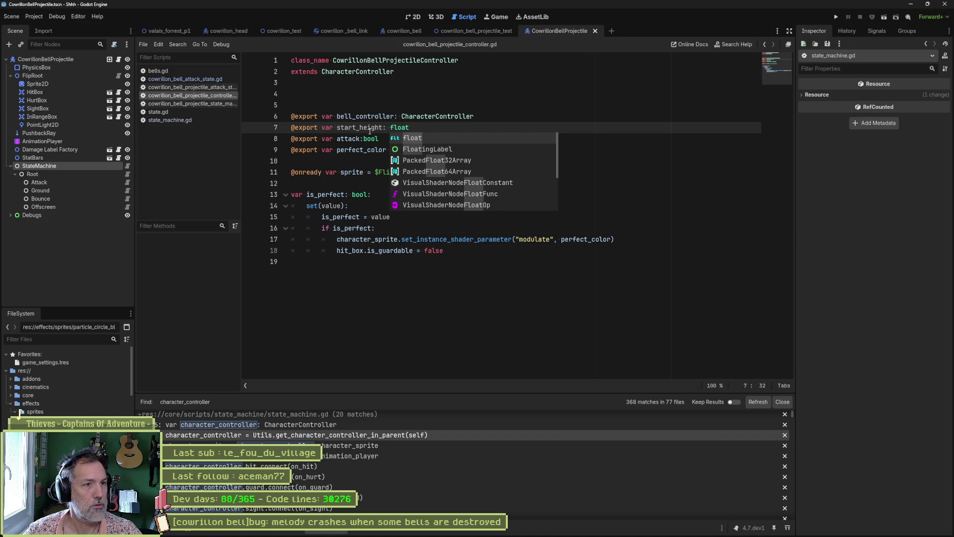
pyautogui.click(370, 128)
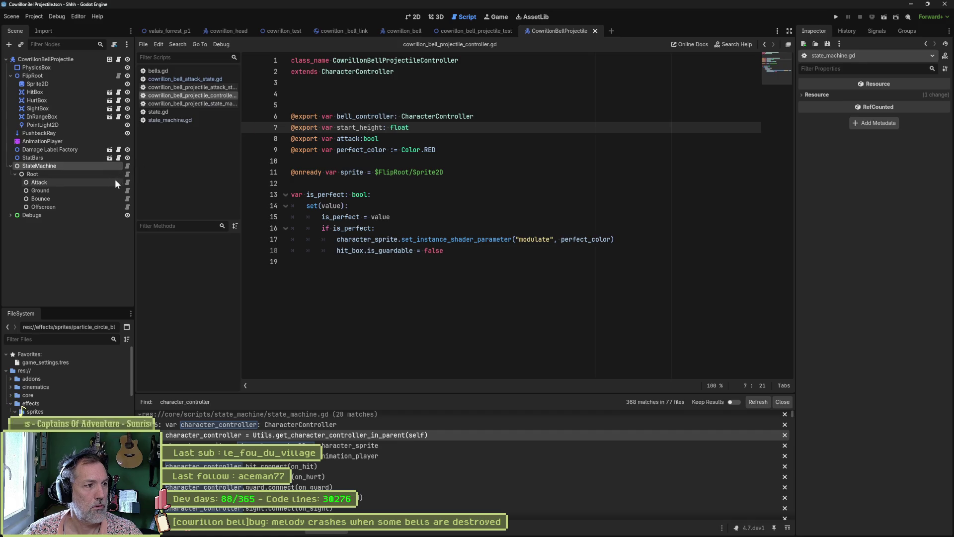
pyautogui.click(128, 183)
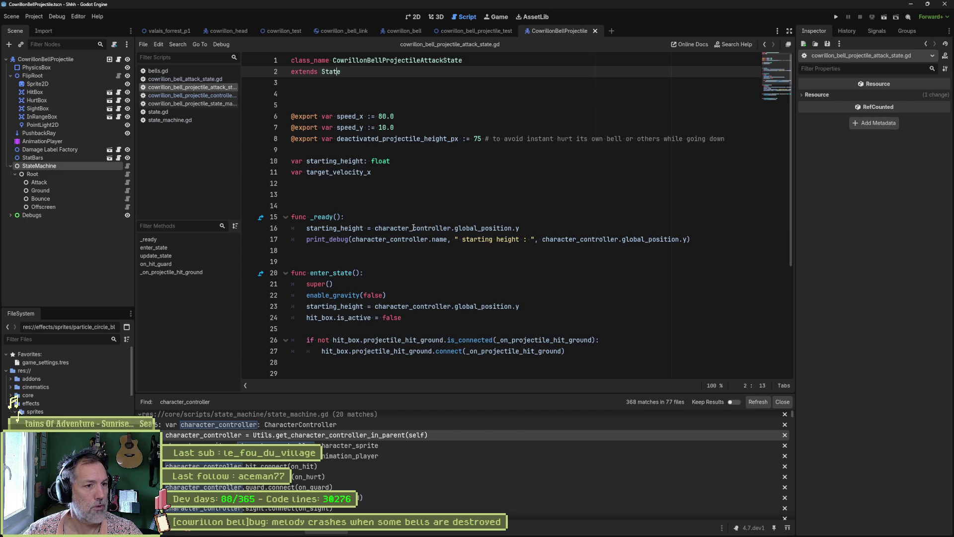
# Delete the _ready() function (lines 13-17) from the projectile attack state, then return to the controller's start_height line.
pyautogui.moveTo(413, 250); pyautogui.dragTo(419, 194)
pyautogui.press('BackSpace')
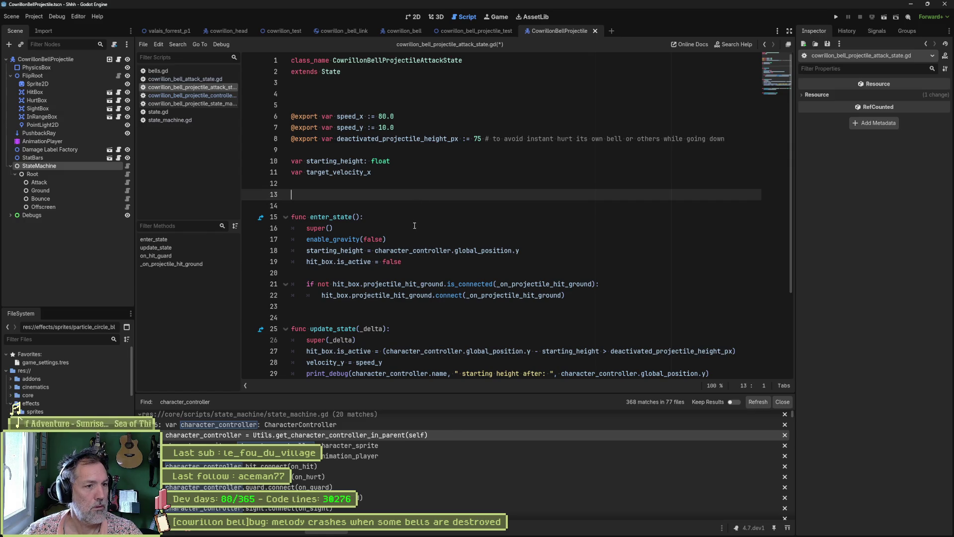
pyautogui.doubleClick(400, 251)
pyautogui.moveTo(455, 251); pyautogui.dragTo(519, 251)
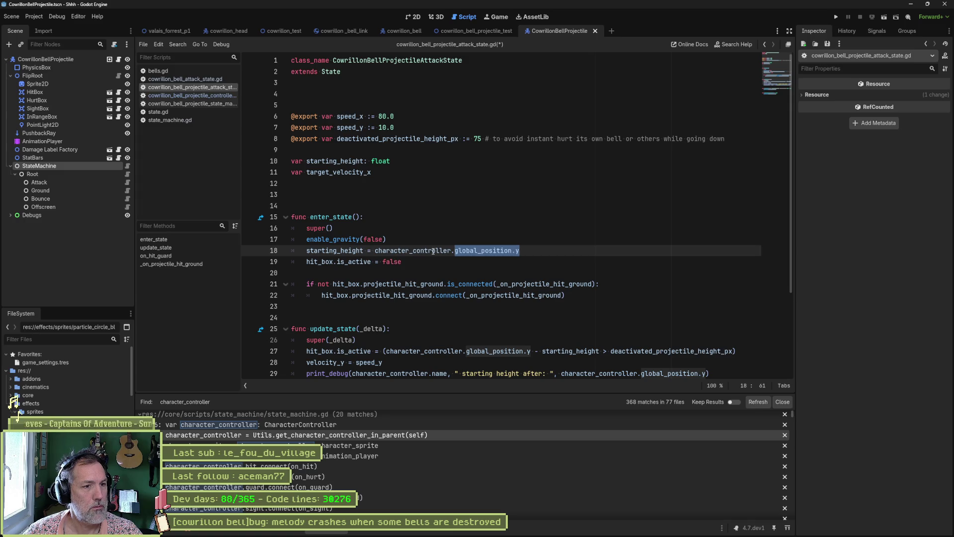
pyautogui.click(204, 98)
pyautogui.click(409, 127)
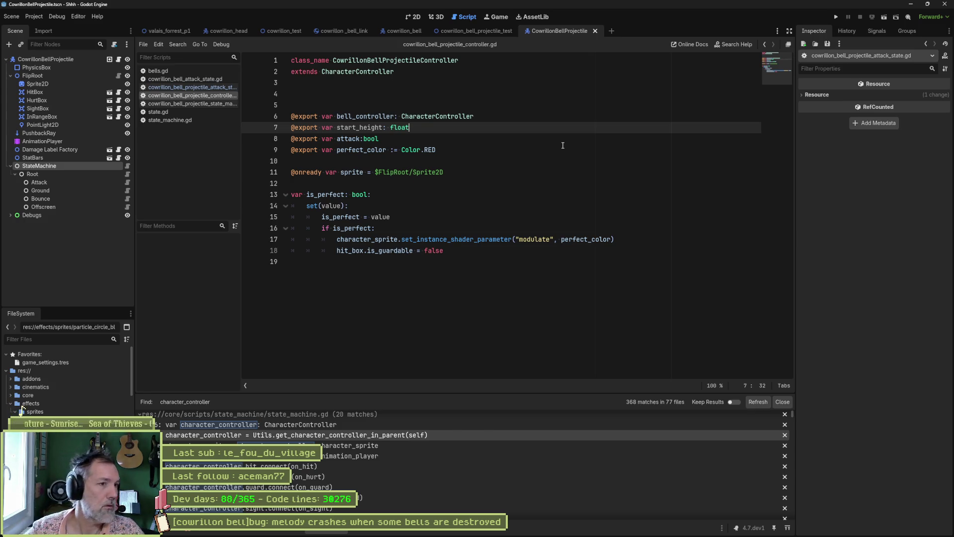
# Delete the start_height export line, save the controller, and close the projectile state machine script.
pyautogui.hotkey('ctrl', 'shift', 'k')
pyautogui.hotkey('ctrl', 's')
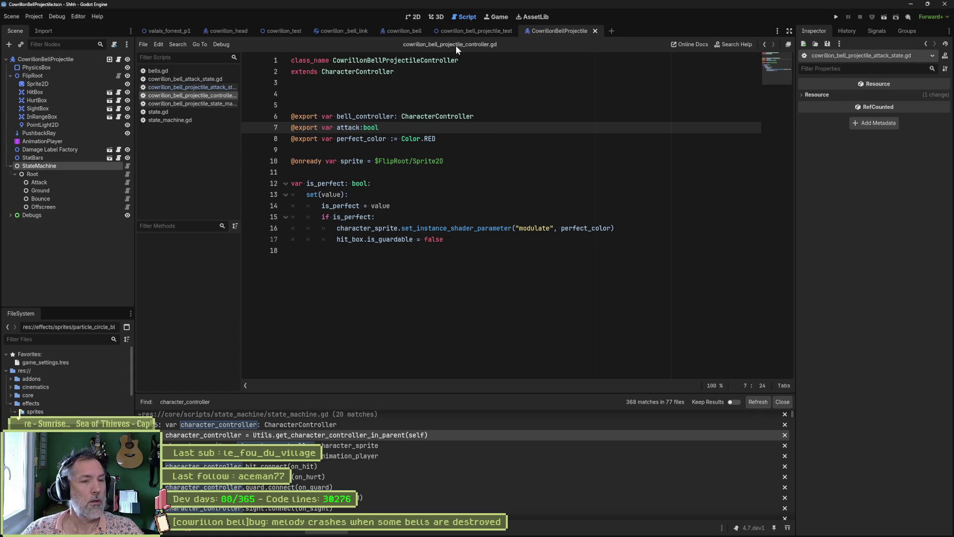
pyautogui.click(185, 102)
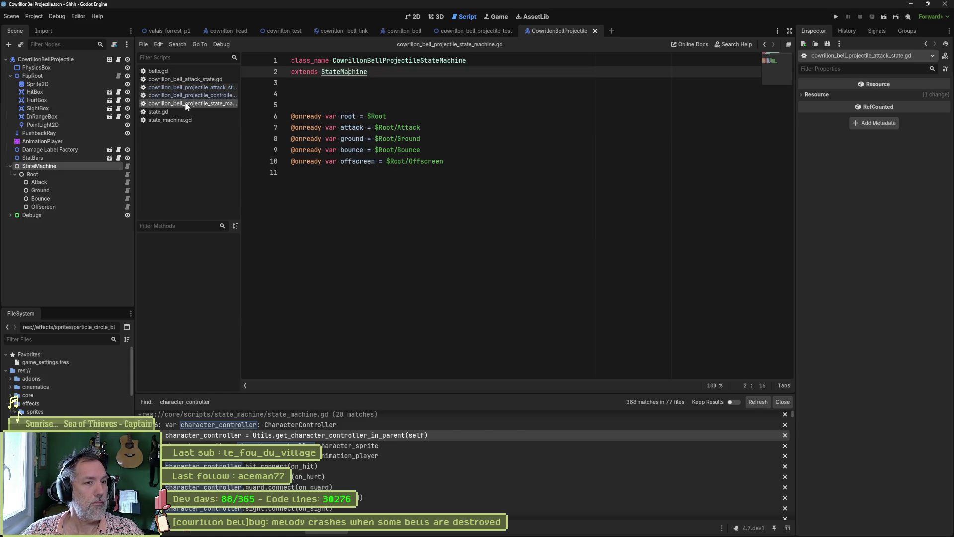
pyautogui.middleClick(185, 102)
# Close state.gd, state_machine.gd and the controller, then select character_controller.global_position.y on line 18.
pyautogui.click(185, 103)
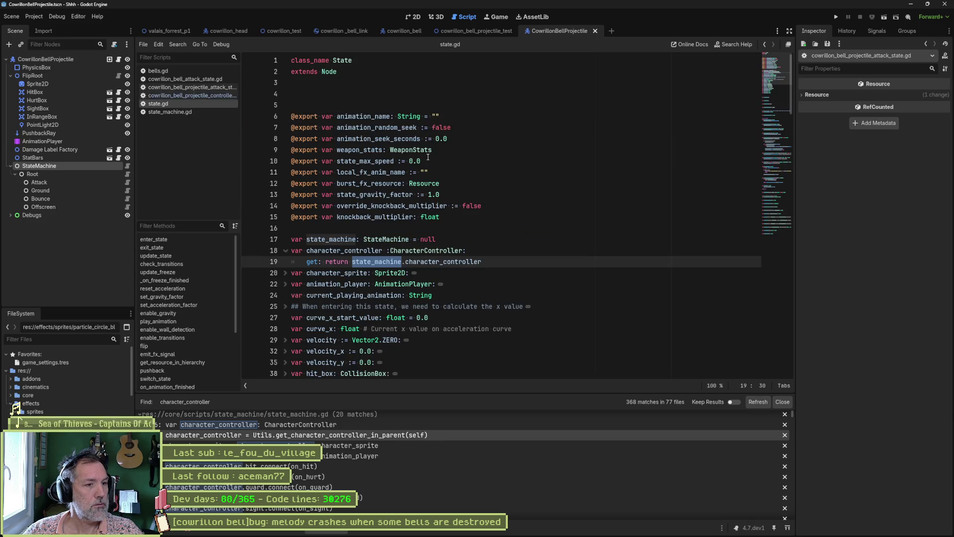
pyautogui.scroll(-5, 374, 139)
pyautogui.hotkey('ctrl', 'w')
pyautogui.click(198, 103)
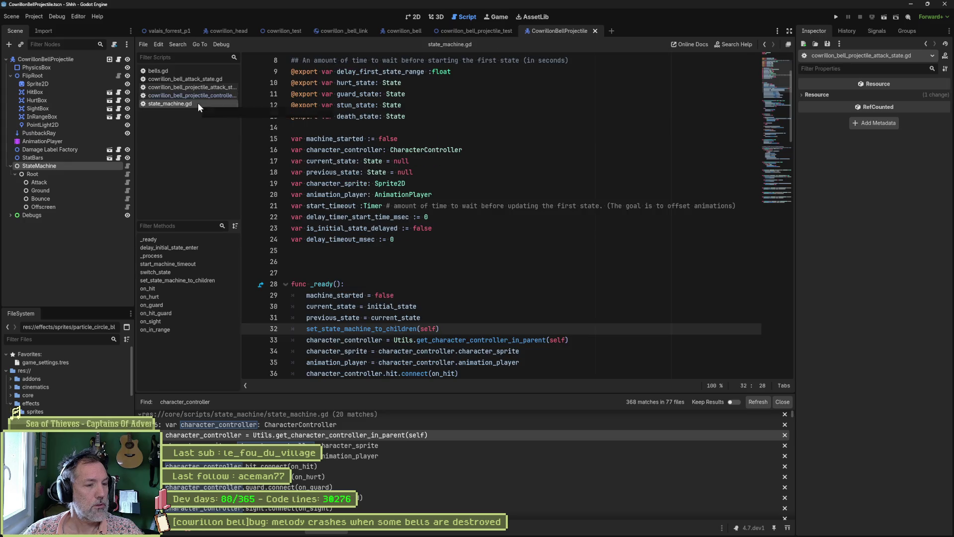
pyautogui.scroll(-4, 480, 198)
pyautogui.middleClick(216, 103)
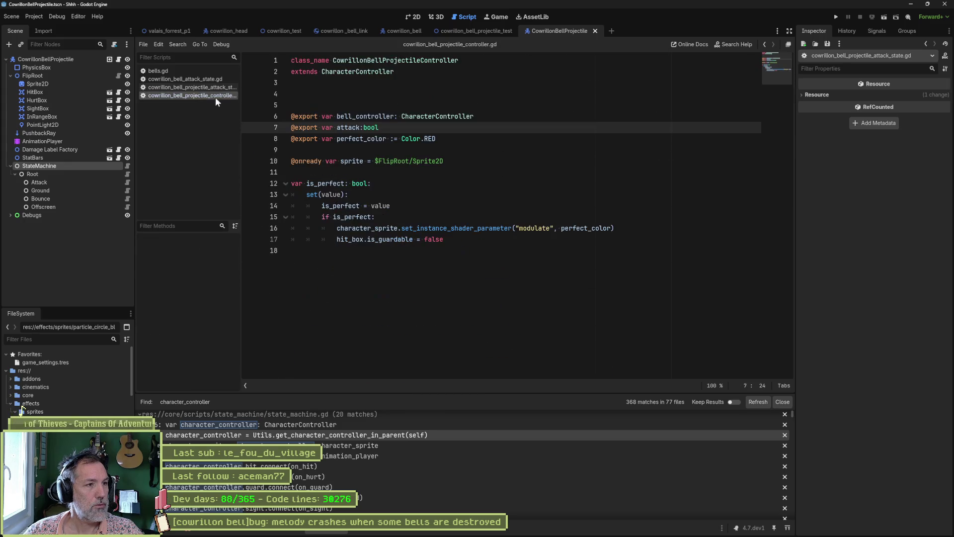
pyautogui.hotkey('ctrl', 'w')
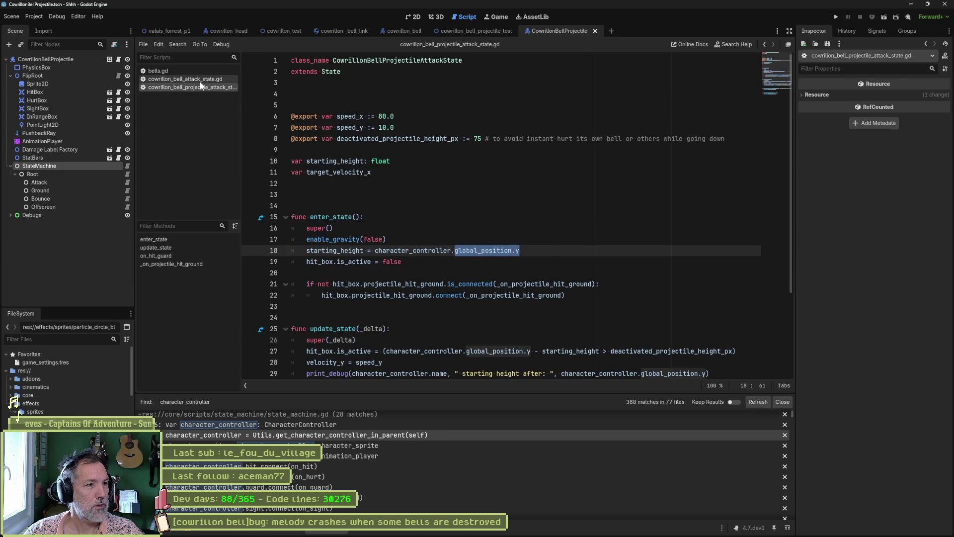
pyautogui.click(493, 235)
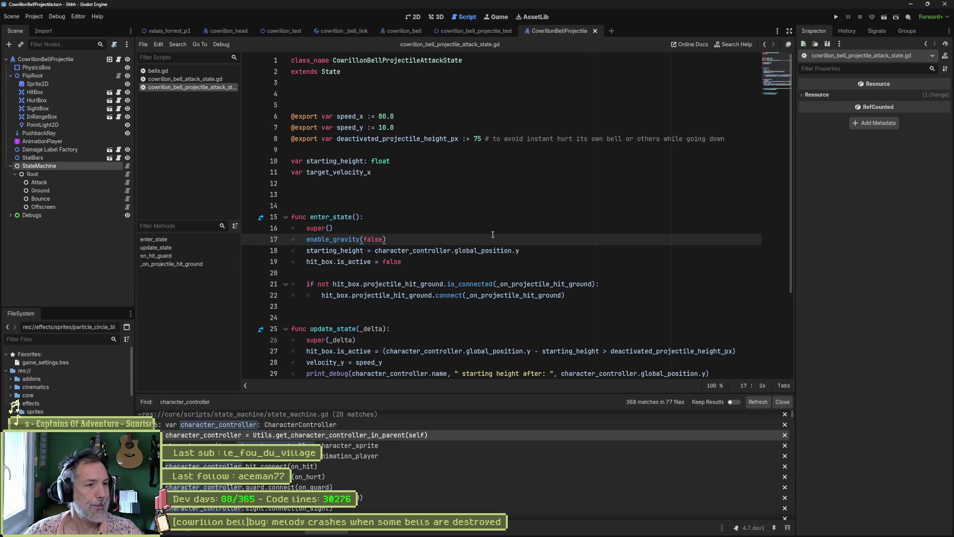
pyautogui.moveTo(518, 252); pyautogui.dragTo(375, 251)
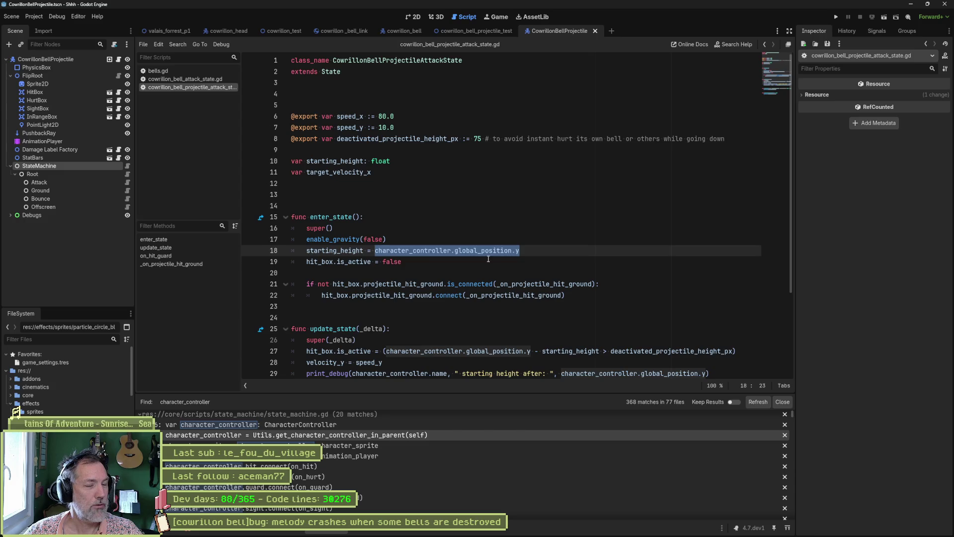
pyautogui.moveTo(509, 251)
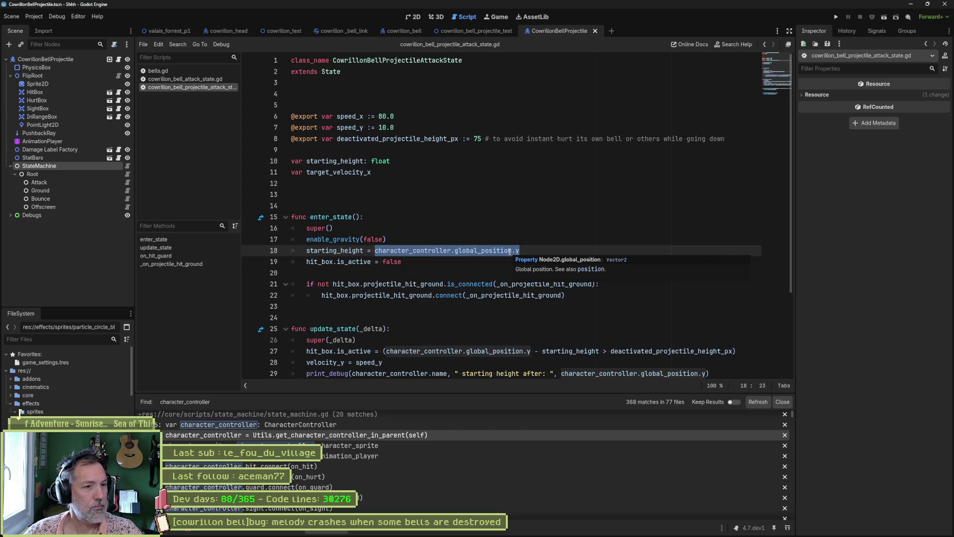
pyautogui.scroll(-2, 447, 263)
pyautogui.click(416, 276)
pyautogui.moveTo(383, 284); pyautogui.dragTo(737, 284)
pyautogui.moveTo(356, 283)
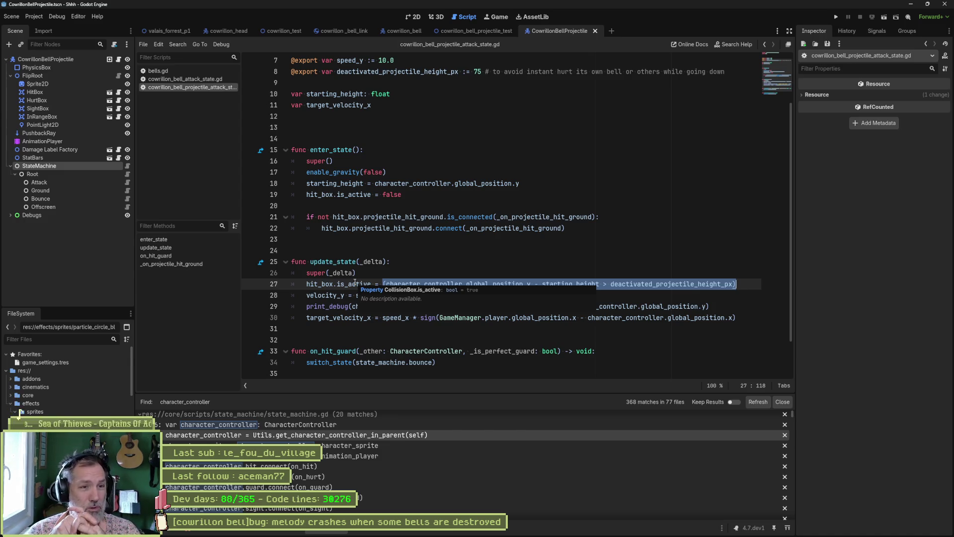
# Open cowrillon_bell_attack_state.gd and review the add_child and start_height lines 27-29 of _instantiate_projectile.
pyautogui.click(186, 79)
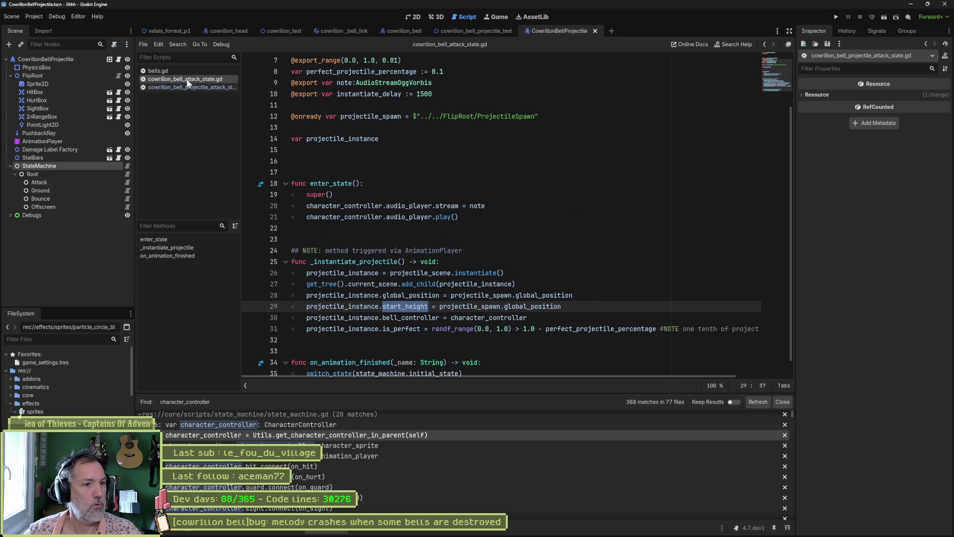
pyautogui.click(410, 305)
pyautogui.moveTo(557, 307); pyautogui.dragTo(307, 308)
pyautogui.moveTo(391, 284); pyautogui.dragTo(515, 284)
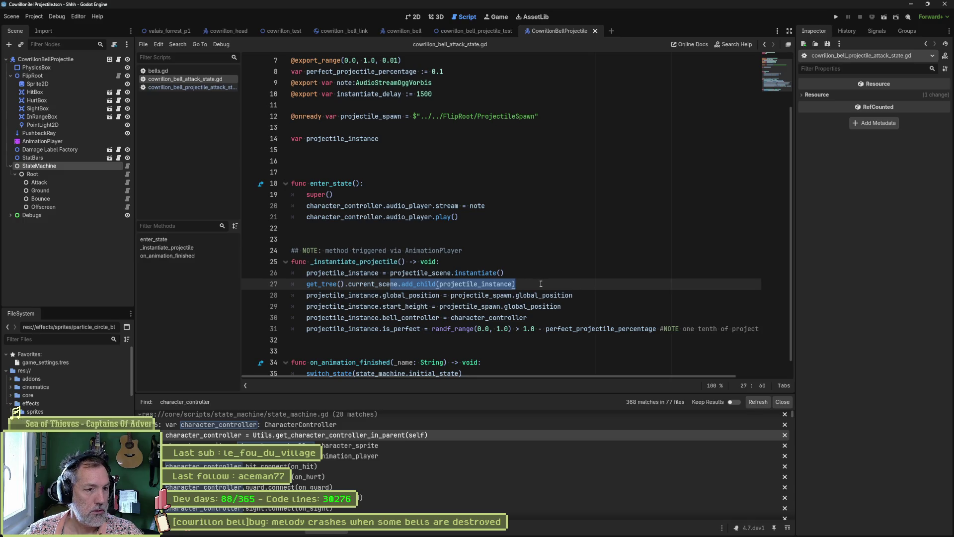
pyautogui.click(516, 272)
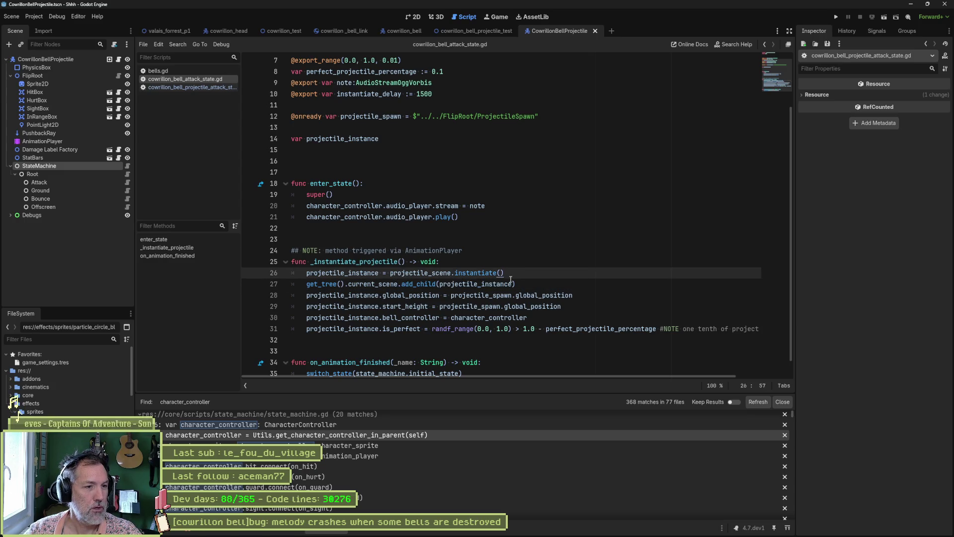
pyautogui.click(359, 296)
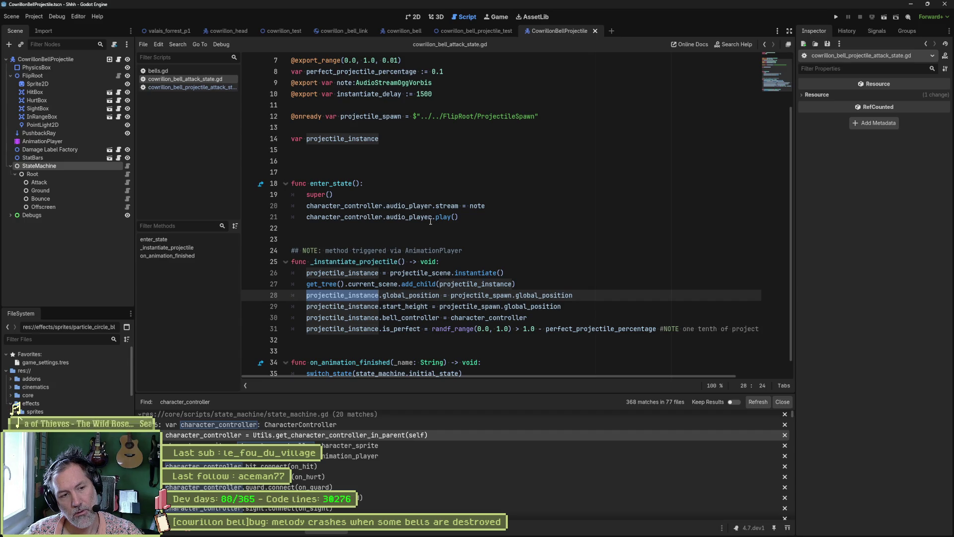
# Run the game with F5 and continue to the breakpoint at line 16 of the projectile attack state.
pyautogui.doubleClick(423, 307)
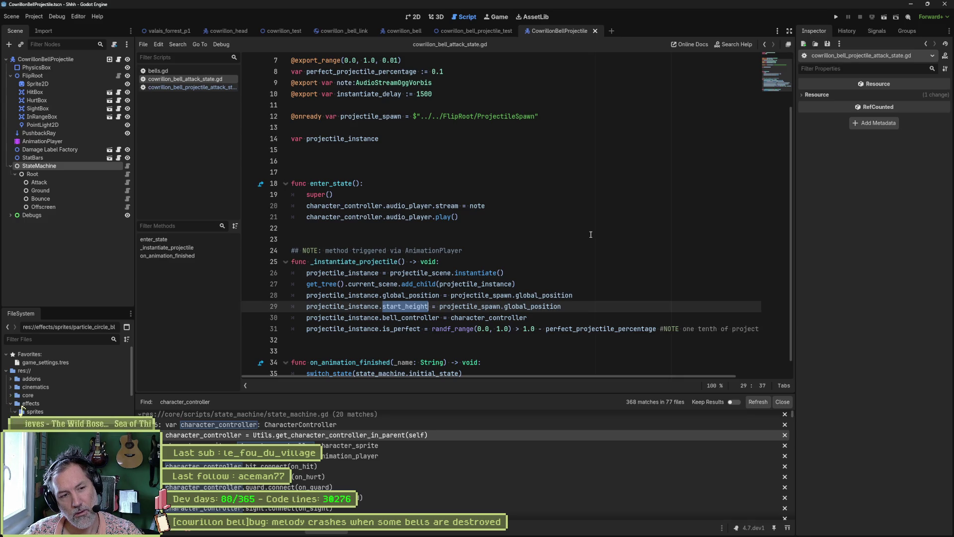
pyautogui.doubleClick(417, 284)
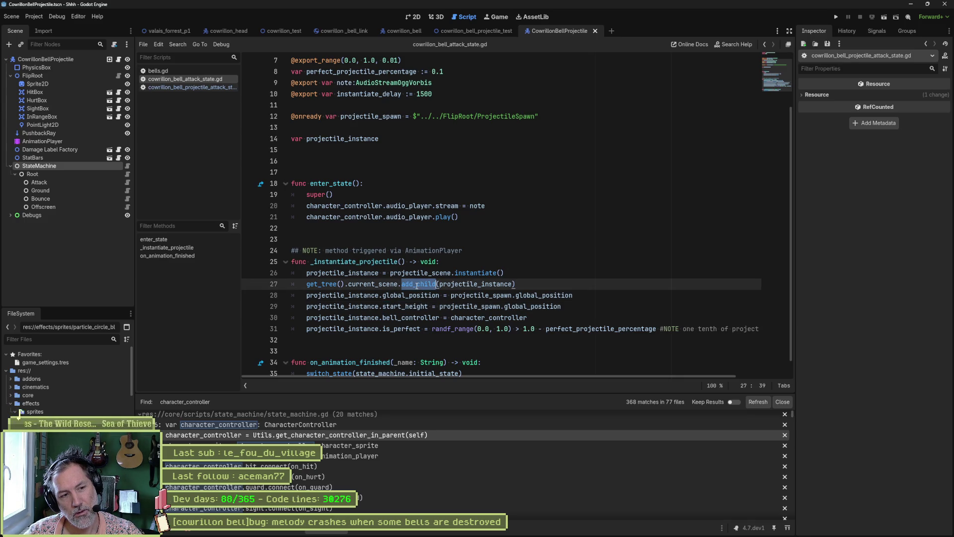
pyautogui.moveTo(416, 286)
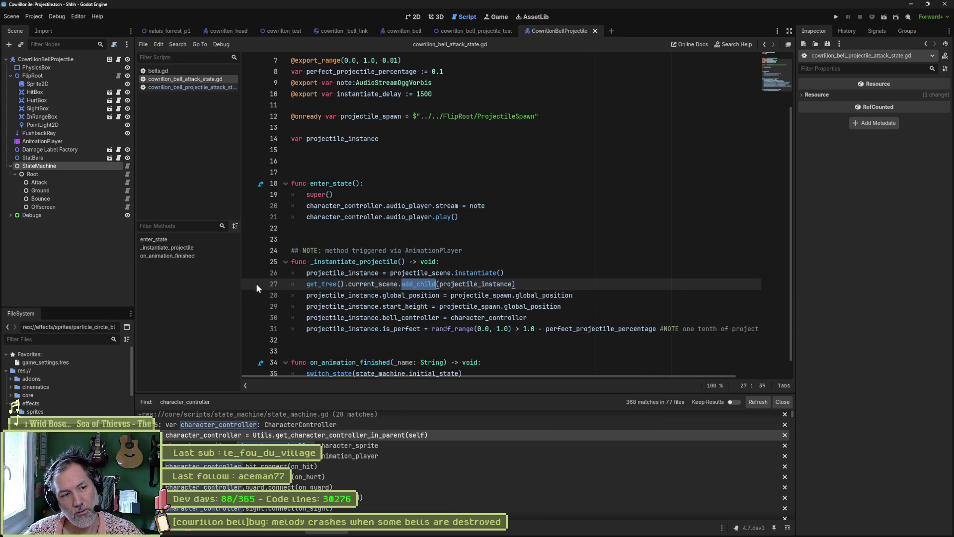
pyautogui.press('F5')
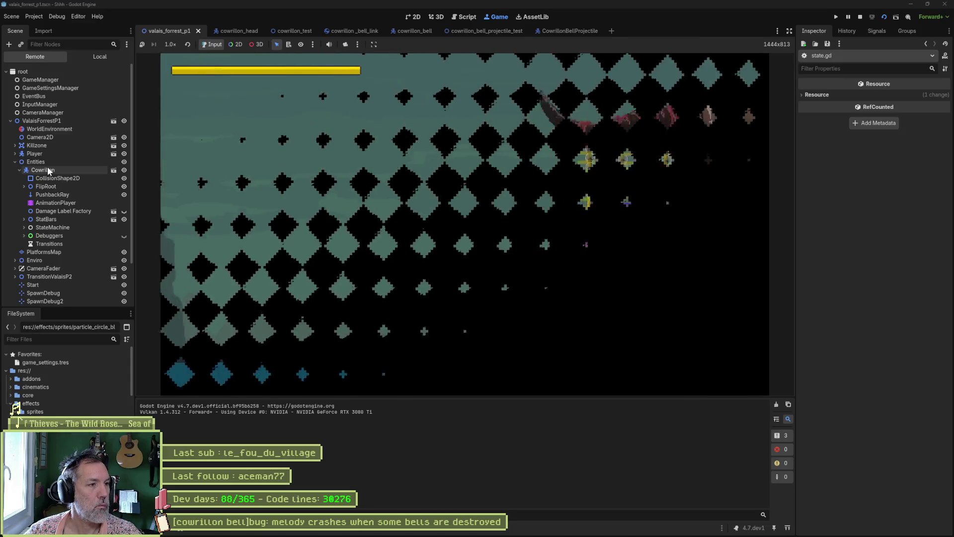
pyautogui.click(47, 171)
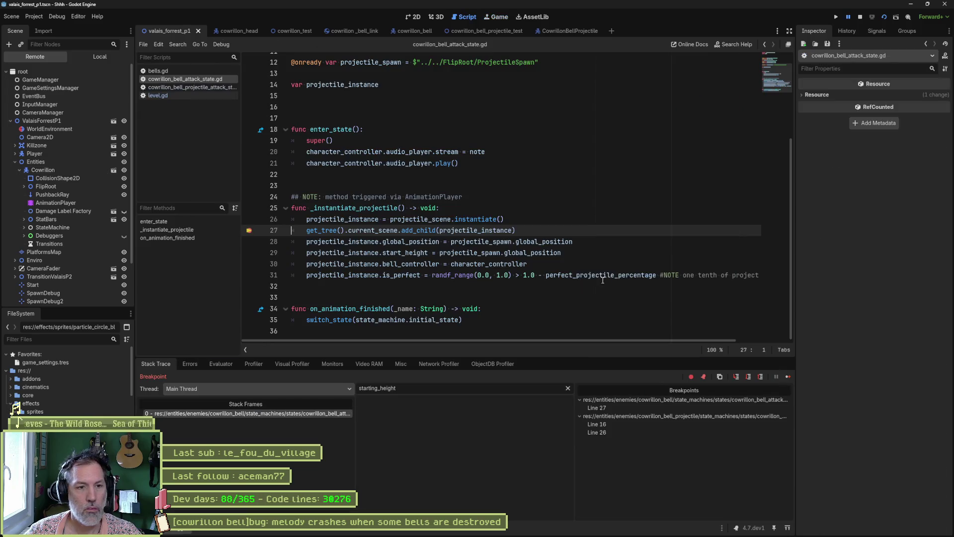
pyautogui.doubleClick(407, 230)
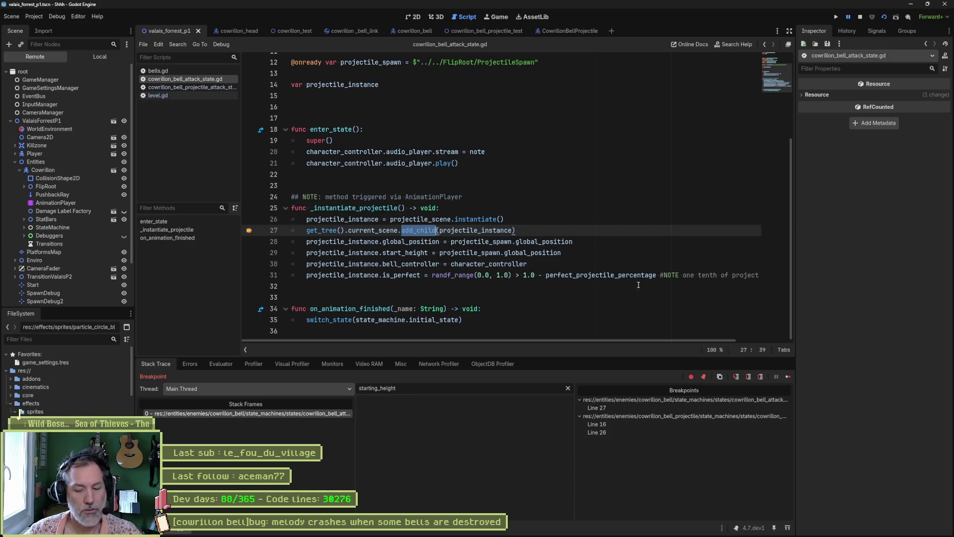
pyautogui.press('F12')
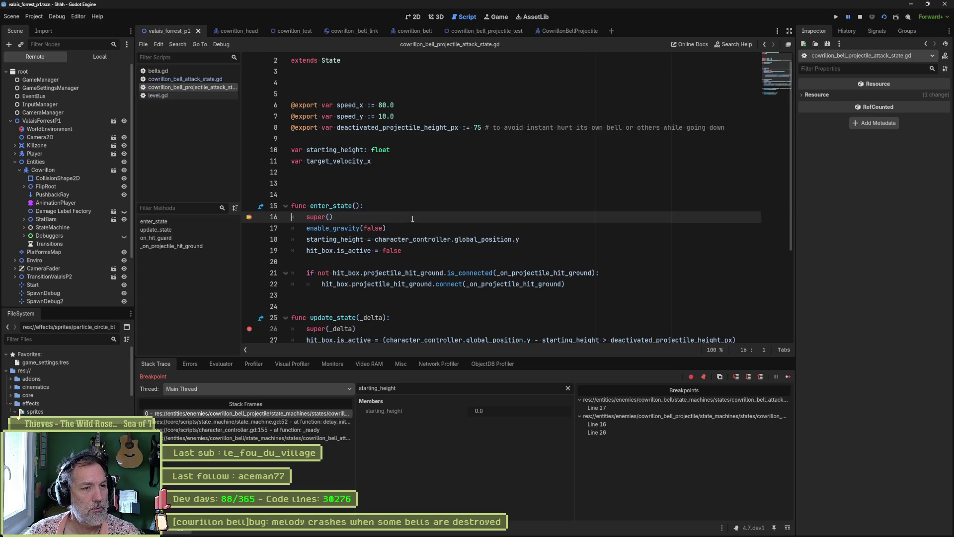
# Step twice with F10, then continue execution to the next stop.
pyautogui.press('F10')
pyautogui.press('F10')
pyautogui.press('F10')
pyautogui.press('F10')
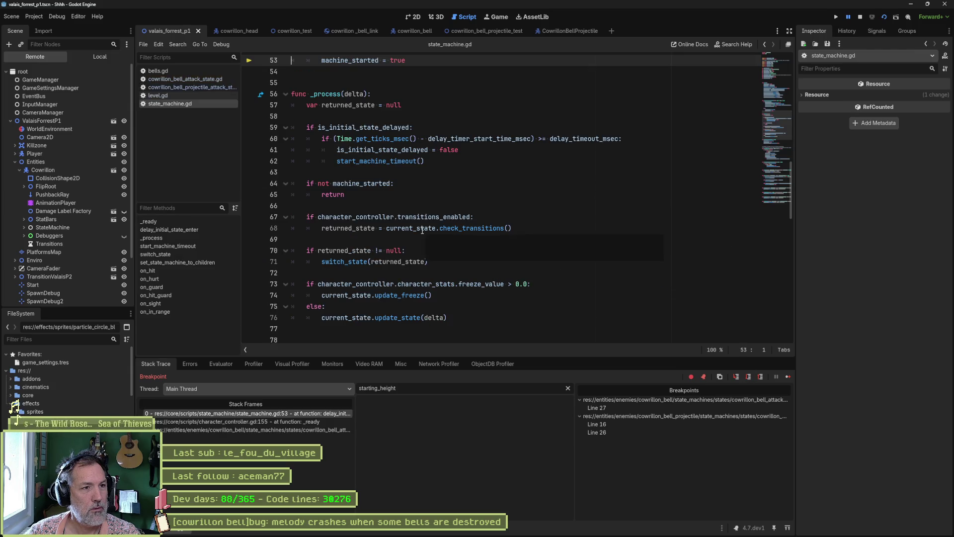
pyautogui.press('F10')
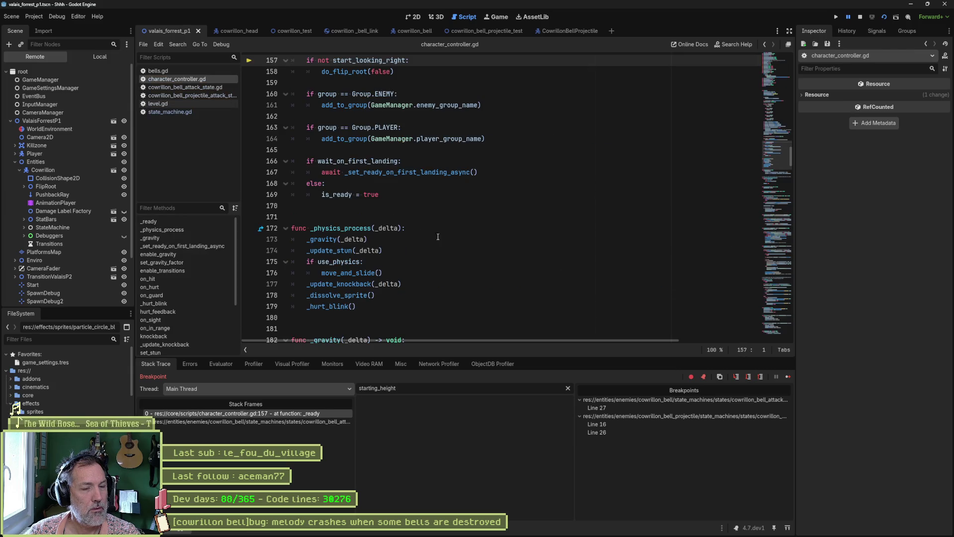
pyautogui.click(787, 378)
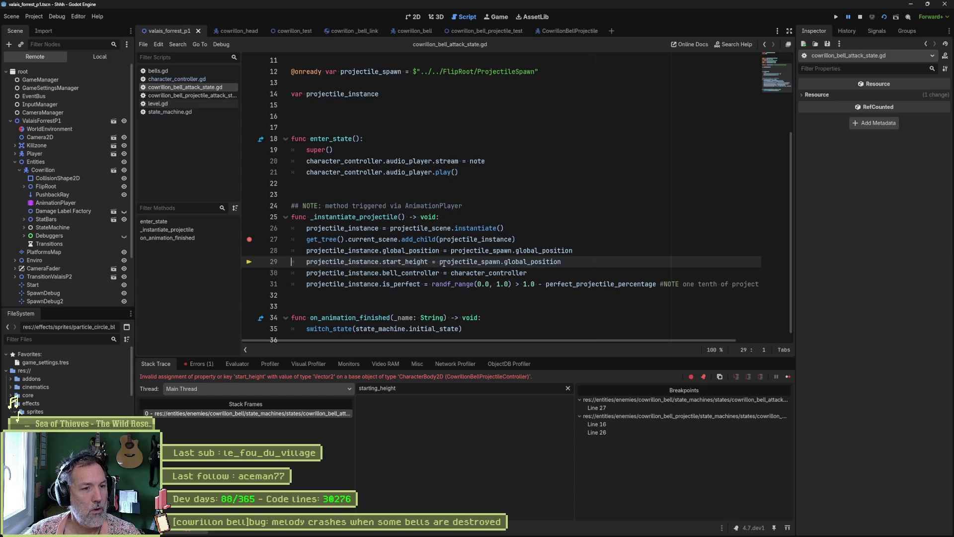
# Evaluate projectile_spawn.global_position from line 29 in the debugger's Evaluator.
pyautogui.moveTo(444, 263)
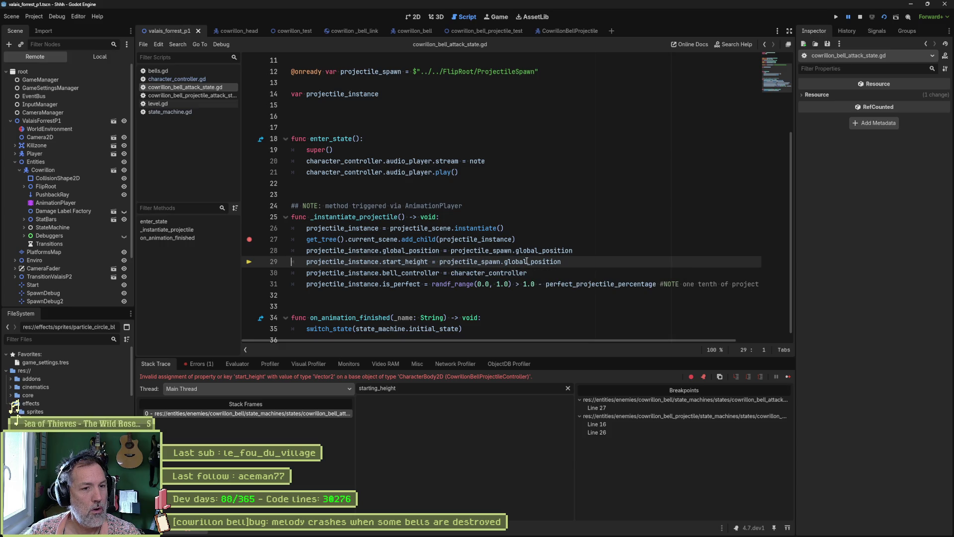
pyautogui.moveTo(439, 263); pyautogui.dragTo(562, 262)
pyautogui.hotkey('ctrl', 'c')
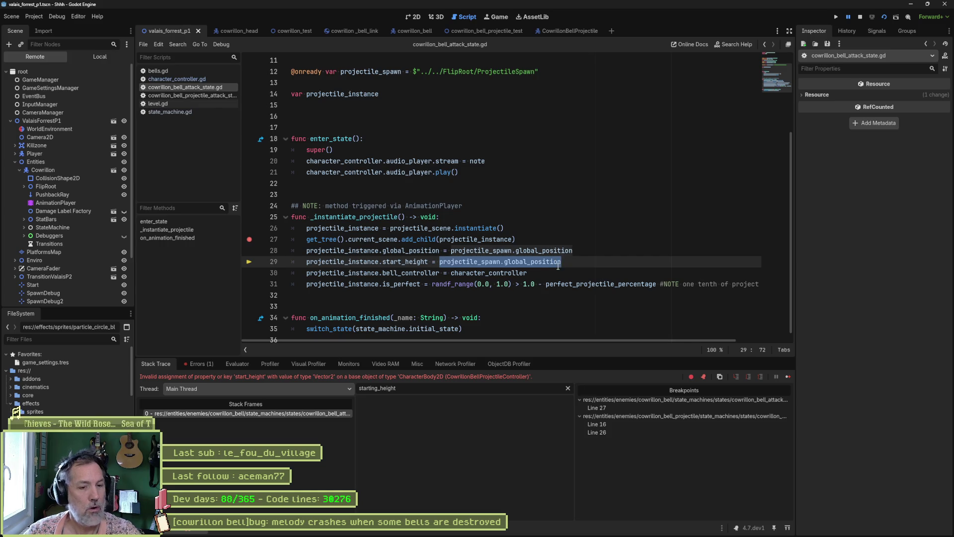
pyautogui.click(238, 363)
pyautogui.click(258, 378)
pyautogui.hotkey('ctrl', 'v')
pyautogui.press('Return')
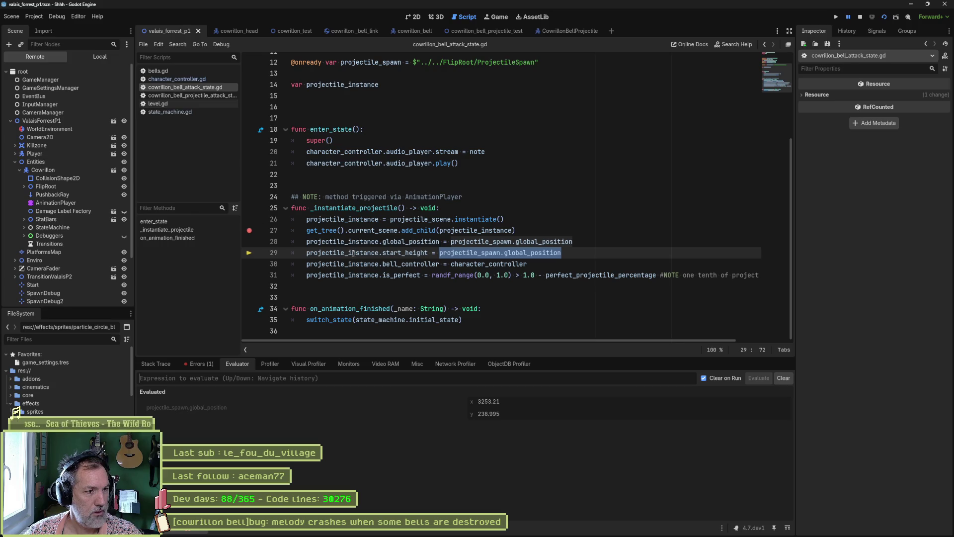
# Move the breakpoint from line 26 to line 27 and open the reported error at line 29.
pyautogui.click(195, 95)
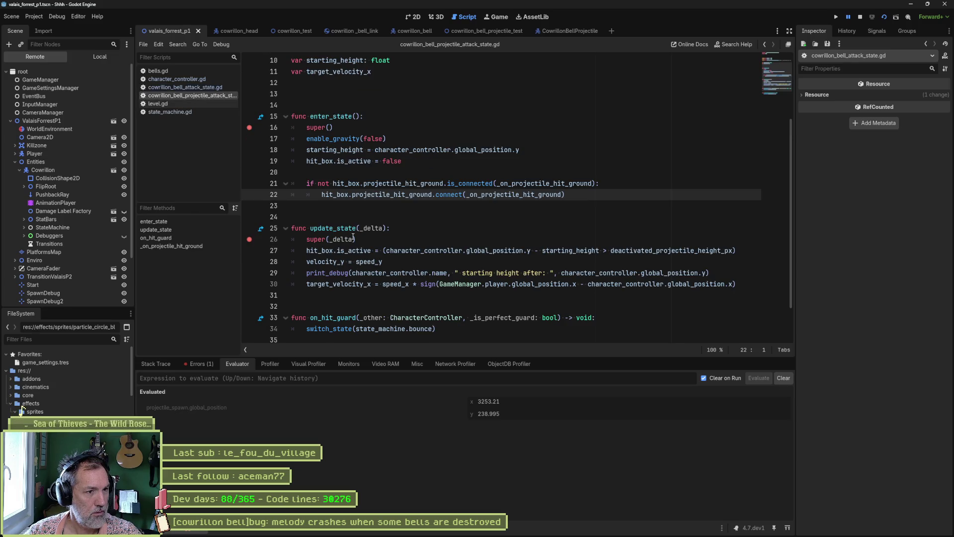
pyautogui.click(250, 239)
pyautogui.click(250, 250)
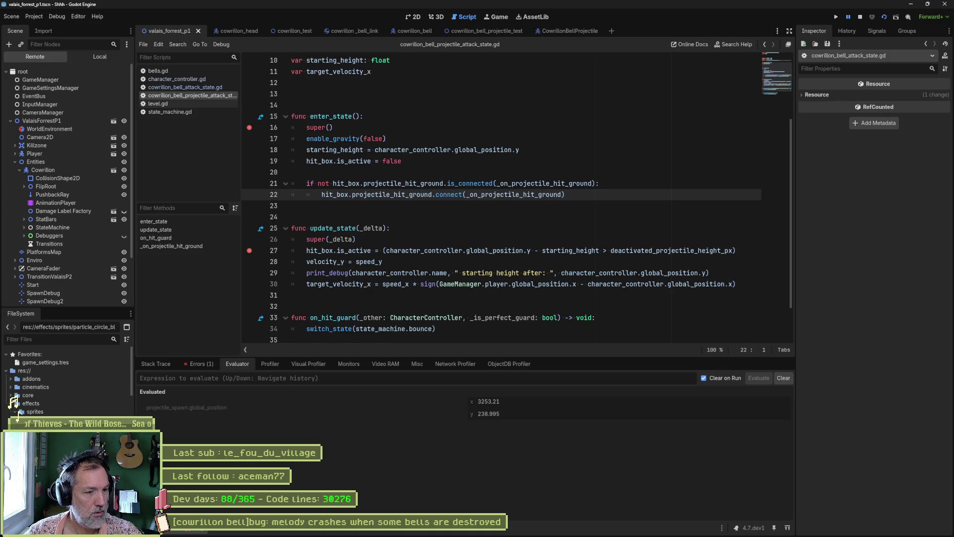
pyautogui.click(198, 364)
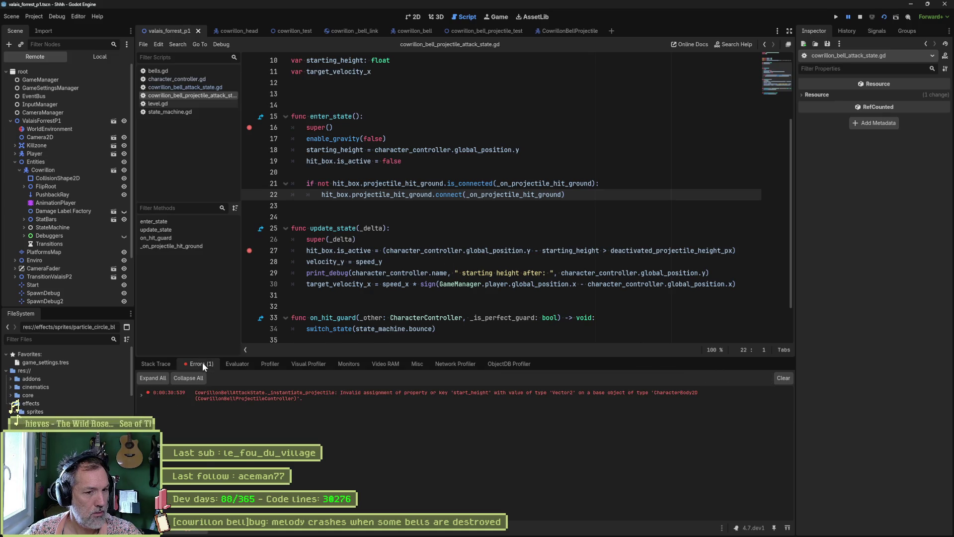
pyautogui.click(218, 394)
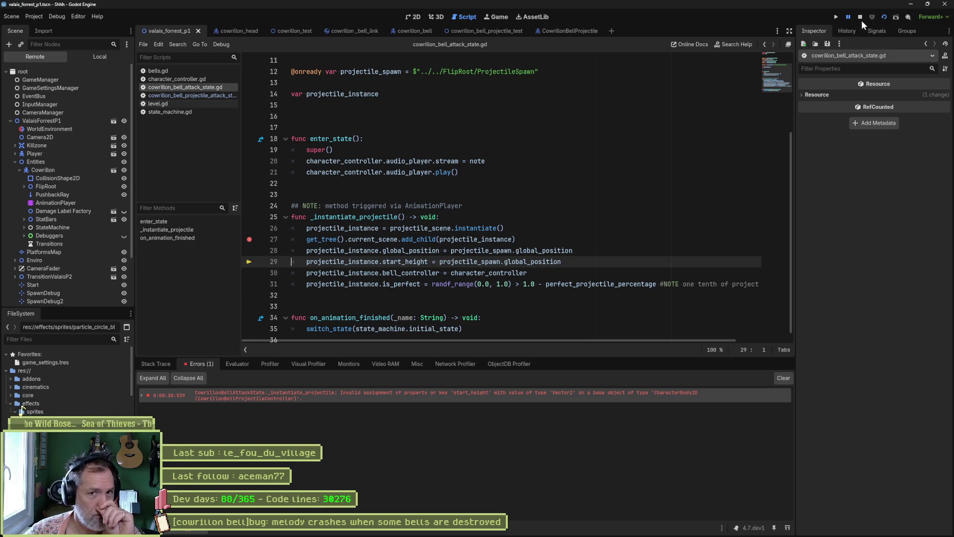
# Stop the game and delete the start_height assignment line from the bell attack state.
pyautogui.press('F8')
pyautogui.click(388, 261)
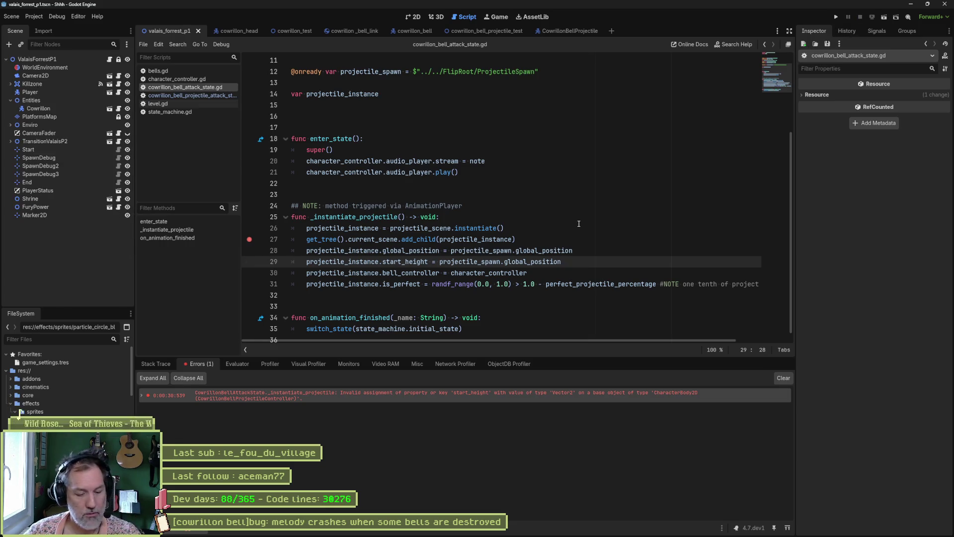
pyautogui.hotkey('ctrl', 'x')
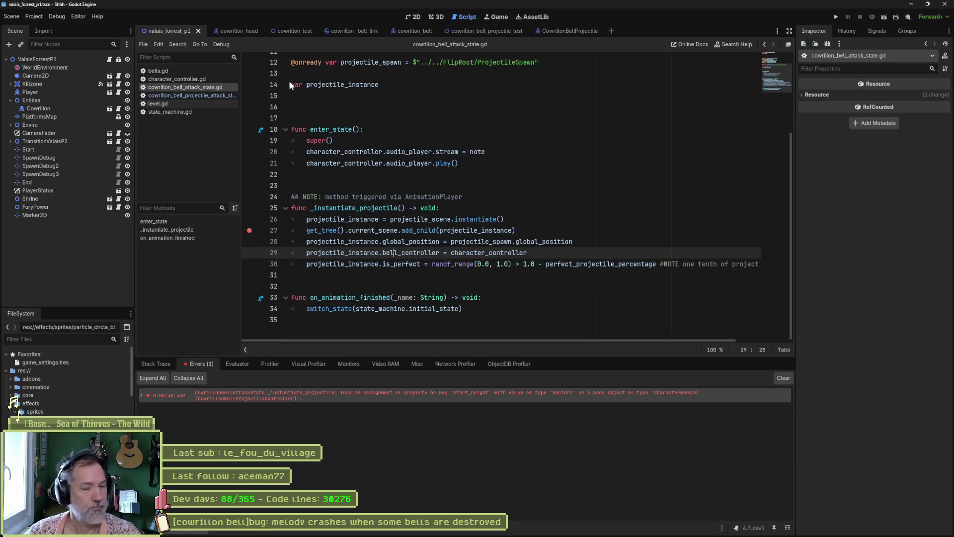
# Rerun the game with F5 and select Cowrillon in the Remote scene tree.
pyautogui.press('F5')
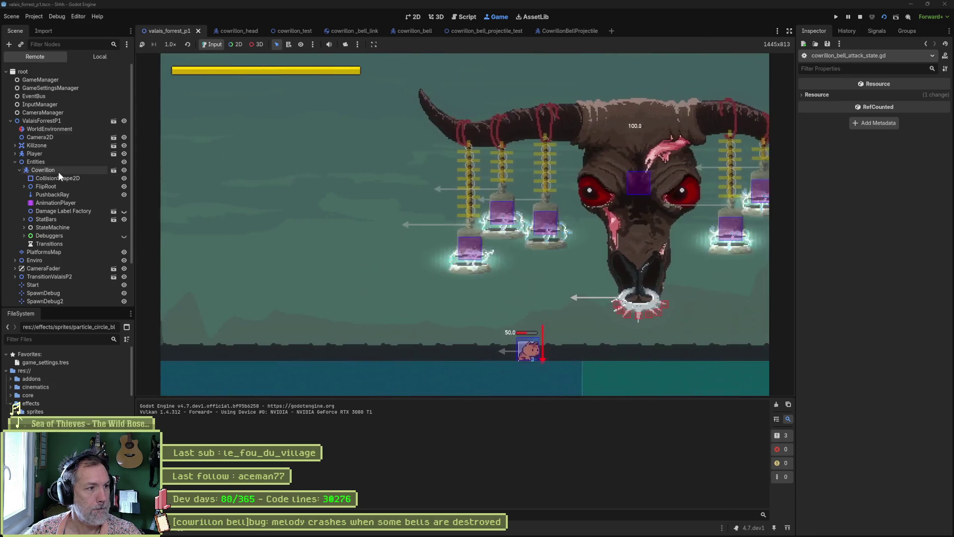
pyautogui.click(58, 170)
pyautogui.scroll(-5, 888, 366)
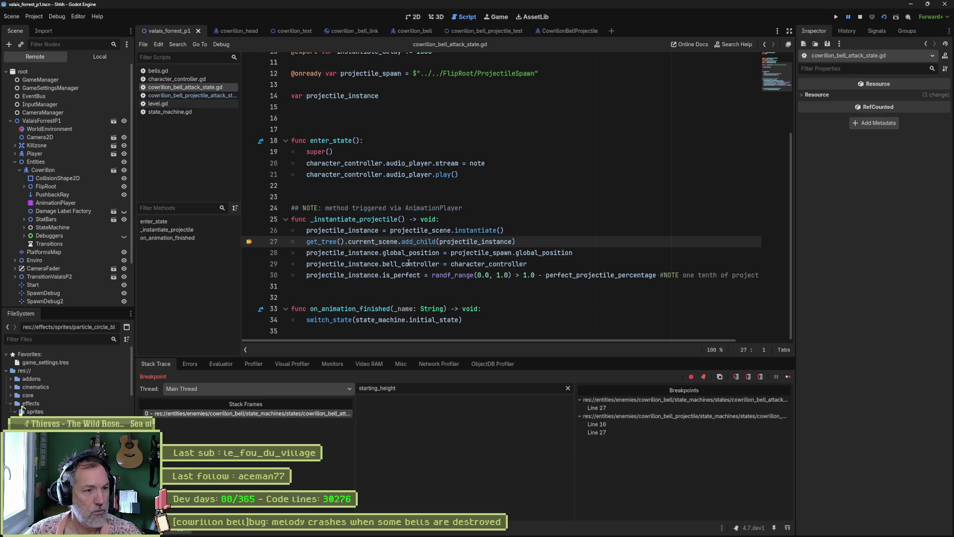
# Resume execution, add a breakpoint on line 17, and continue to the line 27 breakpoint.
pyautogui.click(785, 377)
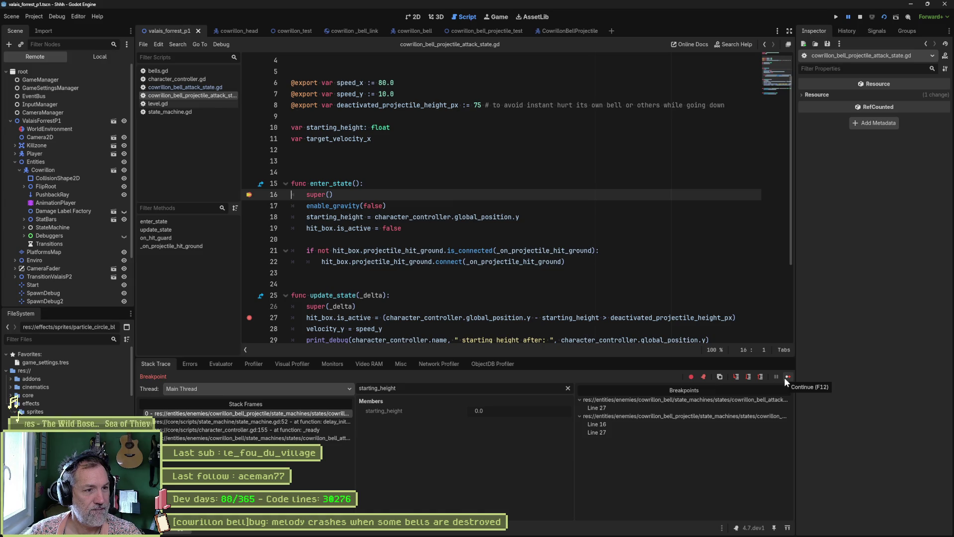
pyautogui.click(249, 206)
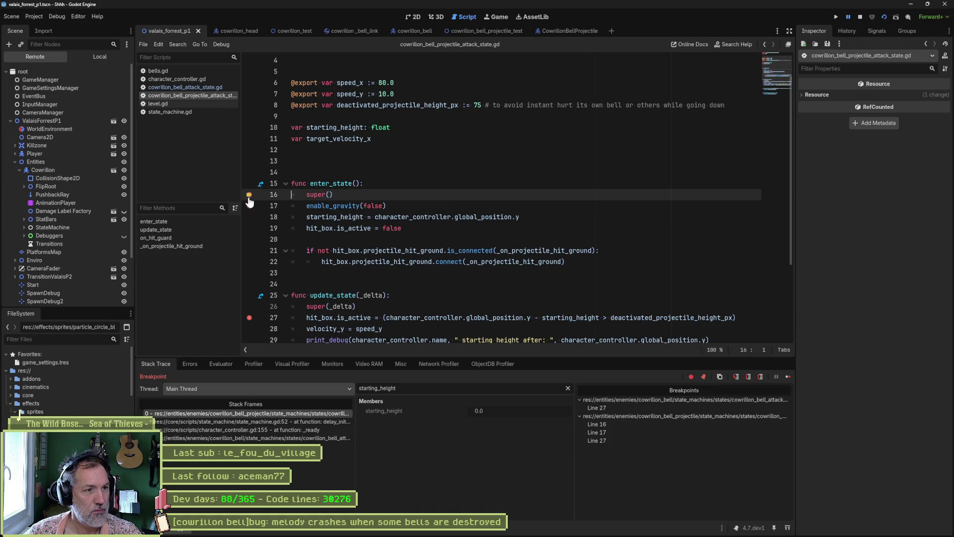
pyautogui.click(786, 378)
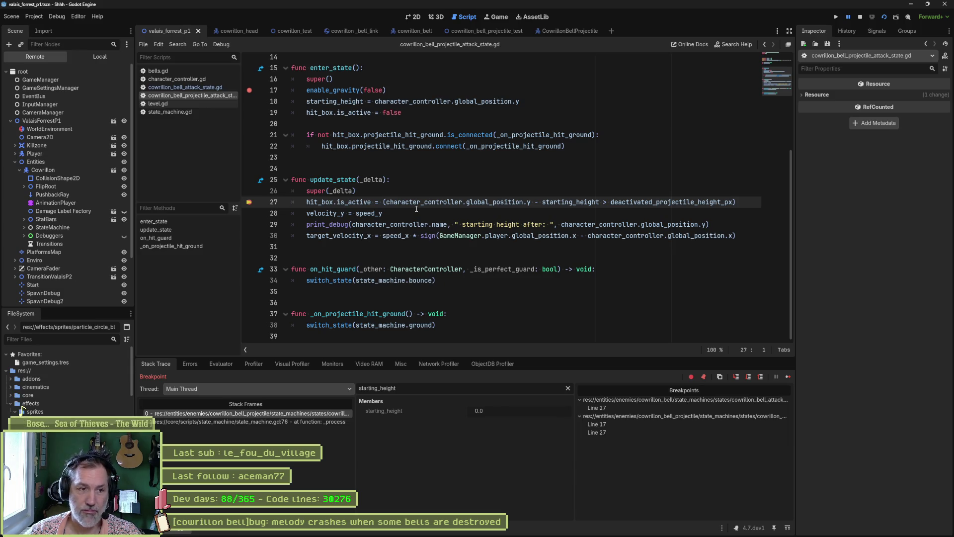
# Evaluate character_controller.global_position.y from line 27 in the expression evaluator.
pyautogui.moveTo(406, 204)
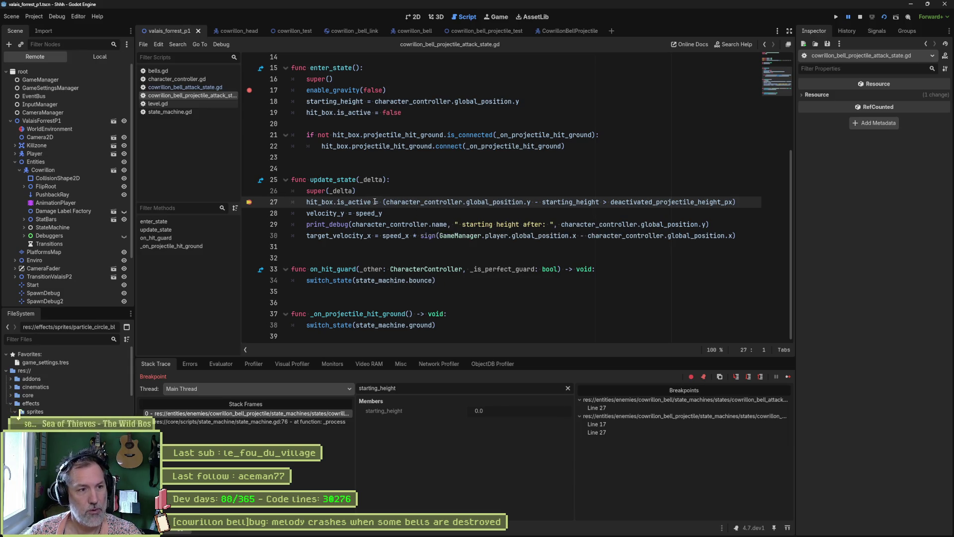
pyautogui.moveTo(737, 202); pyautogui.dragTo(291, 202)
pyautogui.moveTo(386, 202); pyautogui.dragTo(531, 203)
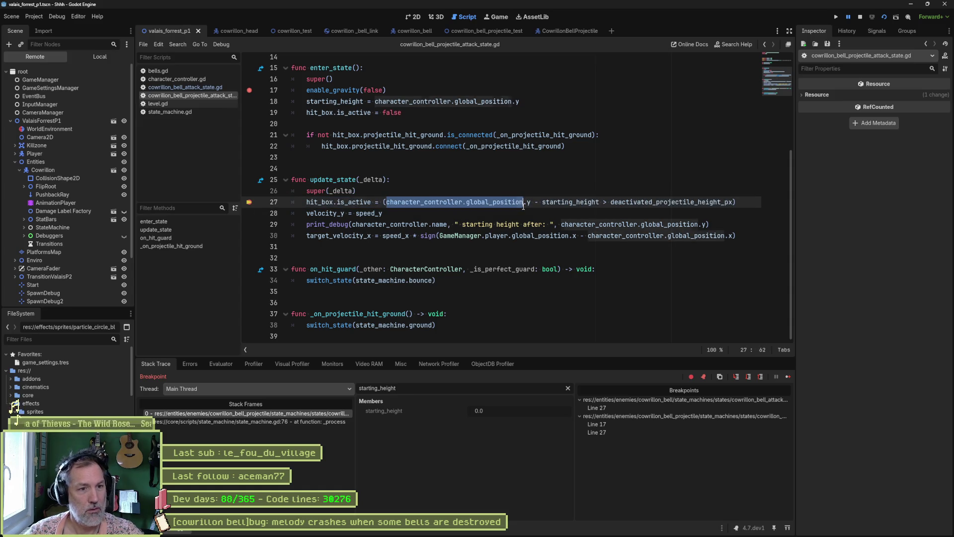
pyautogui.click(224, 365)
pyautogui.hotkey('ctrl', 'v')
pyautogui.press('Return')
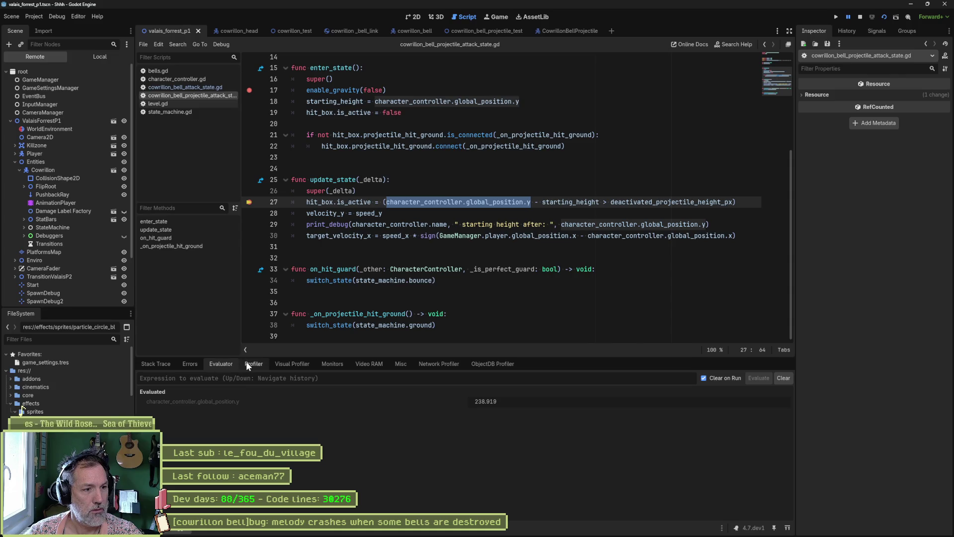
pyautogui.click(155, 363)
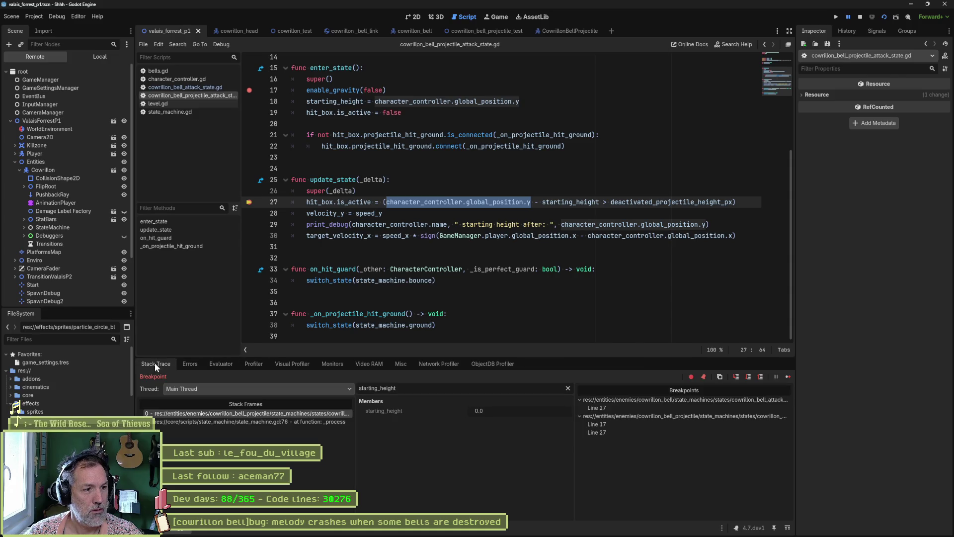
# Continue to the next break, inspect character_controller.global_position.y on line 18, and stop debugging.
pyautogui.click(787, 377)
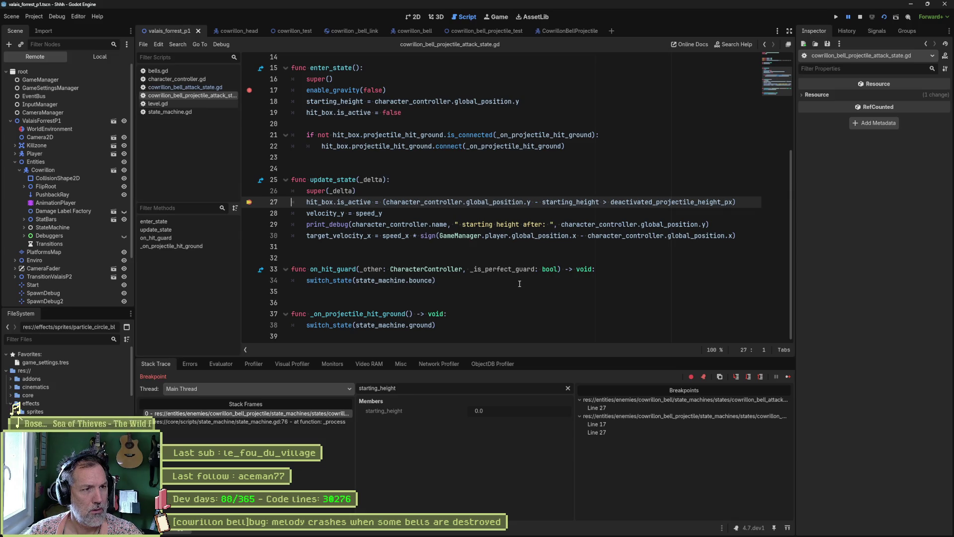
pyautogui.moveTo(374, 101); pyautogui.dragTo(520, 102)
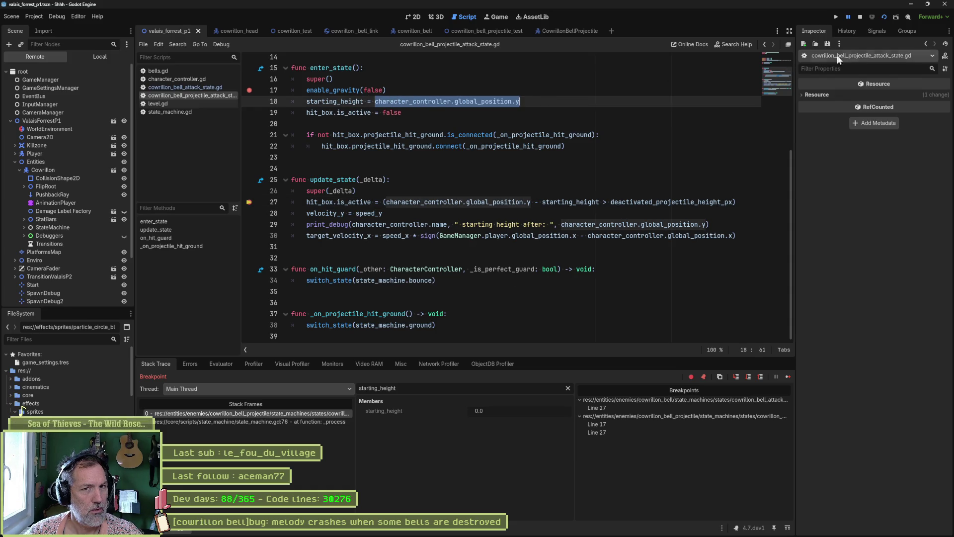
pyautogui.click(860, 17)
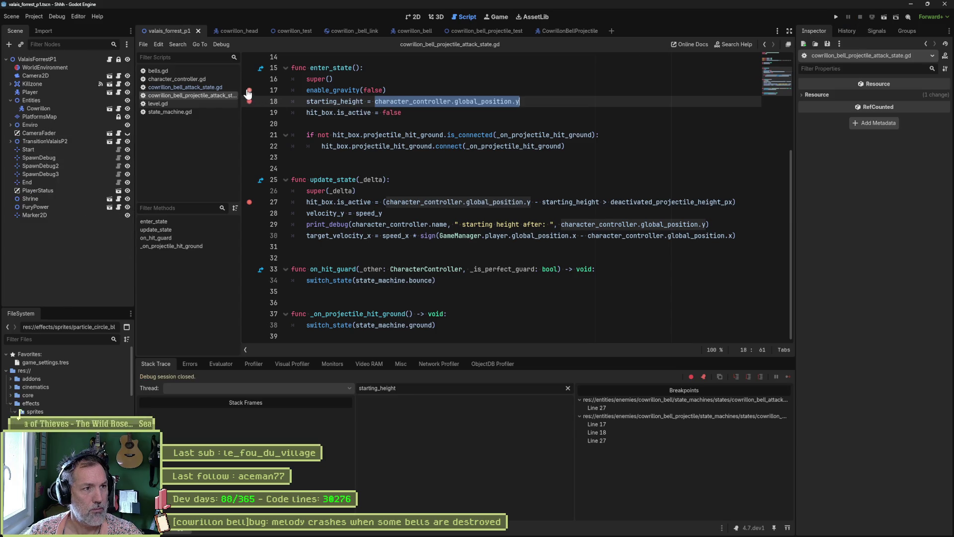
# Relaunch the game with F6 and select the Cowrillon node in the running scene.
pyautogui.press('F6')
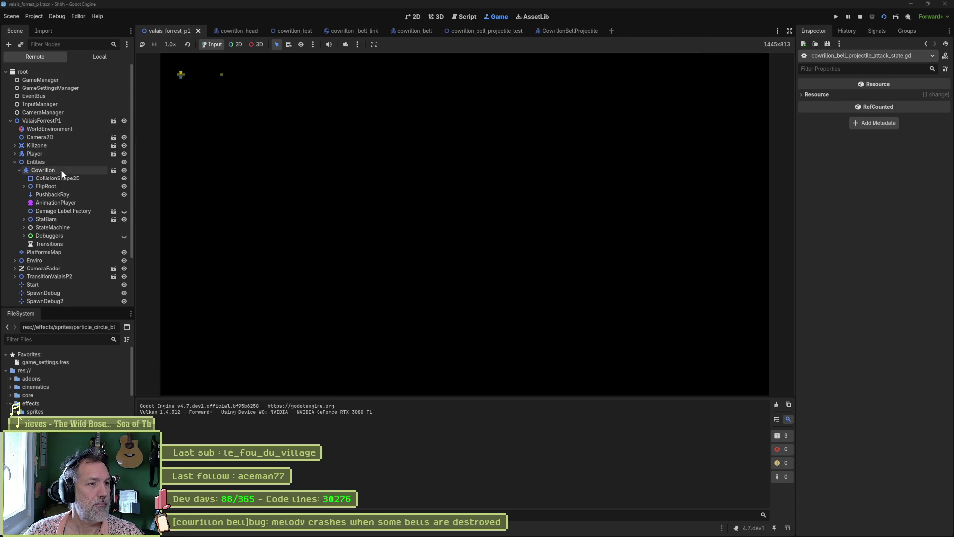
pyautogui.click(61, 170)
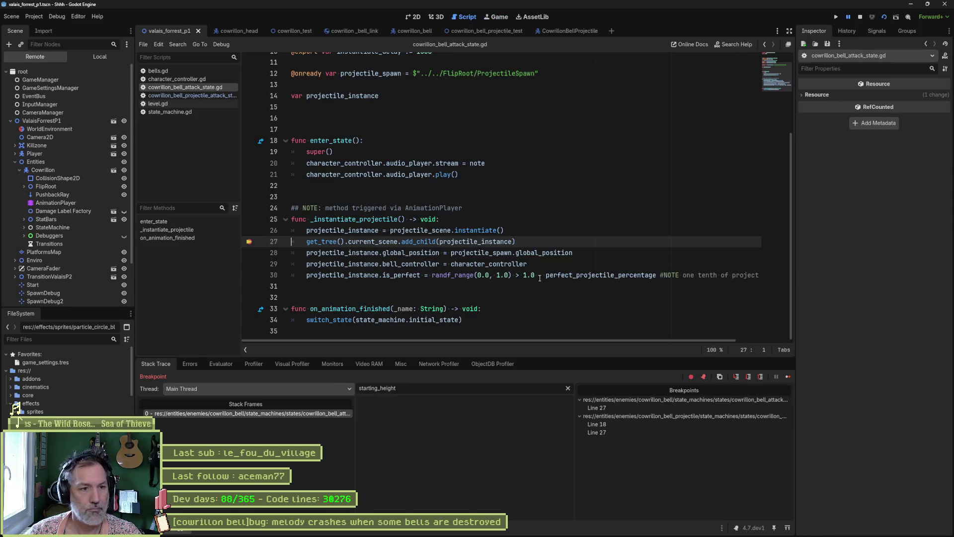
pyautogui.moveTo(367, 229)
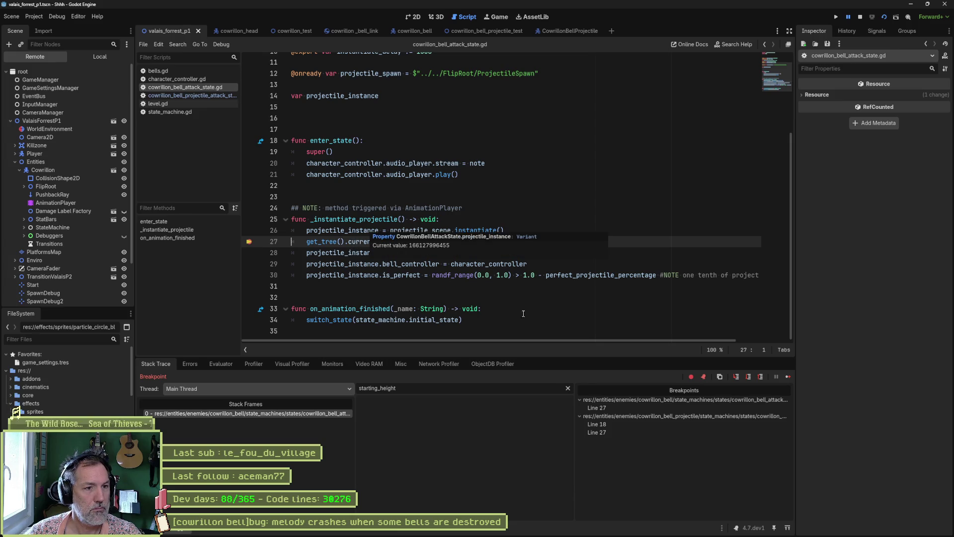
# Step through enter_state with F12 and F10, then continue until the line 27 breakpoint.
pyautogui.click(602, 277)
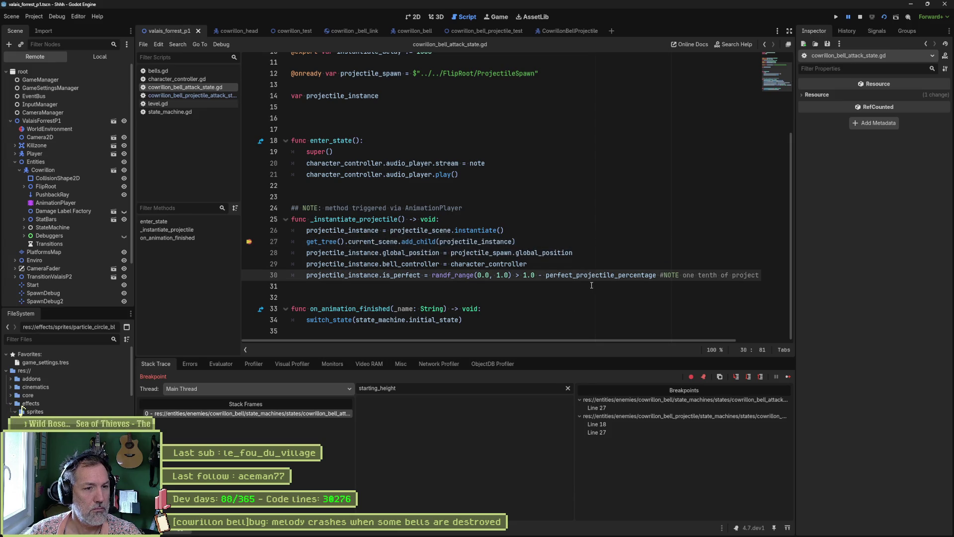
pyautogui.click(428, 256)
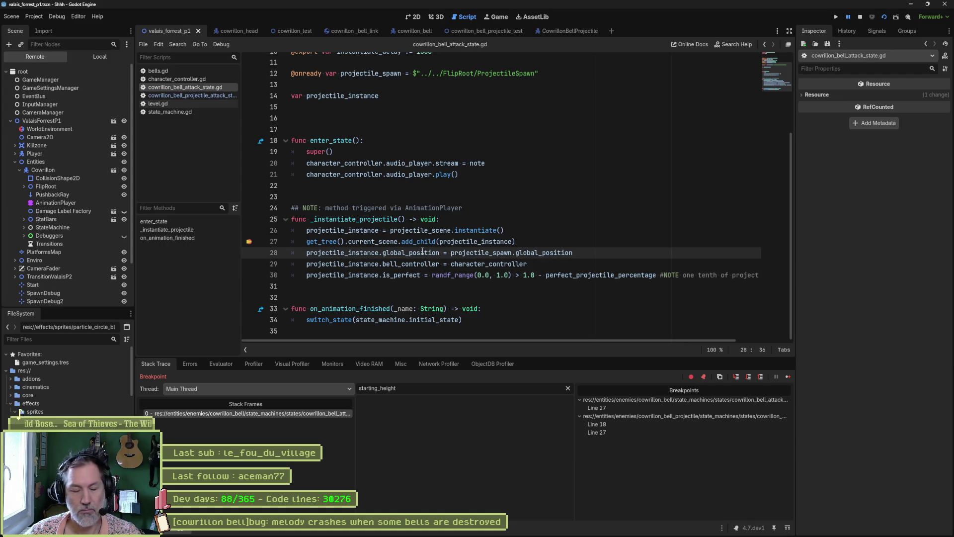
pyautogui.press('F12')
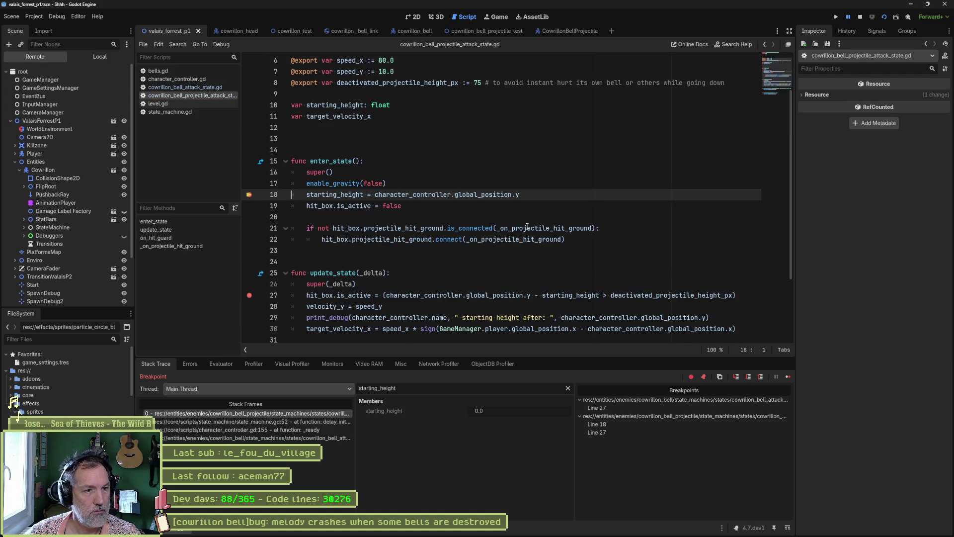
pyautogui.moveTo(527, 227)
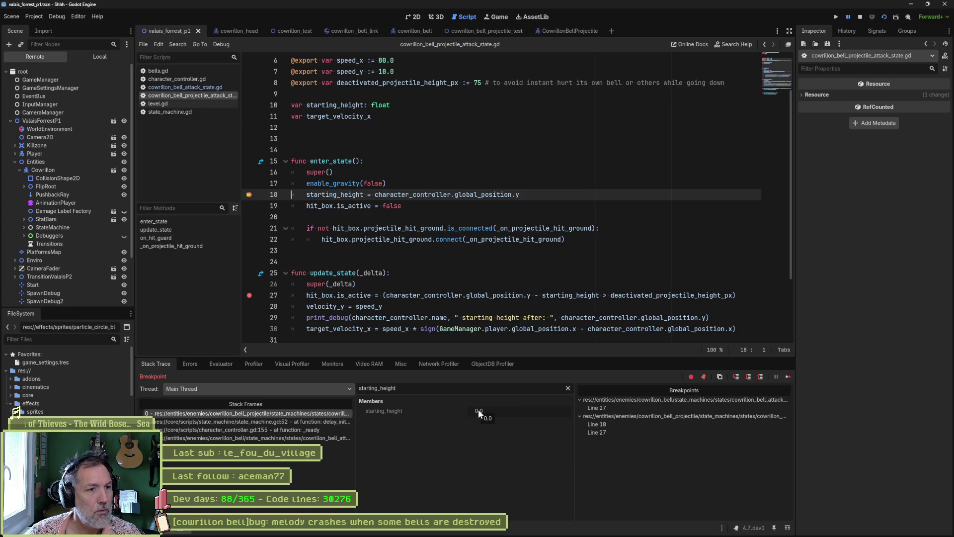
pyautogui.press('F10')
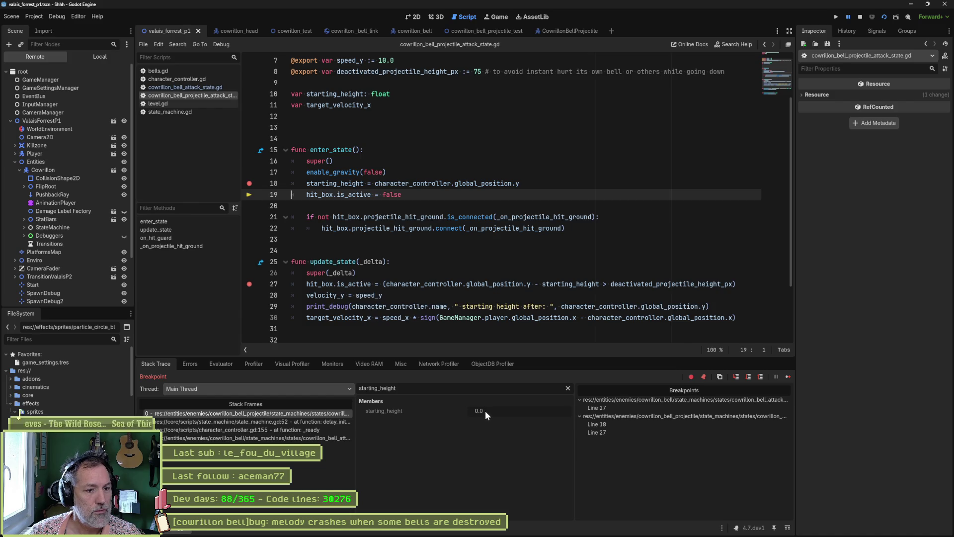
pyautogui.click(787, 376)
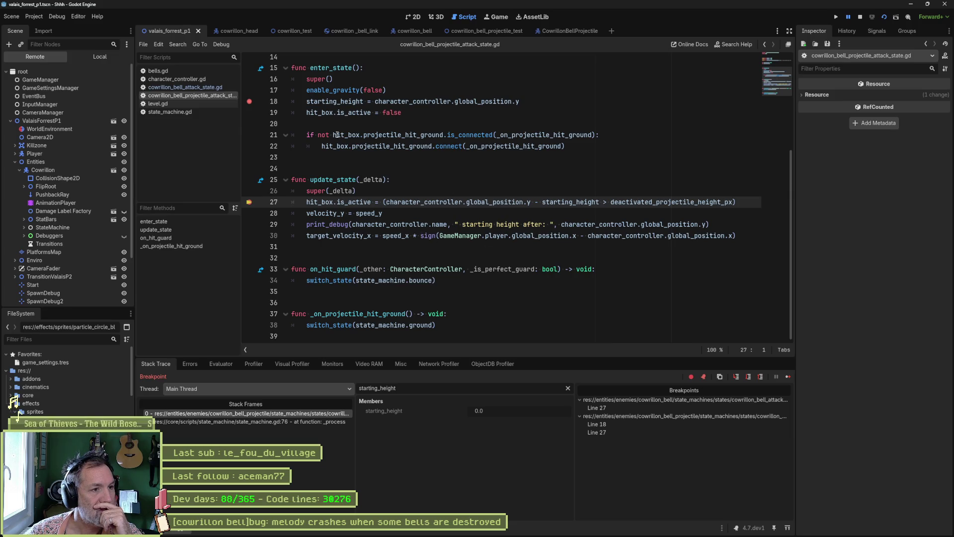
# Remove the line 18 and 27 breakpoints, clear all breakpoints, and stop the debug session.
pyautogui.click(250, 102)
pyautogui.click(249, 201)
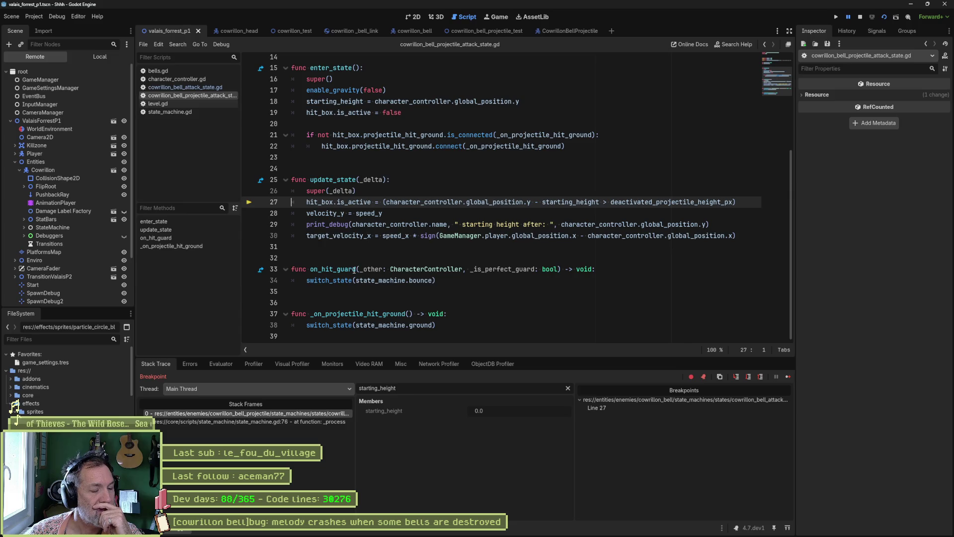
pyautogui.rightClick(620, 400)
pyautogui.click(652, 430)
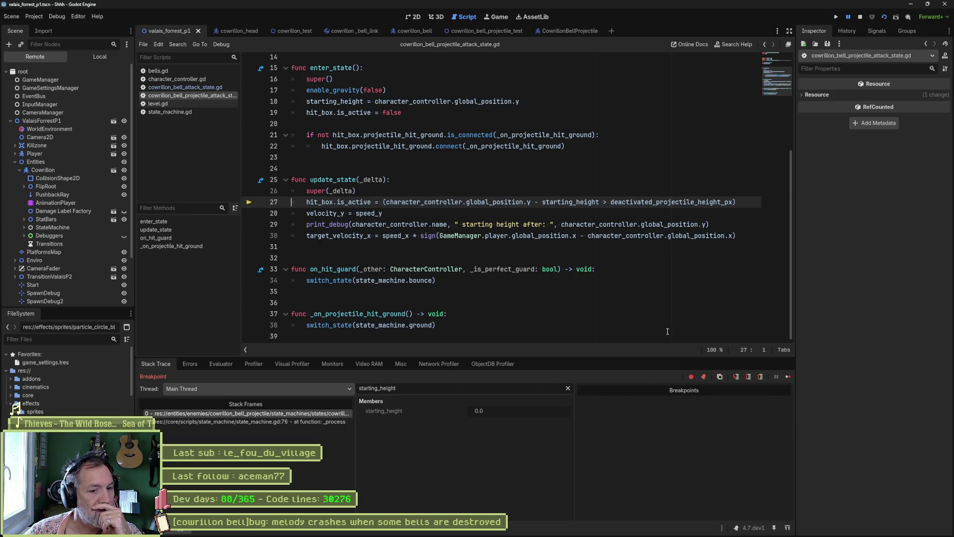
pyautogui.click(859, 17)
# Delete the print_debug line 29 from update_state with Ctrl+Shift+K.
pyautogui.click(477, 224)
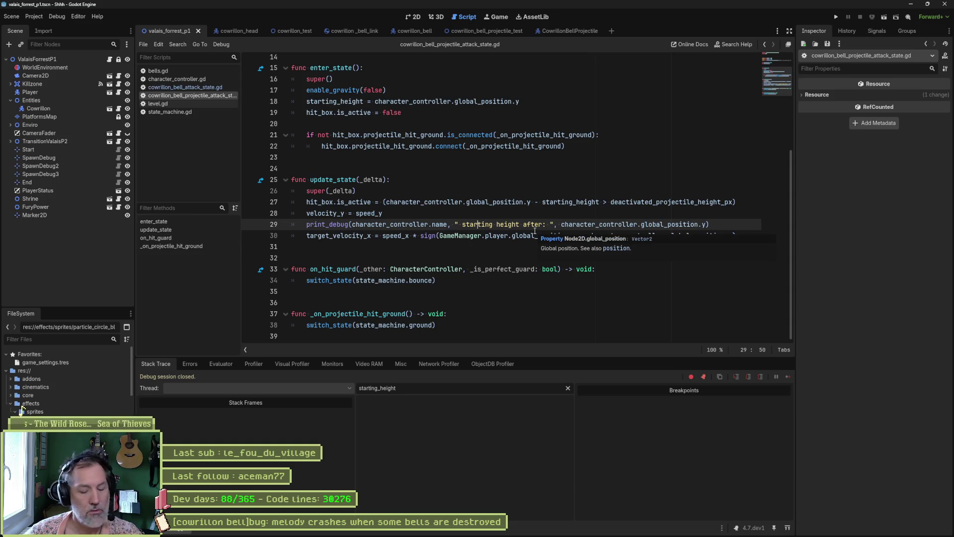
pyautogui.hotkey('ctrl', 'shift', 'k')
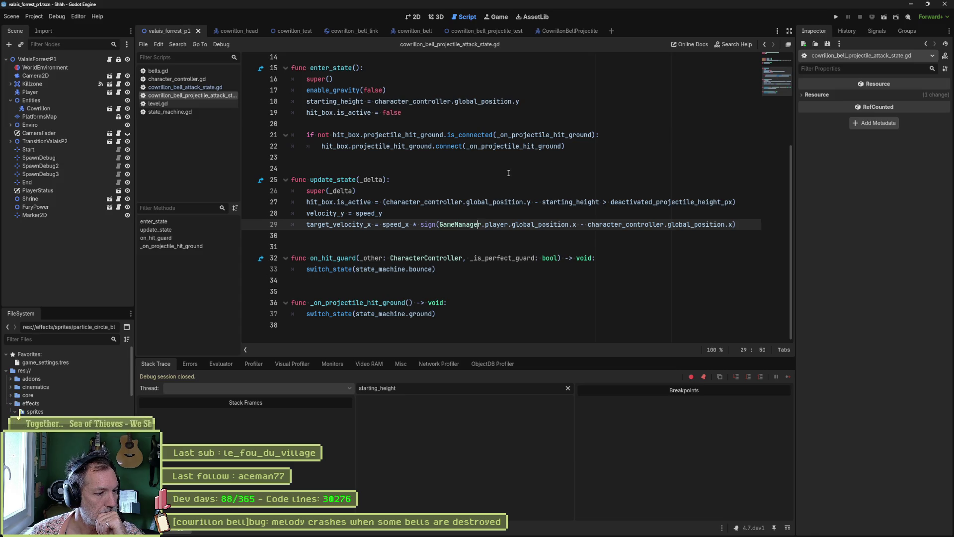
pyautogui.scroll(3, 477, 174)
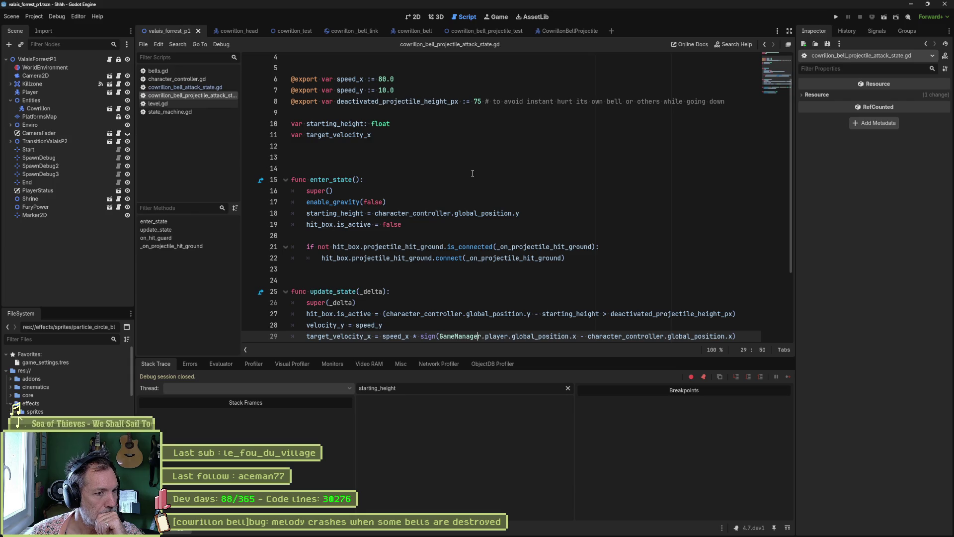
# Add a func _ready(): declaration above enter_state using autocomplete.
pyautogui.click(470, 167)
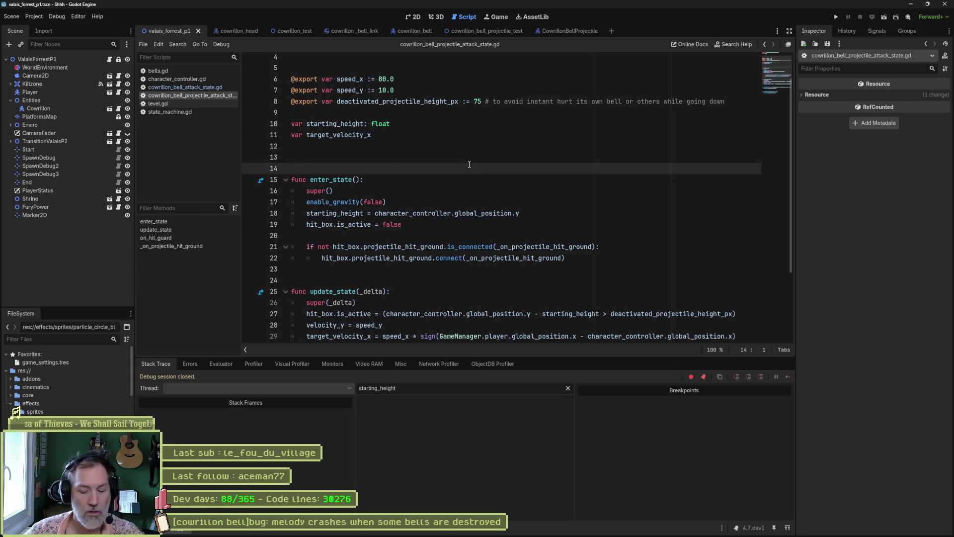
pyautogui.press('Return')
pyautogui.press('Return')
pyautogui.press('Up')
pyautogui.press('Return')
pyautogui.press('Up')
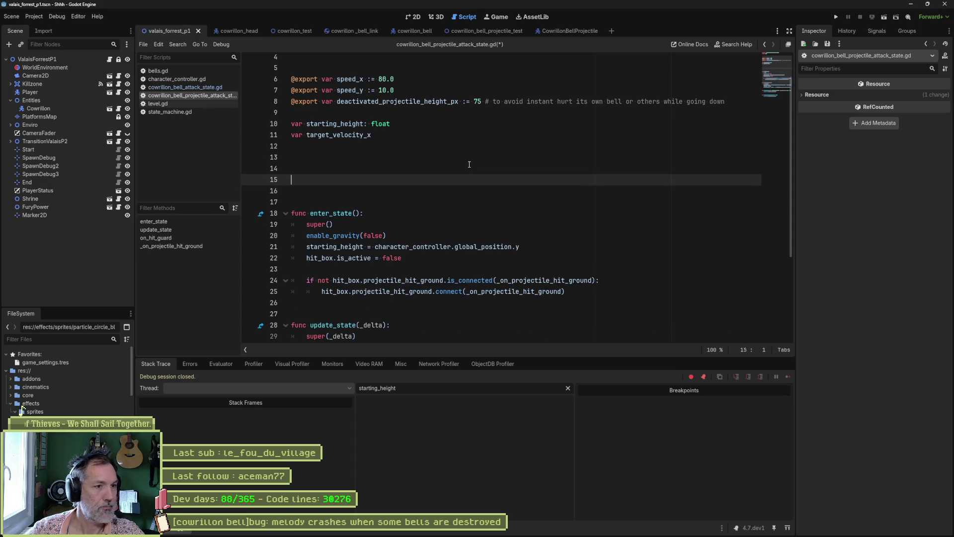
pyautogui.write('func _rea')
pyautogui.press('Return')
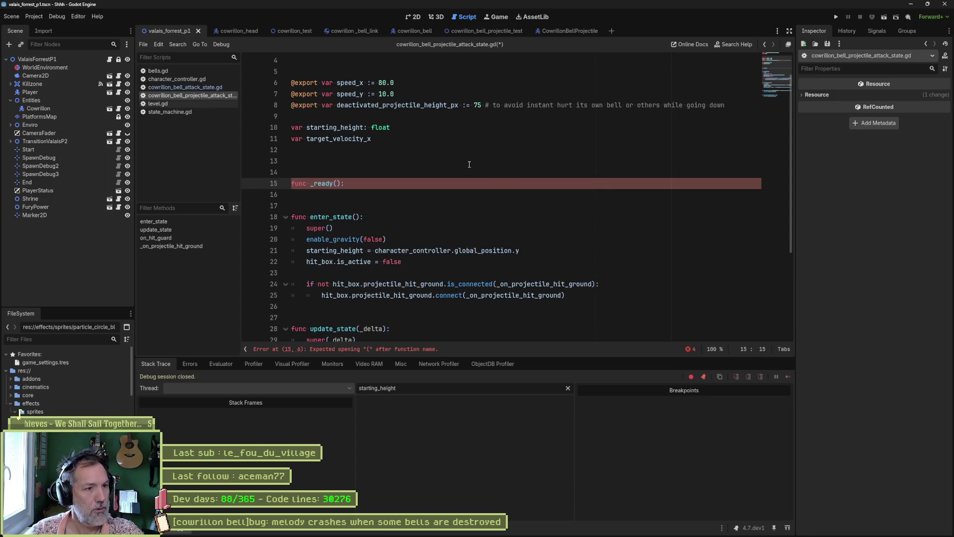
pyautogui.press('Return')
# Write print_debug(self, " y: ", ) in the _ready body, dropping the glob and self.glo attempts.
pyautogui.write('print_debug(')
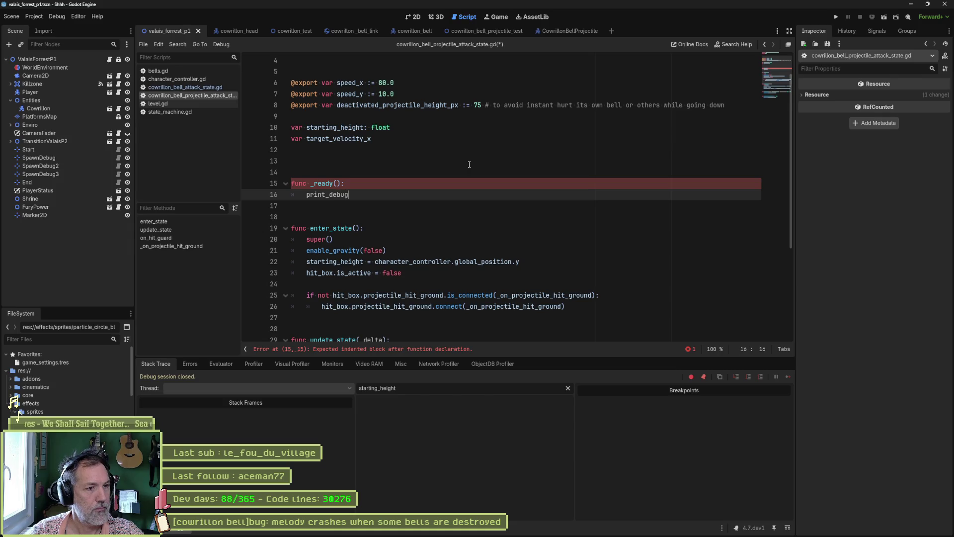
pyautogui.write('chara')
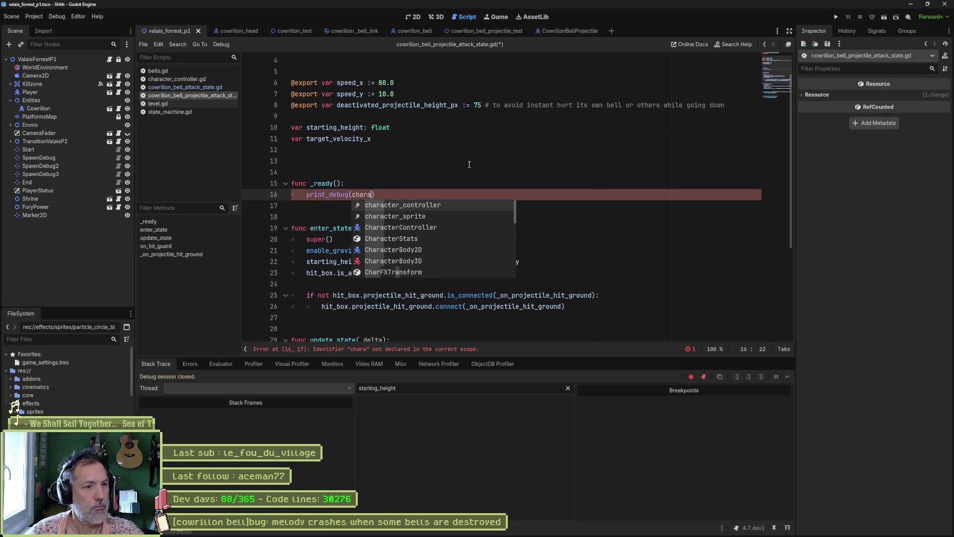
pyautogui.press('BackSpace')
pyautogui.press('BackSpace')
pyautogui.press('BackSpace')
pyautogui.write('self, ')
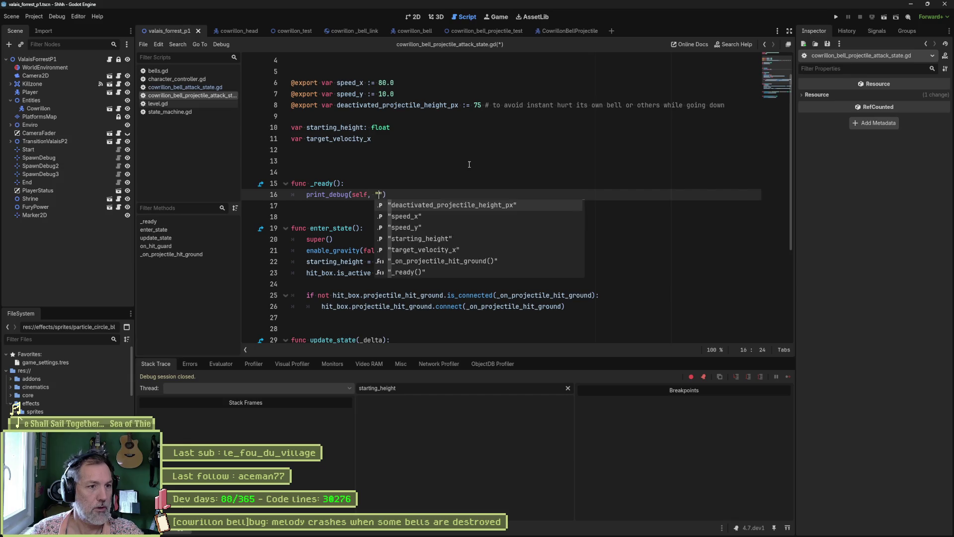
pyautogui.write('" y: "')
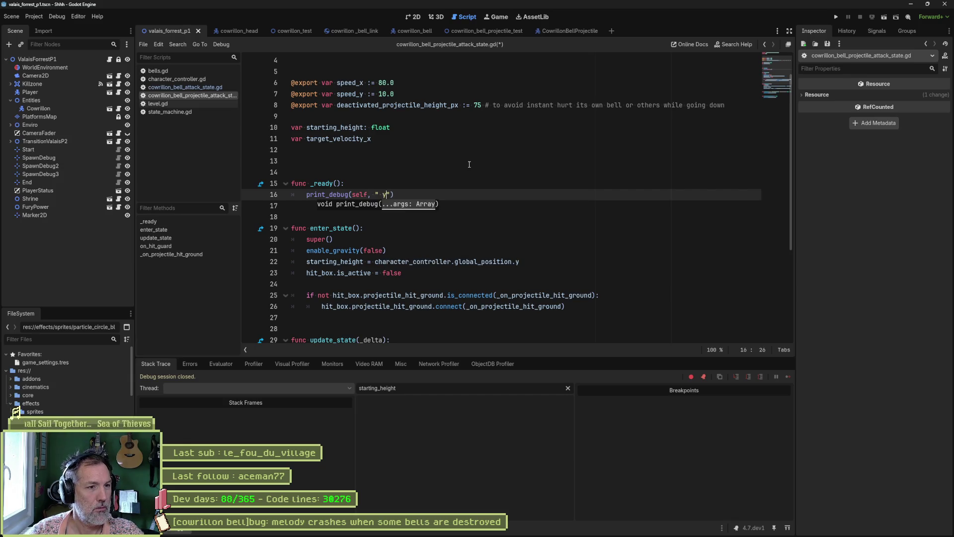
pyautogui.write(', glob')
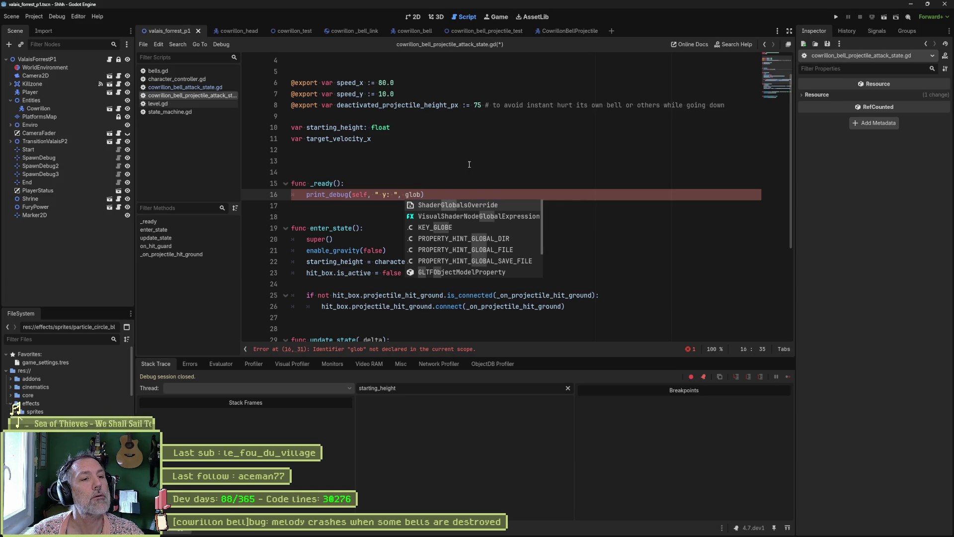
pyautogui.press('BackSpace')
pyautogui.press('BackSpace')
pyautogui.press('BackSpace')
pyautogui.write('self.glo')
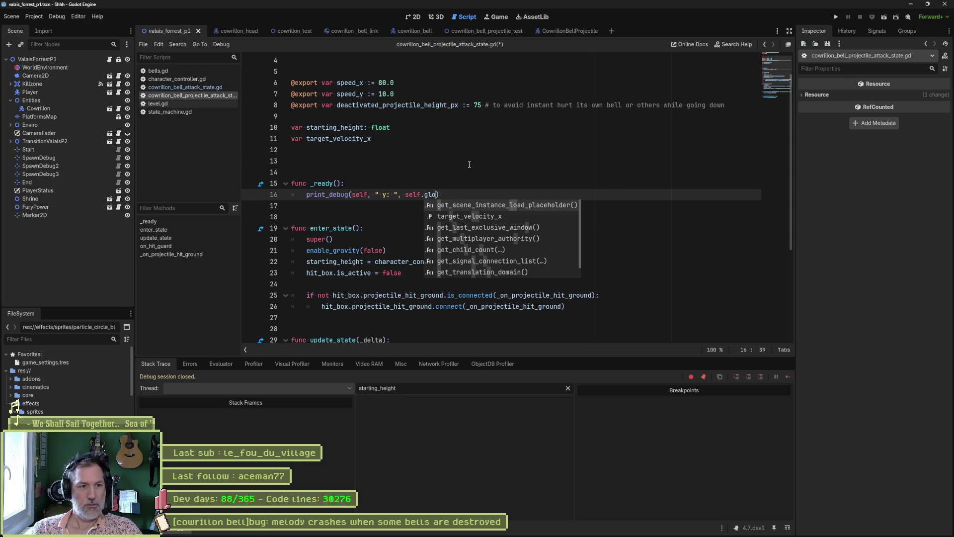
pyautogui.press('BackSpace')
pyautogui.press('BackSpace')
pyautogui.press('BackSpace')
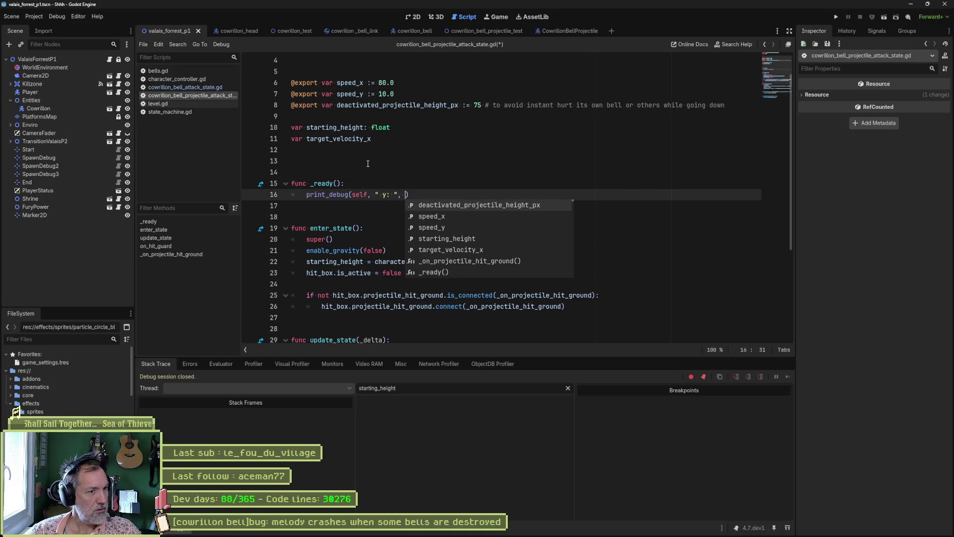
pyautogui.click(388, 187)
pyautogui.write('asdfa')
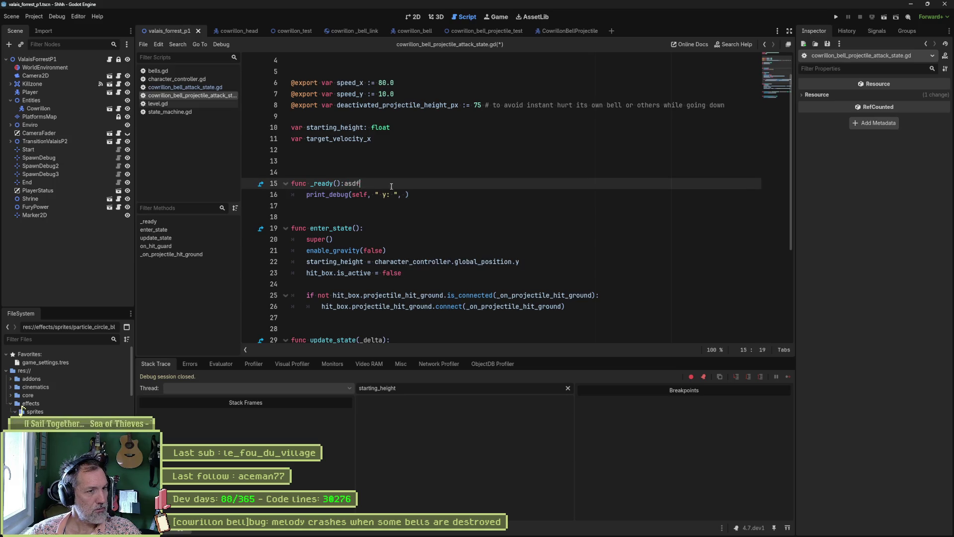
pyautogui.scroll(1, 334, 102)
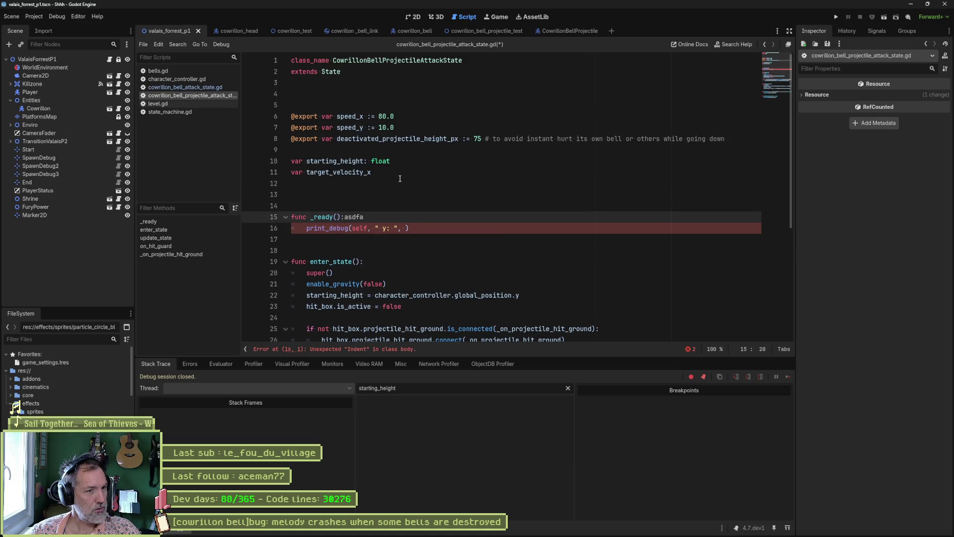
# Open state_machine.gd, fold all functions, and expand set_state_machine_to_children.
pyautogui.keyDown('ctrl'); pyautogui.click(330, 72); pyautogui.keyUp('ctrl')
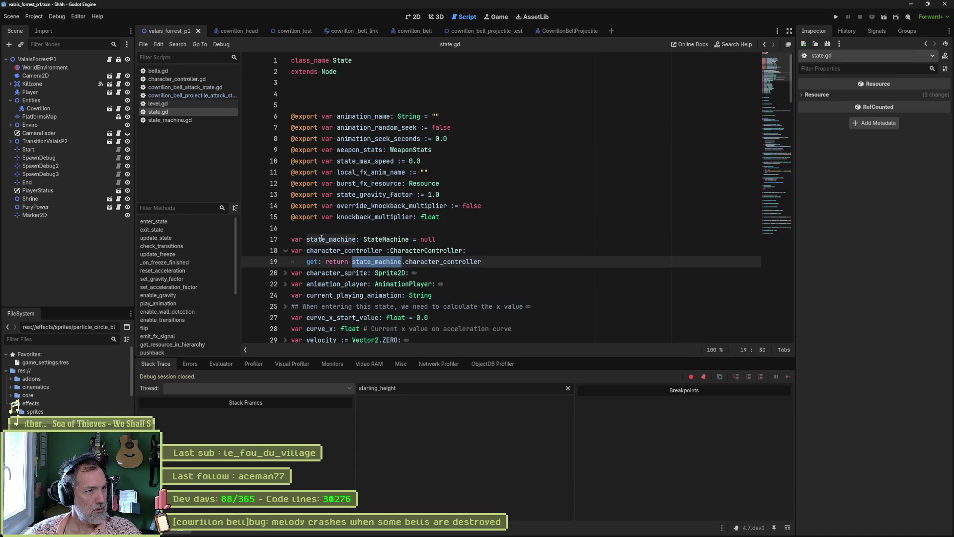
pyautogui.keyDown('ctrl'); pyautogui.click(385, 239); pyautogui.keyUp('ctrl')
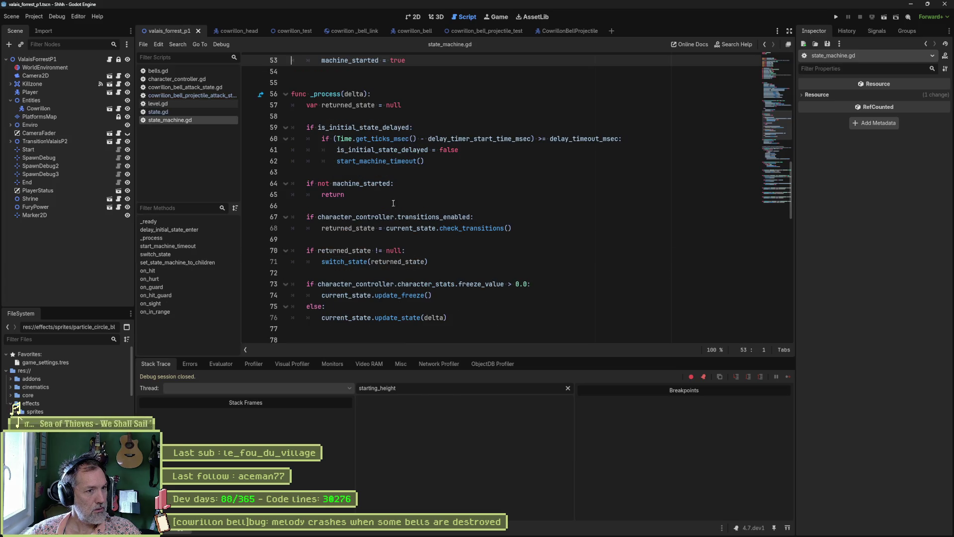
pyautogui.click(390, 266)
pyautogui.hotkey('ctrl', 'alt', 'f')
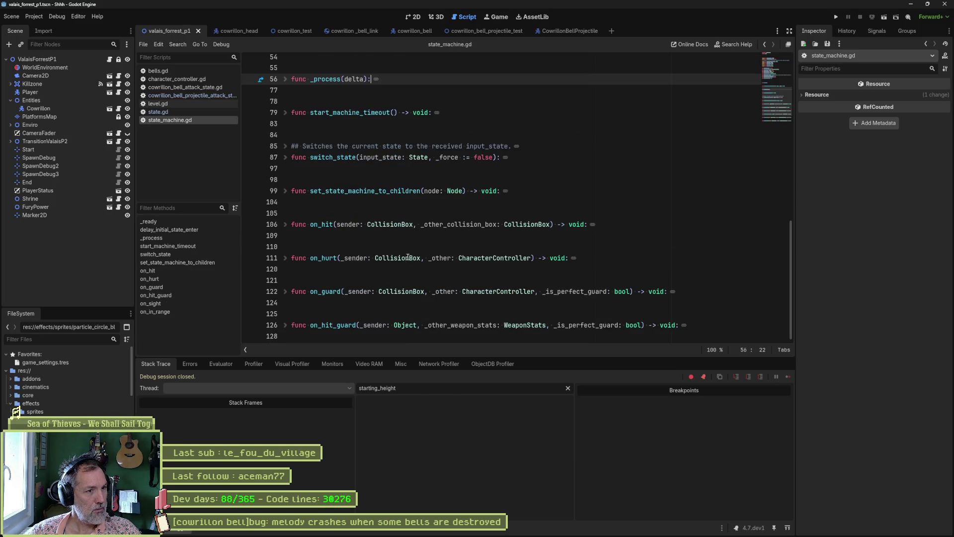
pyautogui.click(285, 191)
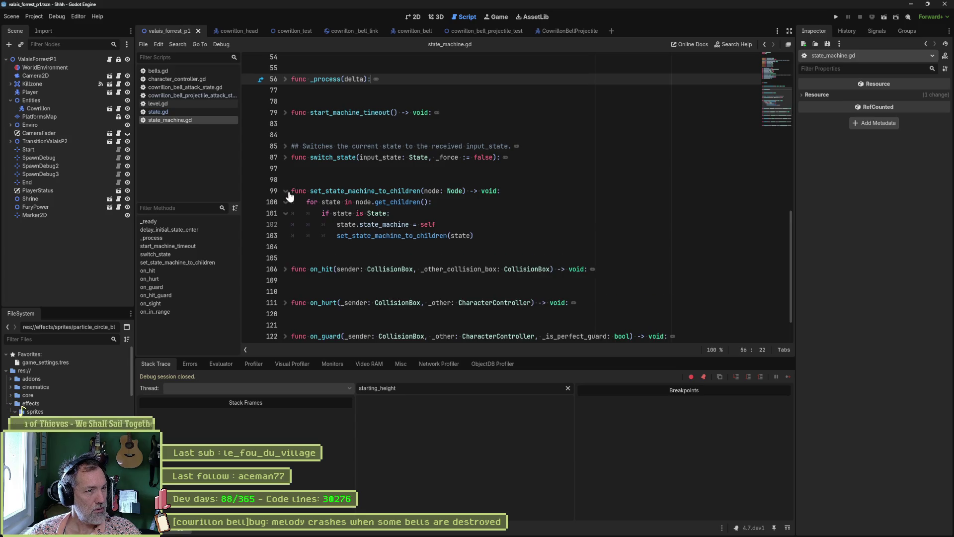
# Jump from state_machine on line 102 to its declaration in state.gd.
pyautogui.doubleClick(346, 224)
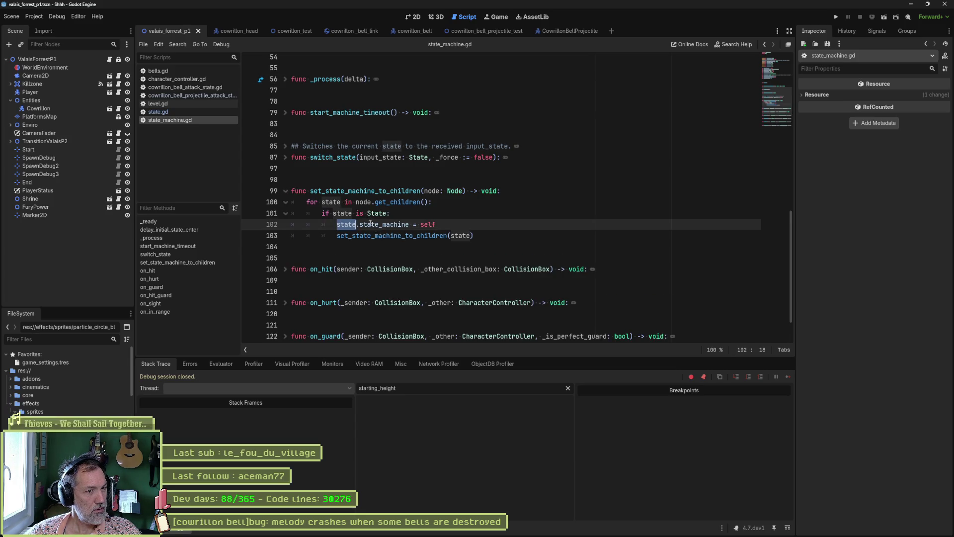
pyautogui.keyDown('ctrl'); pyautogui.click(401, 229); pyautogui.keyUp('ctrl')
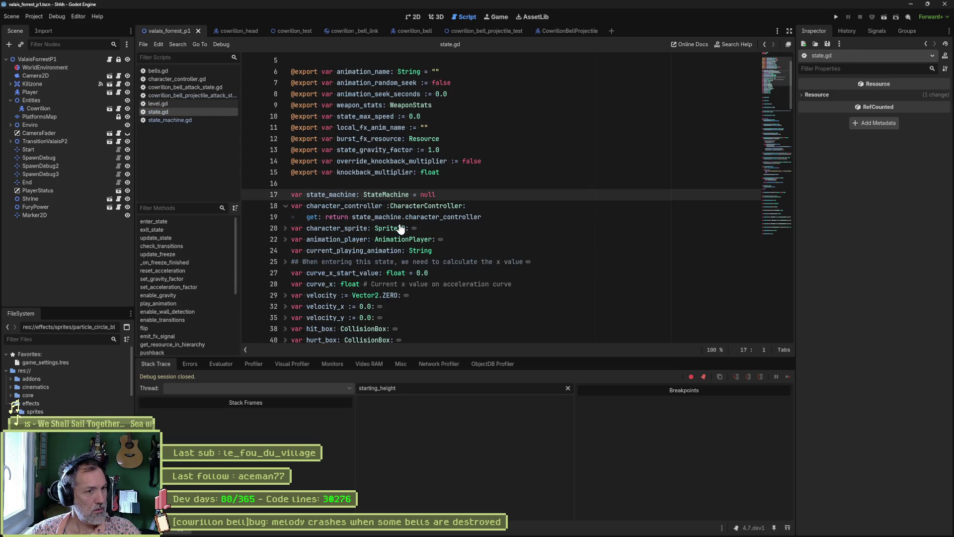
pyautogui.click(435, 196)
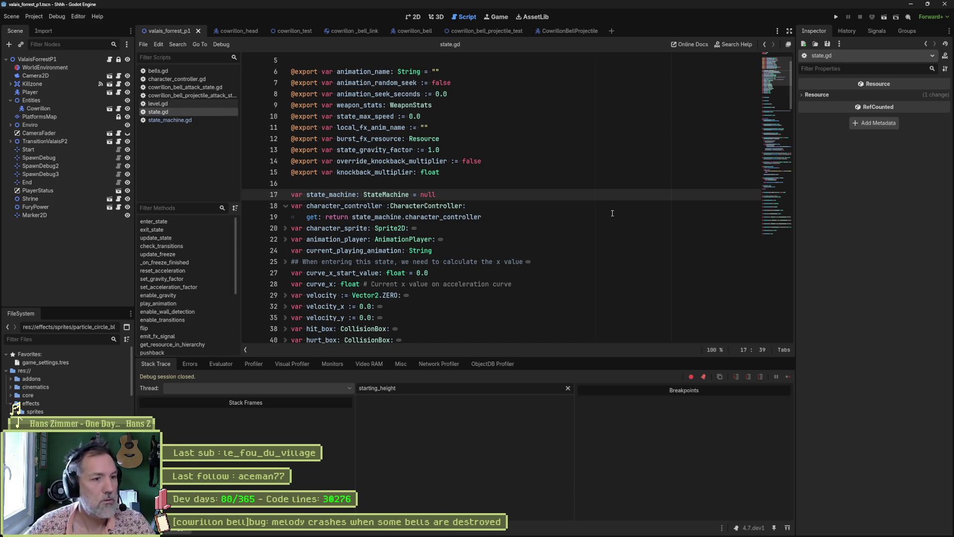
# Go to the character_controller declaration in state_machine.gd and select its name.
pyautogui.click(452, 217)
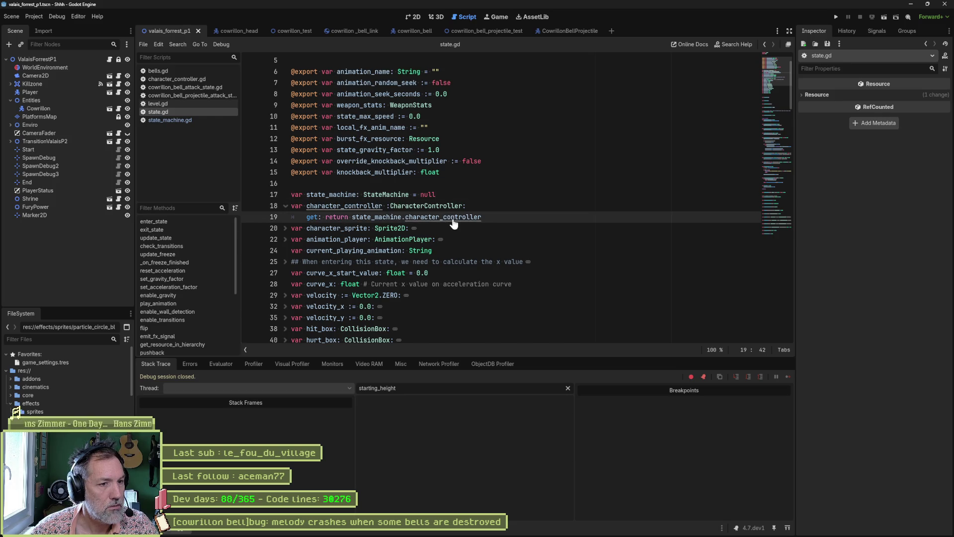
pyautogui.keyDown('ctrl'); pyautogui.click(452, 217); pyautogui.keyUp('ctrl')
pyautogui.doubleClick(366, 195)
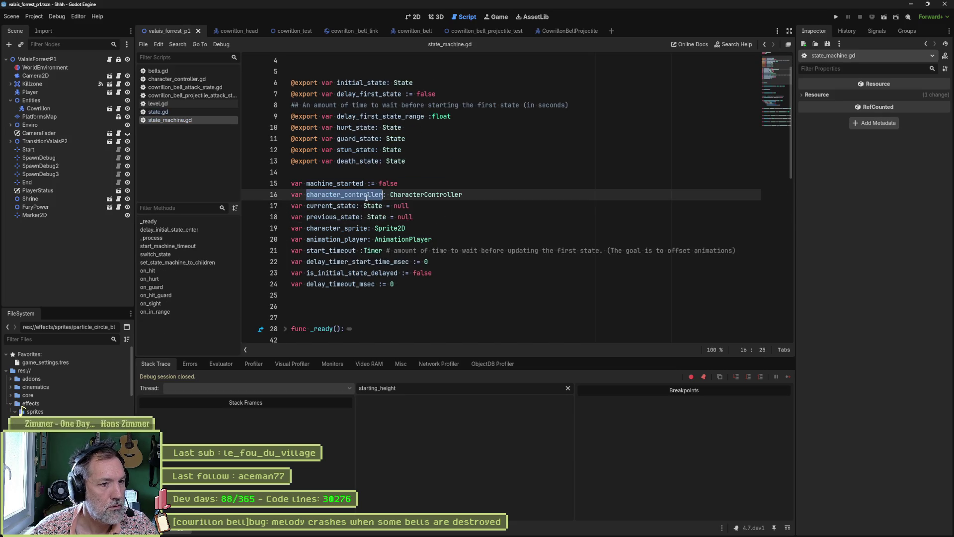
# Find character_controller in all files and open the state_machine.gd line 33 result.
pyautogui.hotkey('ctrl', 'shift', 'f')
pyautogui.press('Return')
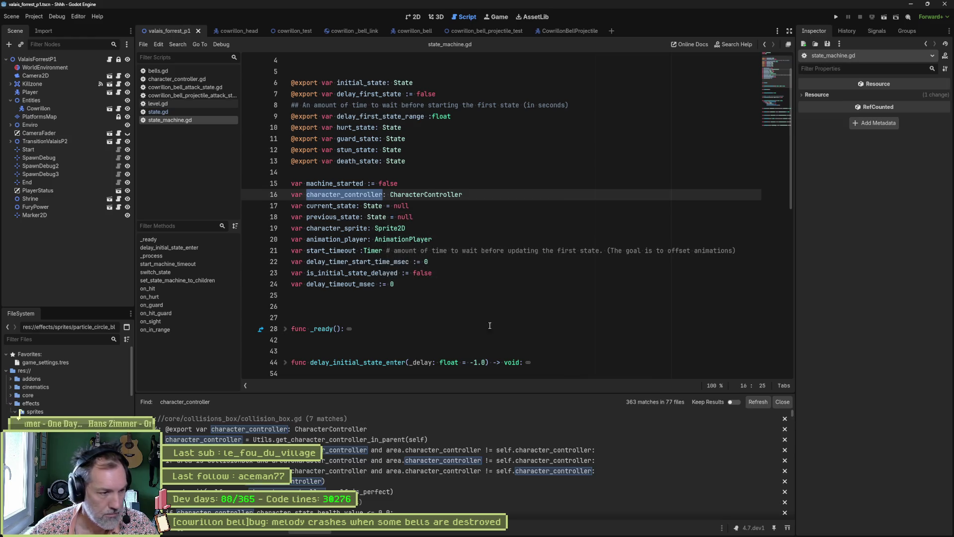
pyautogui.press('Down')
pyautogui.press('Down')
pyautogui.press('Down')
pyautogui.press('Up')
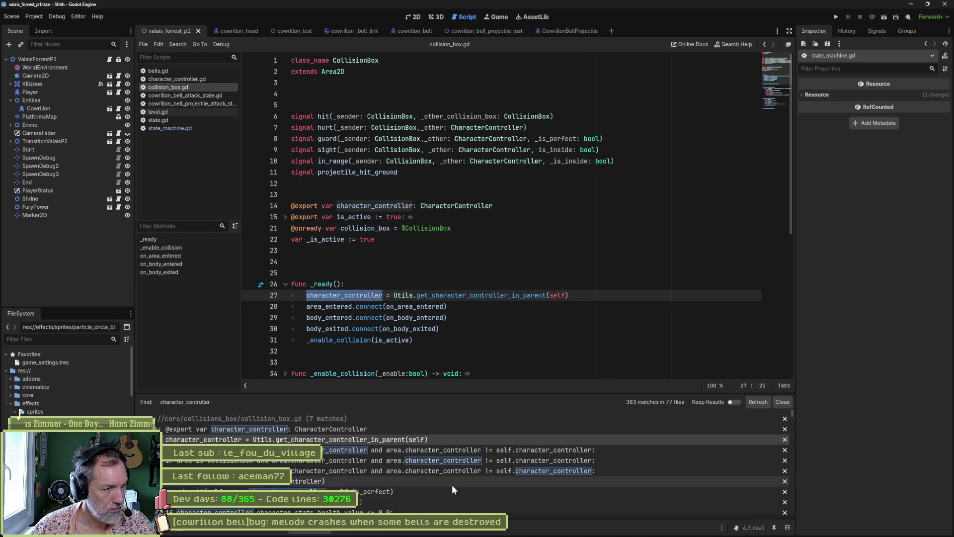
pyautogui.scroll(-5, 497, 487)
pyautogui.scroll(-3, 544, 482)
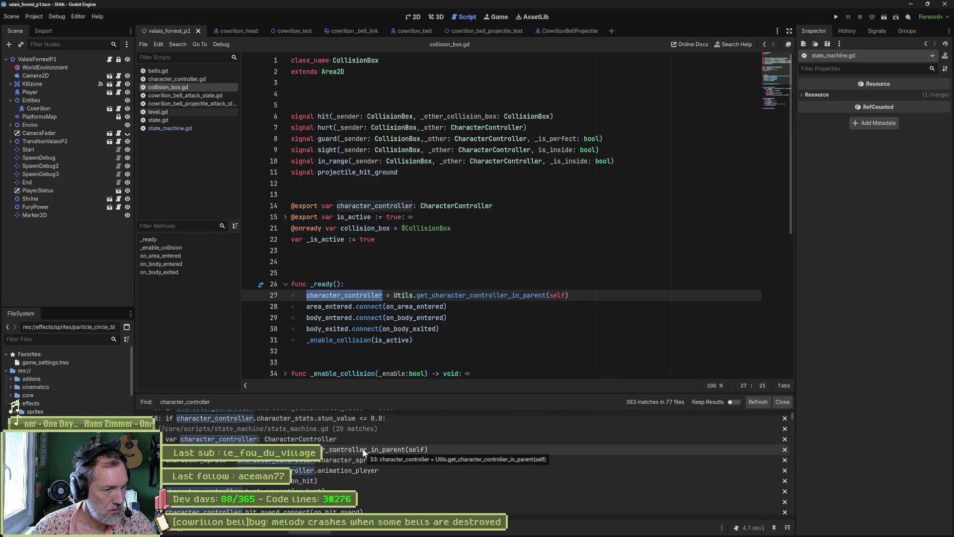
pyautogui.click(363, 448)
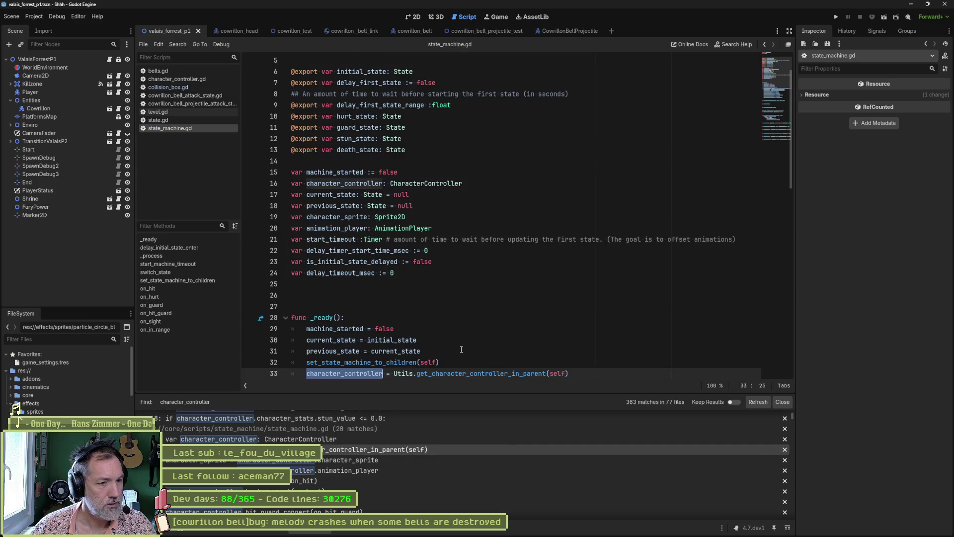
pyautogui.scroll(-2, 566, 340)
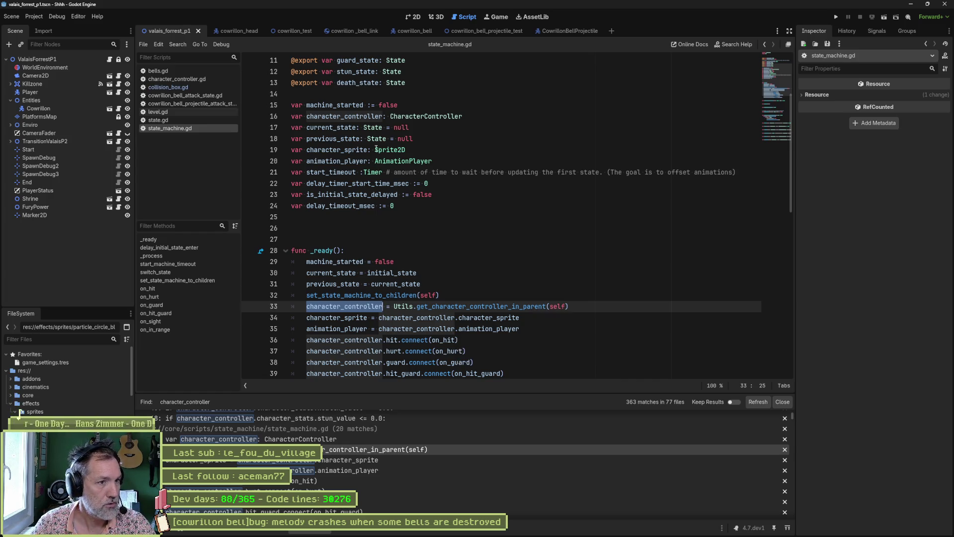
# Give character_controller a set(value) setter assigning character_controller = value.
pyautogui.click(585, 117)
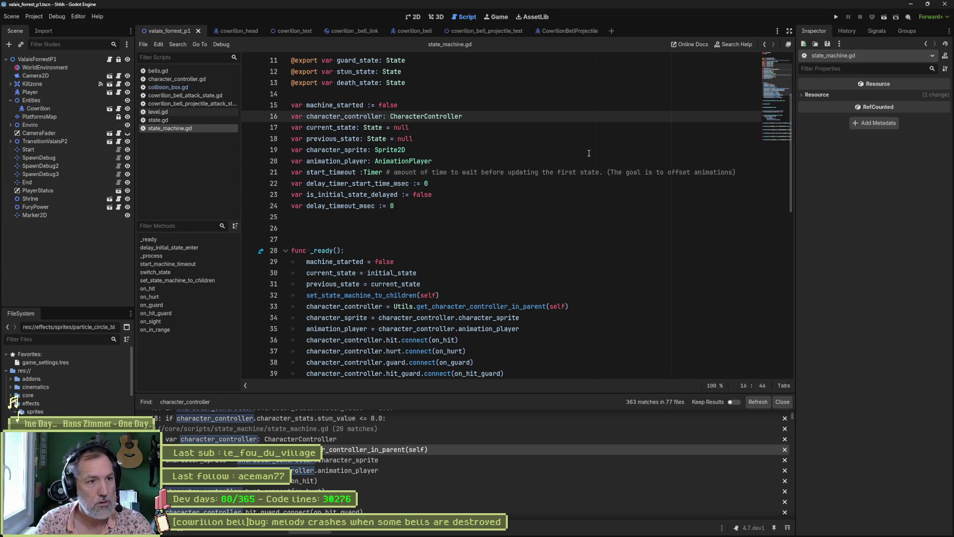
pyautogui.write(':')
pyautogui.press('Return')
pyautogui.write('set(value')
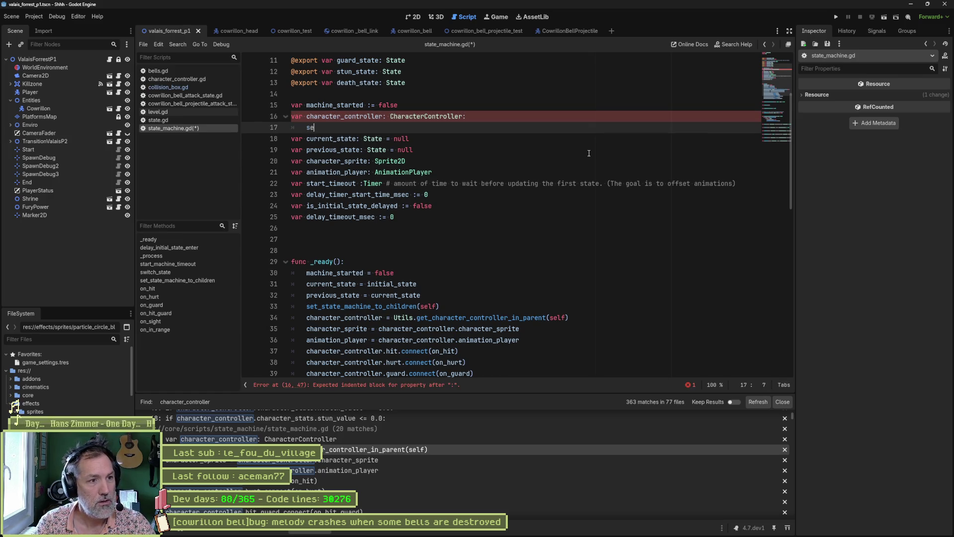
pyautogui.write('):')
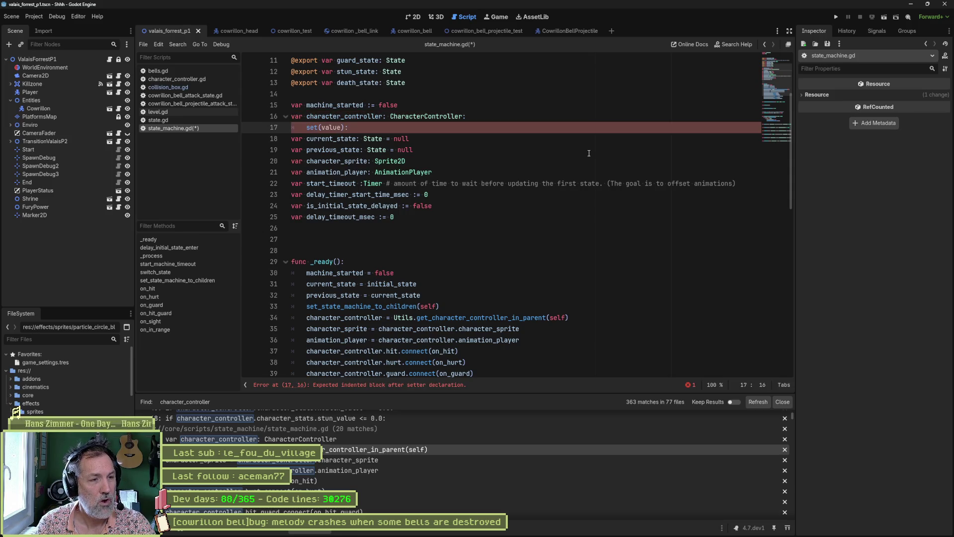
pyautogui.press('Return')
pyautogui.write('ch')
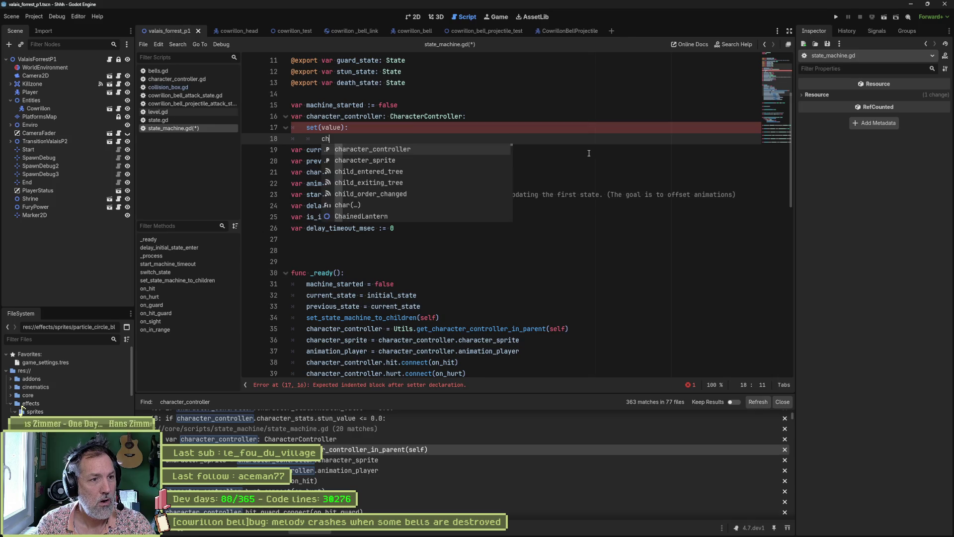
pyautogui.press('Return')
pyautogui.write('= value')
# Add an on_character_controller() call at the end of the setter.
pyautogui.press('Return')
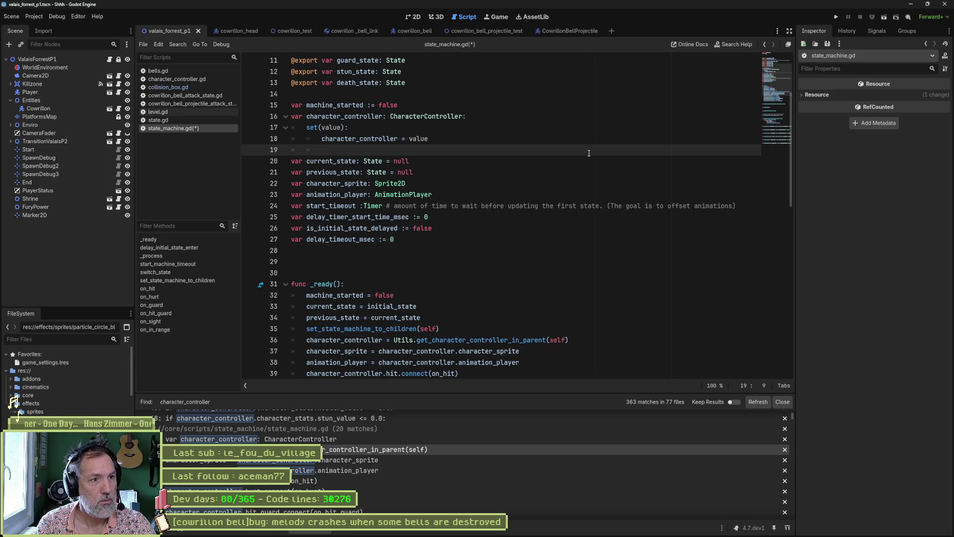
pyautogui.write('_')
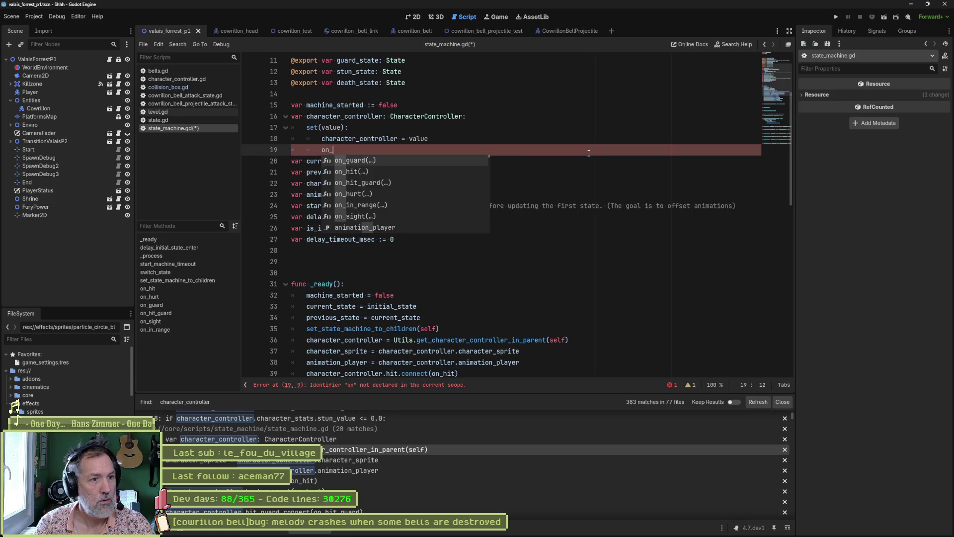
pyautogui.press('Escape')
pyautogui.hotkey('ctrl', 'space')
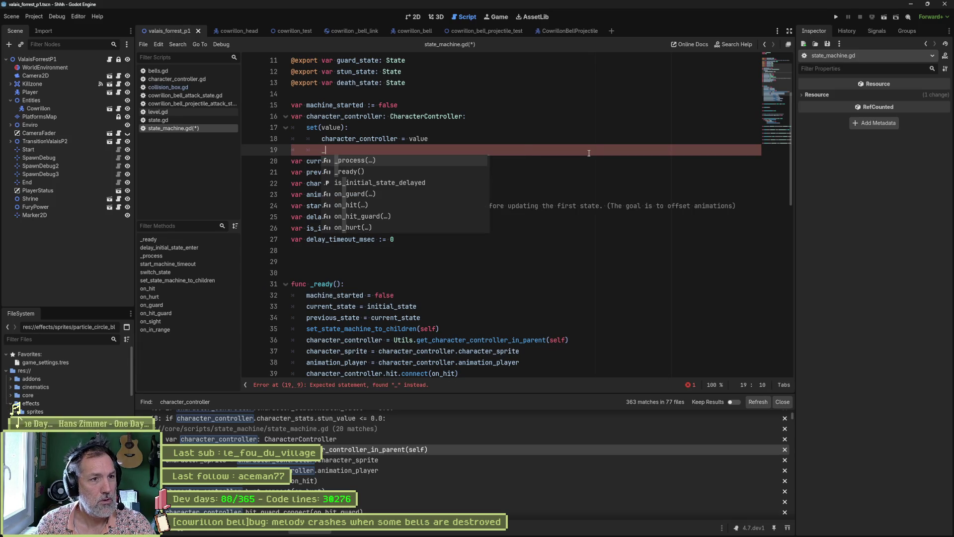
pyautogui.press('BackSpace')
pyautogui.write('on_')
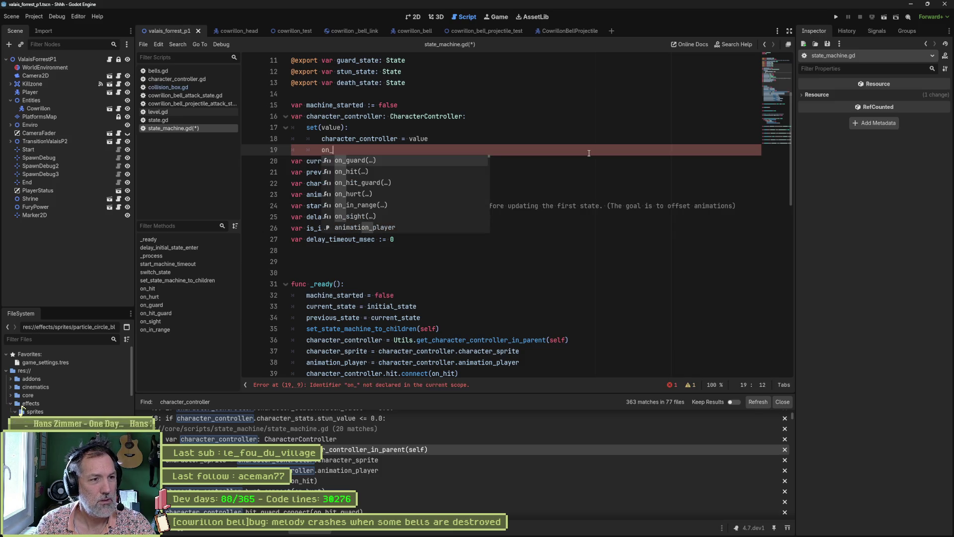
pyautogui.write('character_controller()')
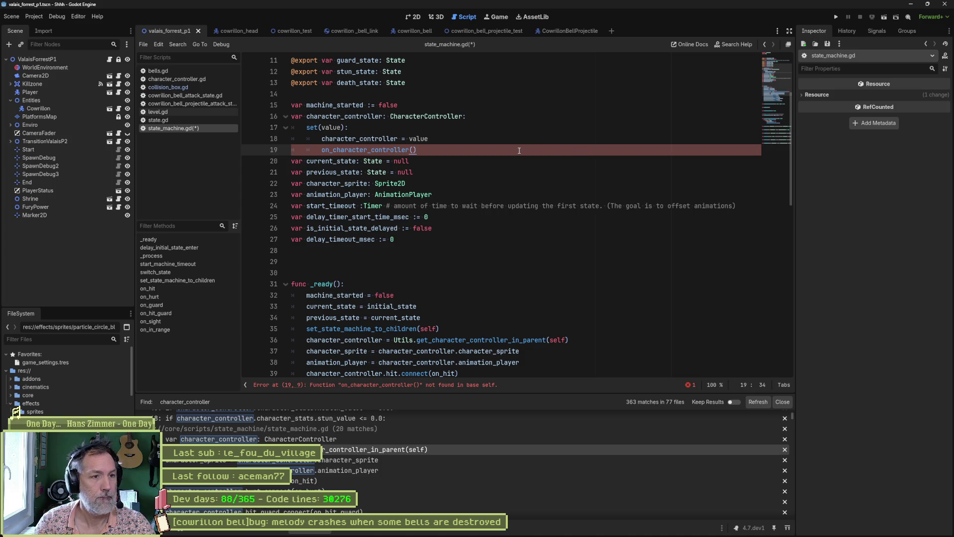
# Add func on_character_controller() -> void: pass above _ready.
pyautogui.click(416, 273)
pyautogui.press('Return')
pyautogui.press('Return')
pyautogui.press('Up')
pyautogui.press('Up')
pyautogui.press('Return')
pyautogui.write('func')
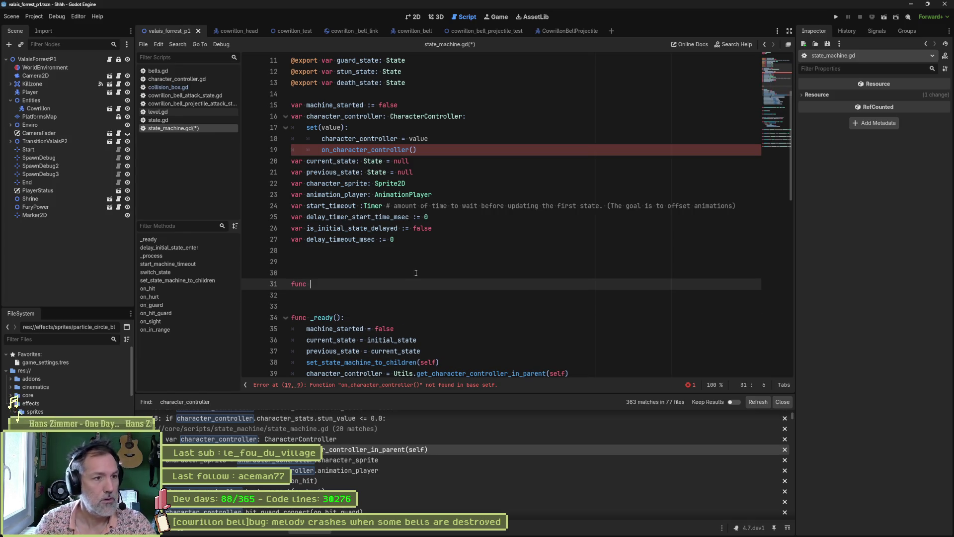
pyautogui.moveTo(419, 148)
pyautogui.mouseDown()
pyautogui.moveTo(307, 150)
pyautogui.moveTo(320, 153)
pyautogui.mouseUp()
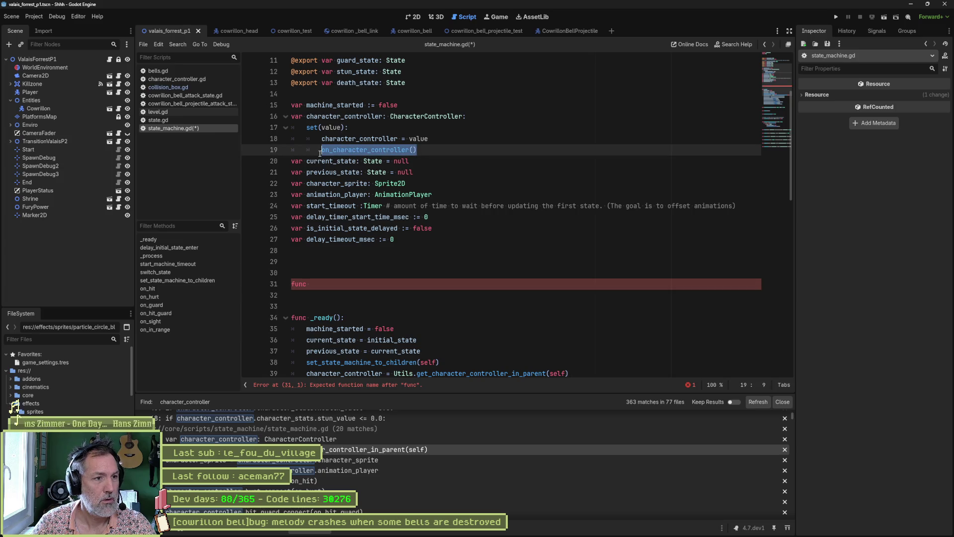
pyautogui.hotkey('ctrl', 'c')
pyautogui.click(339, 290)
pyautogui.hotkey('ctrl', 'v')
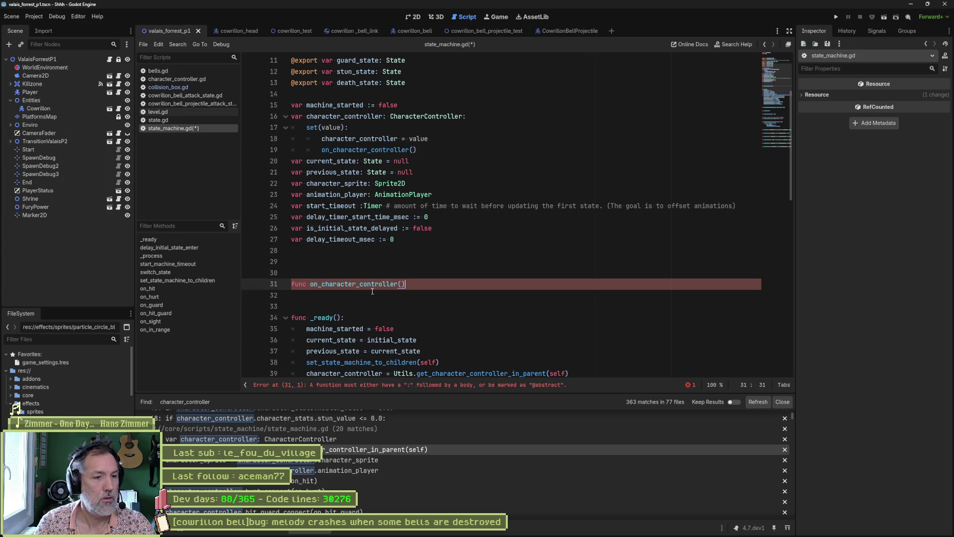
pyautogui.write('-> void:')
pyautogui.press('Return')
pyautogui.write('pass')
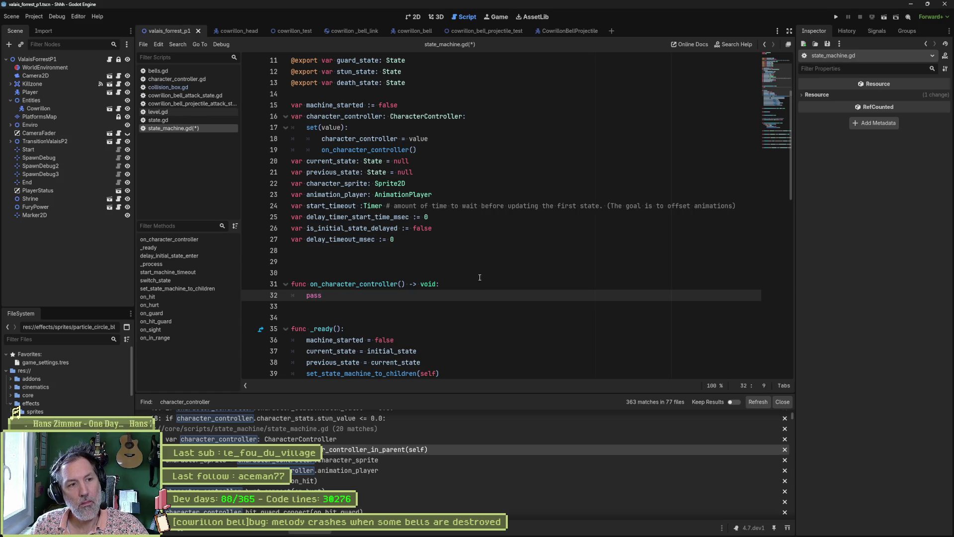
pyautogui.click(438, 151)
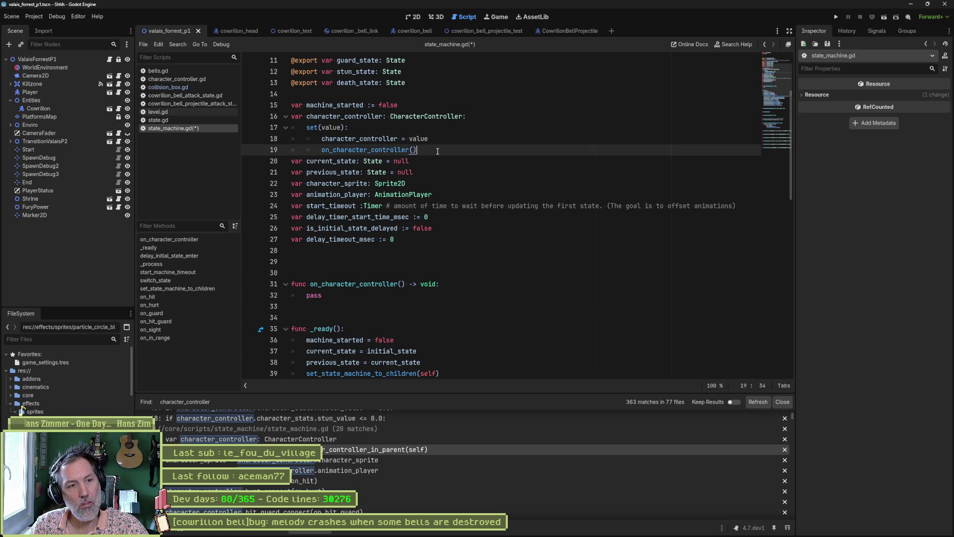
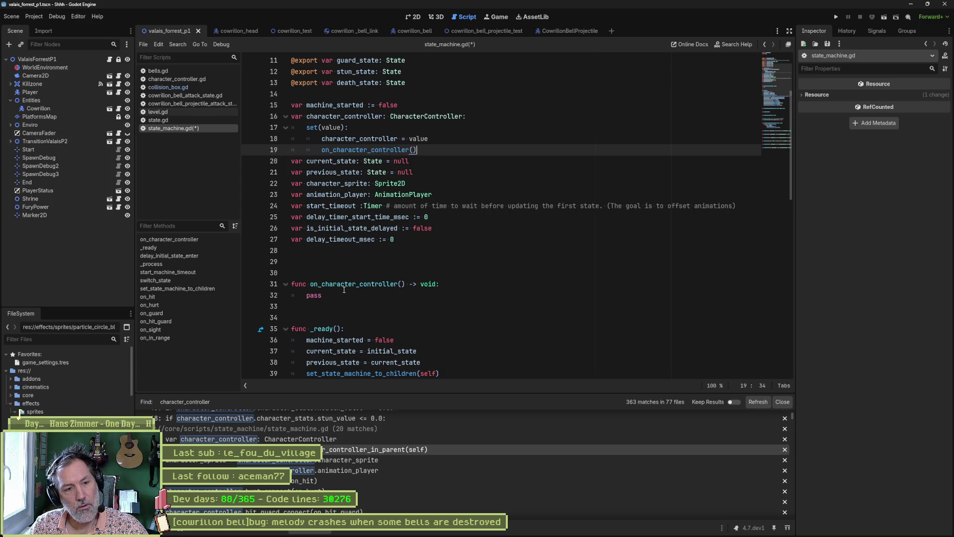
# Replace the pass placeholder with a 'for state in' loop header.
pyautogui.doubleClick(320, 295)
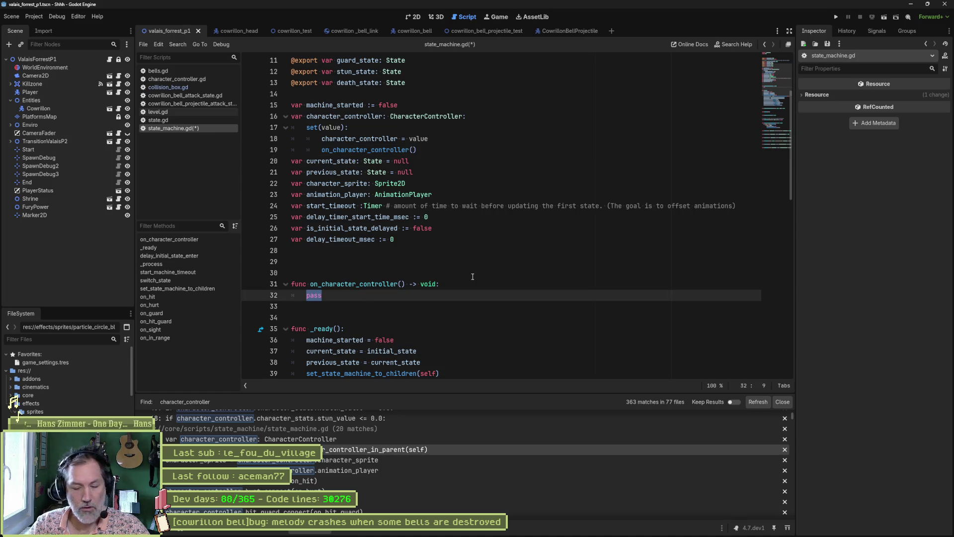
pyautogui.write('for ch')
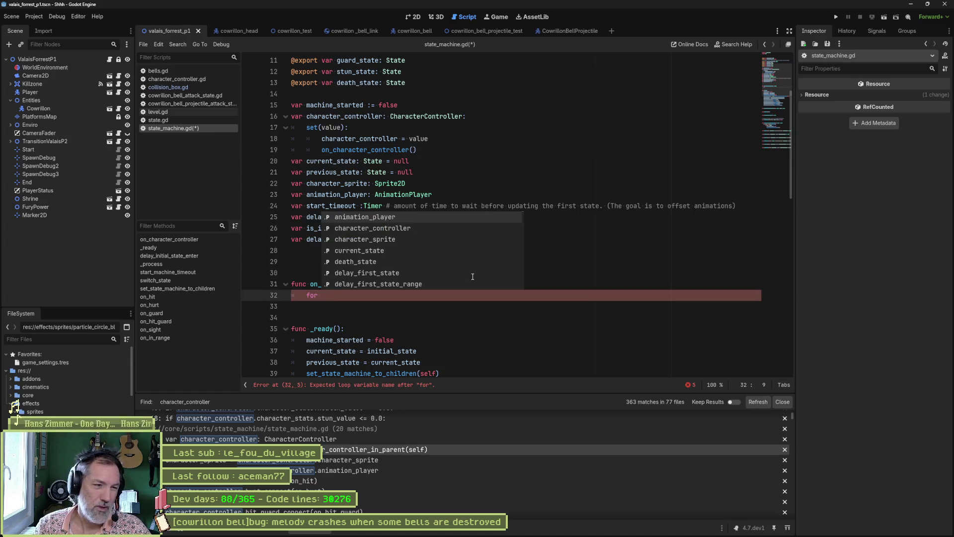
pyautogui.press('BackSpace')
pyautogui.press('BackSpace')
pyautogui.write('state in ')
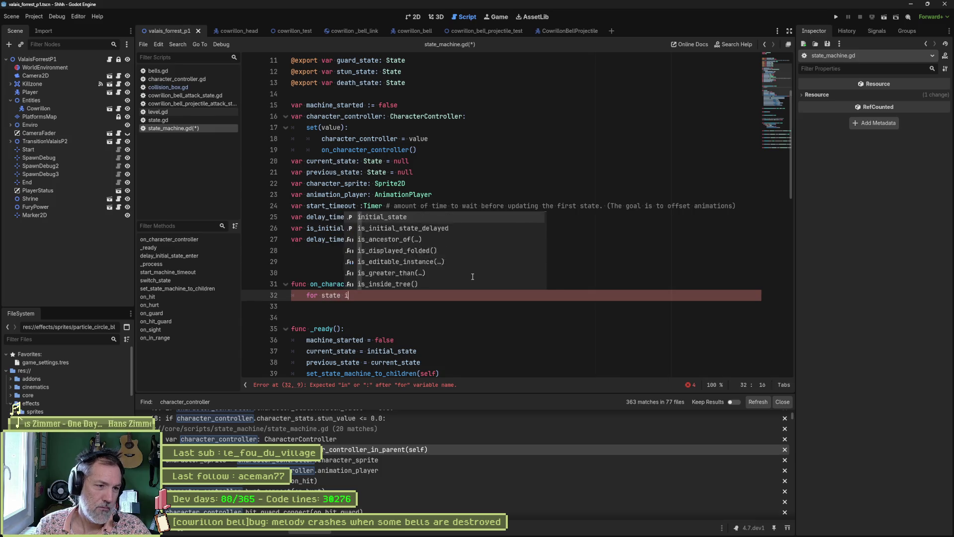
pyautogui.write('state')
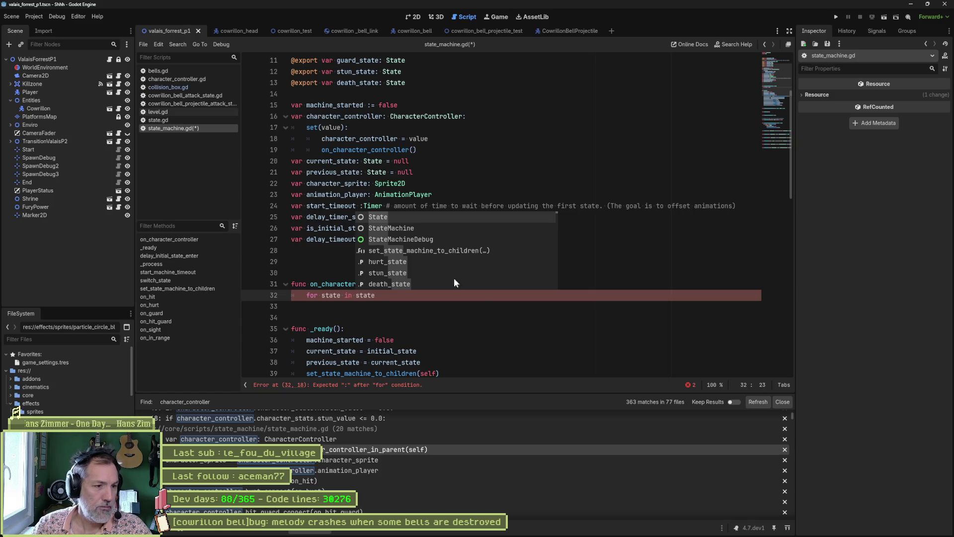
pyautogui.press('Escape')
# Paste the child-state loop from set_state_machine_to_children and make it iterate over its own children.
pyautogui.keyDown('ctrl'); pyautogui.click(413, 372); pyautogui.keyUp('ctrl')
pyautogui.moveTo(489, 262); pyautogui.dragTo(512, 215)
pyautogui.hotkey('ctrl', 'c')
pyautogui.scroll(1, 511, 209)
pyautogui.scroll(5, 512, 209)
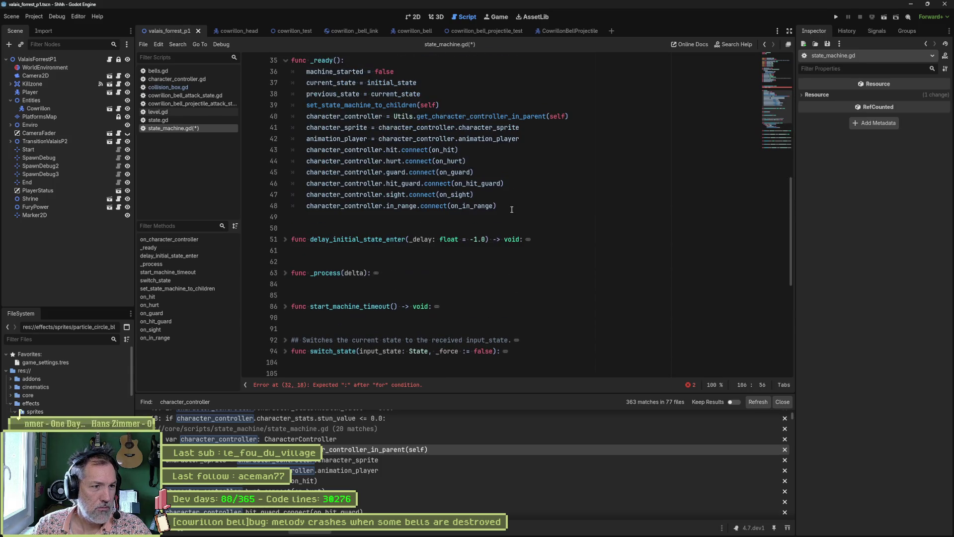
pyautogui.scroll(6, 517, 213)
pyautogui.doubleClick(503, 226)
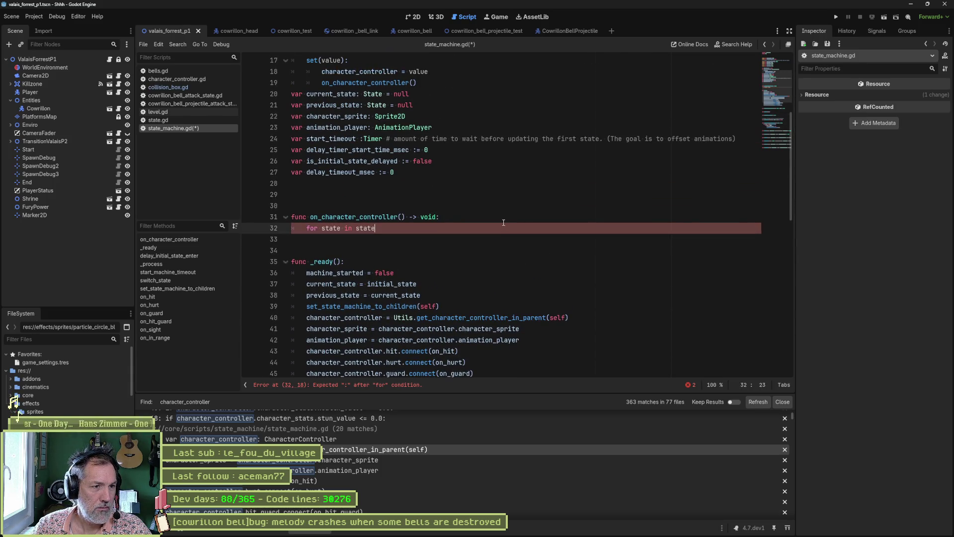
pyautogui.hotkey('ctrl', 'v')
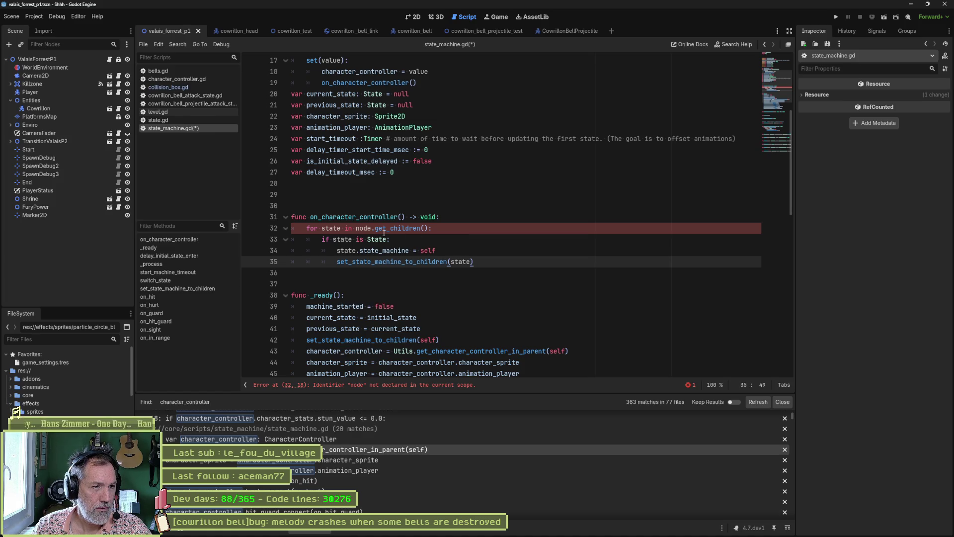
pyautogui.doubleClick(367, 229)
pyautogui.press('Delete')
pyautogui.press('Delete')
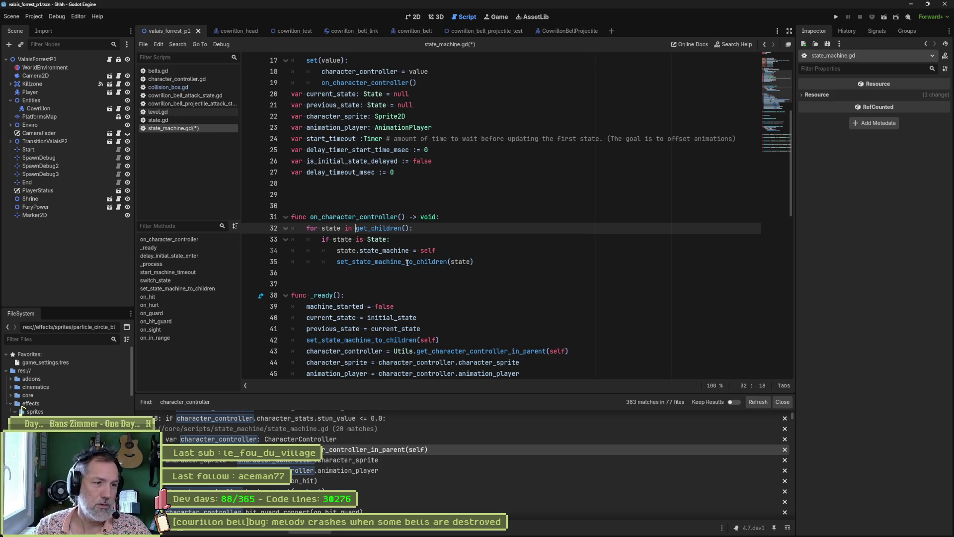
# Select the on_character_controller function body.
pyautogui.click(482, 261)
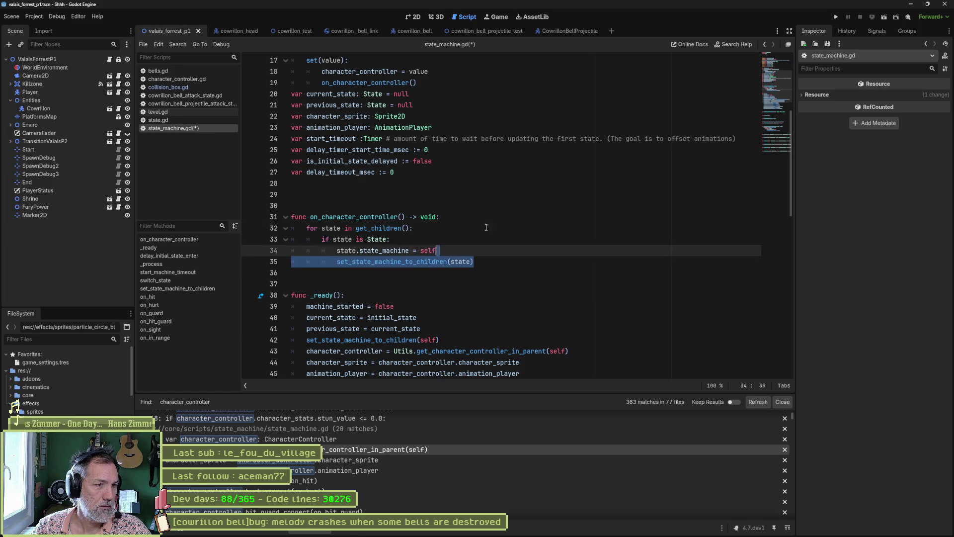
pyautogui.hotkey('shift', 'Up')
pyautogui.hotkey('shift', 'Up')
pyautogui.hotkey('shift', 'Up')
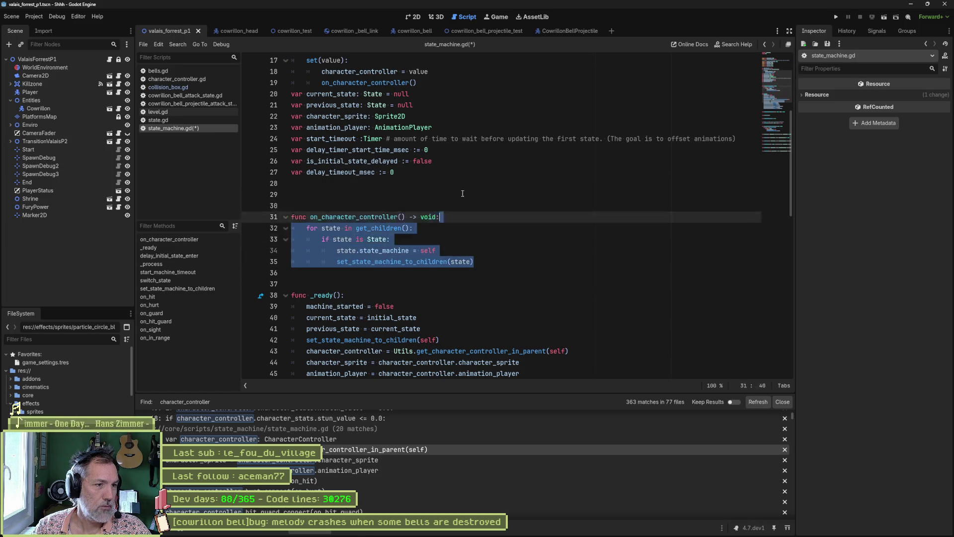
pyautogui.hotkey('shift', 'Down')
pyautogui.hotkey('shift', 'Down')
pyautogui.hotkey('shift', 'Down')
# Delete the on_character_controller function and character_controller setter, then save state_machine.gd.
pyautogui.hotkey('shift', 'Up')
pyautogui.hotkey('shift', 'Up')
pyautogui.hotkey('shift', 'Up')
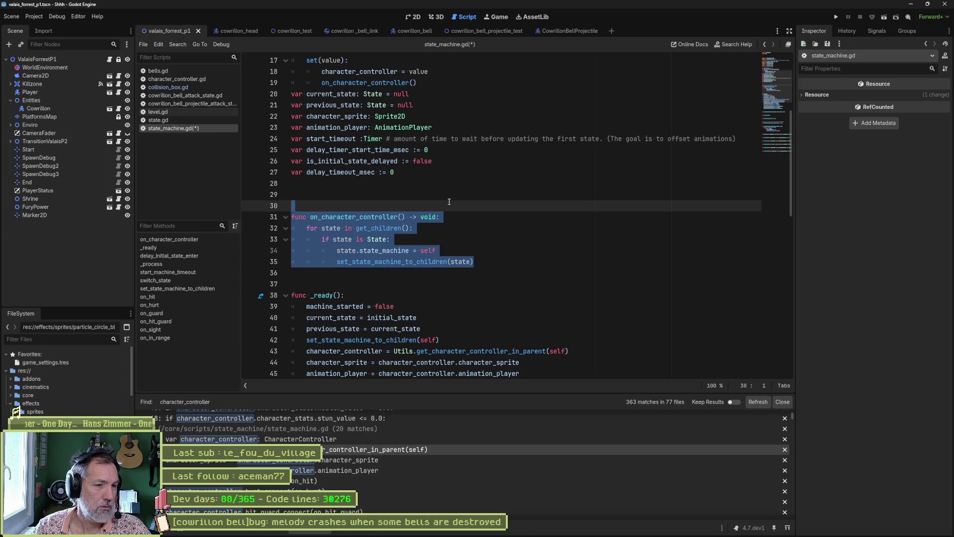
pyautogui.press('Delete')
pyautogui.press('Delete')
pyautogui.press('Delete')
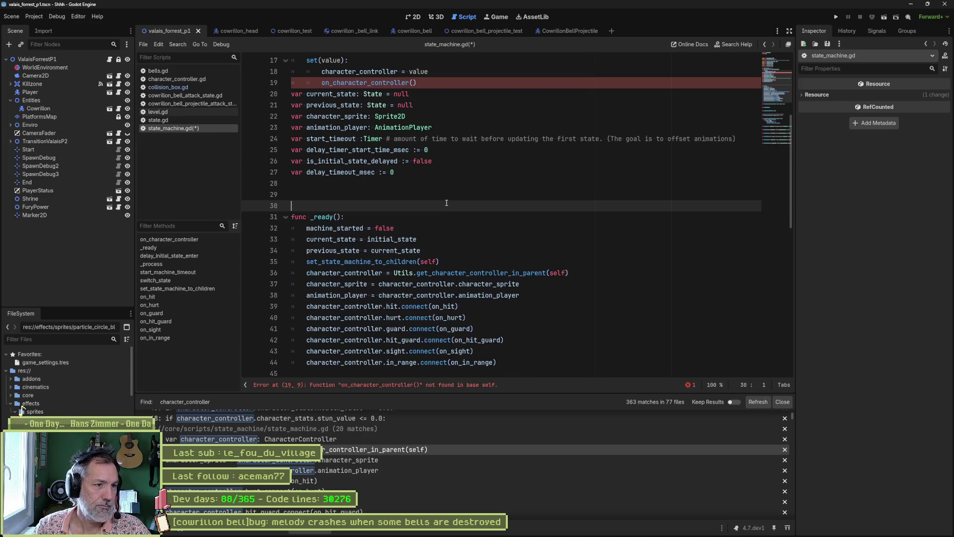
pyautogui.scroll(2, 446, 202)
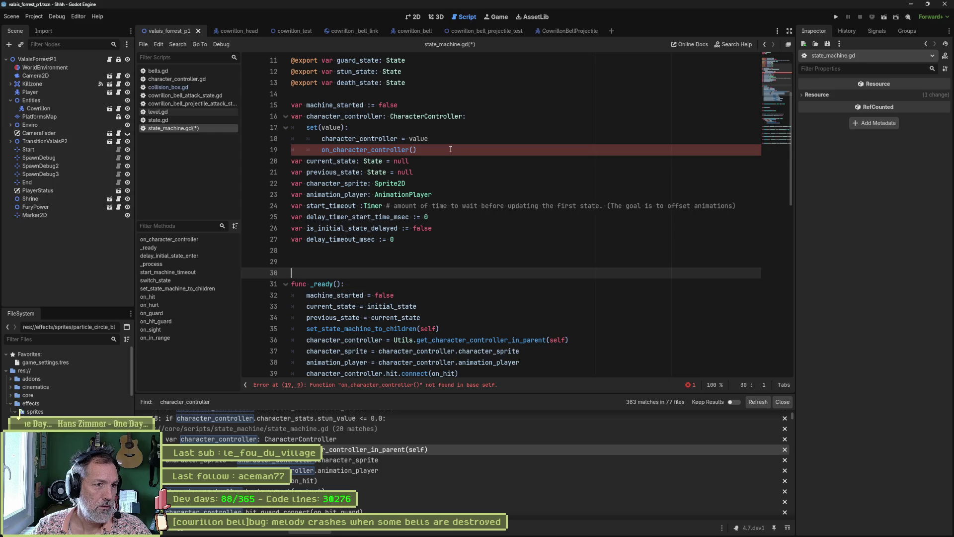
pyautogui.moveTo(450, 149); pyautogui.dragTo(465, 116)
pyautogui.press('Delete')
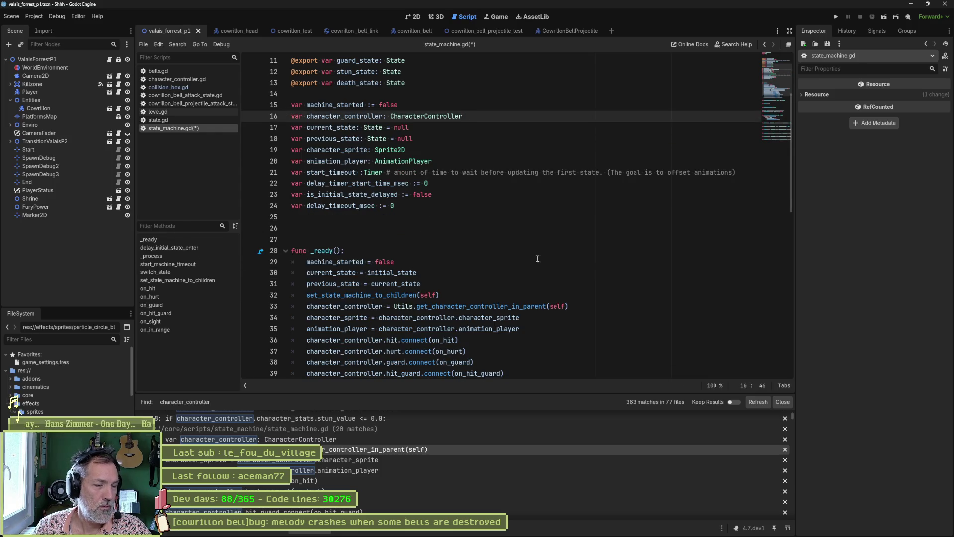
pyautogui.hotkey('ctrl', 's')
# Fold all functions and close the bell projectile controller, collision_box.gd and bells.gd scripts.
pyautogui.hotkey('ctrl', 'alt', 'f')
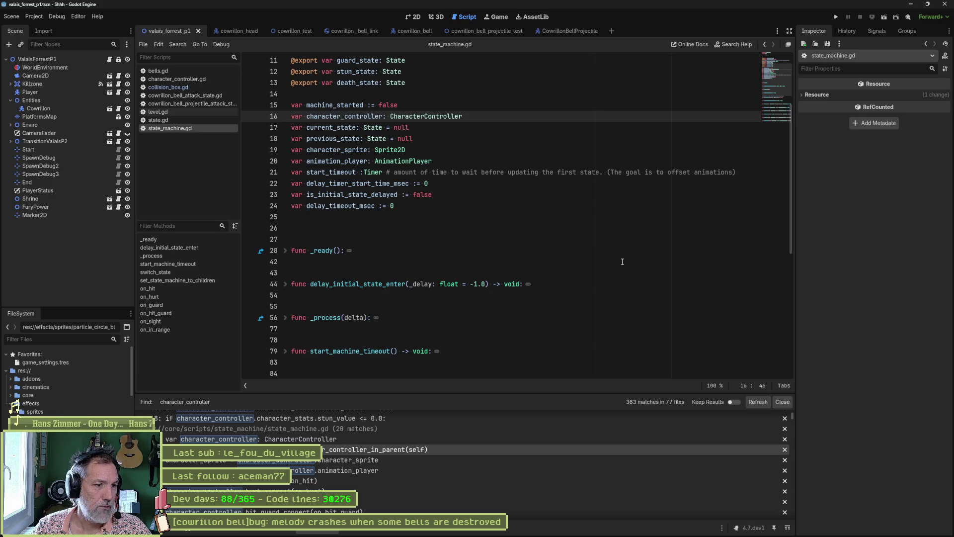
pyautogui.scroll(-4, 616, 261)
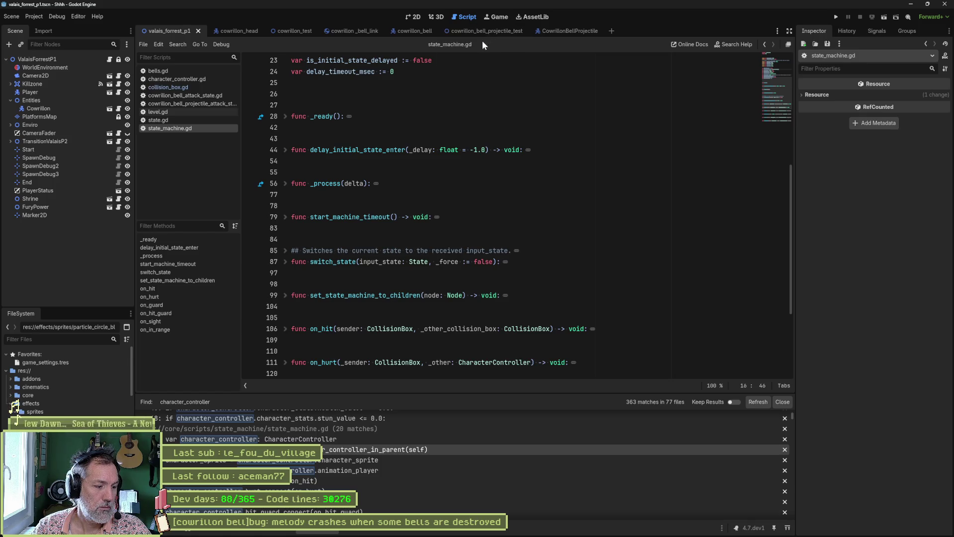
pyautogui.click(565, 31)
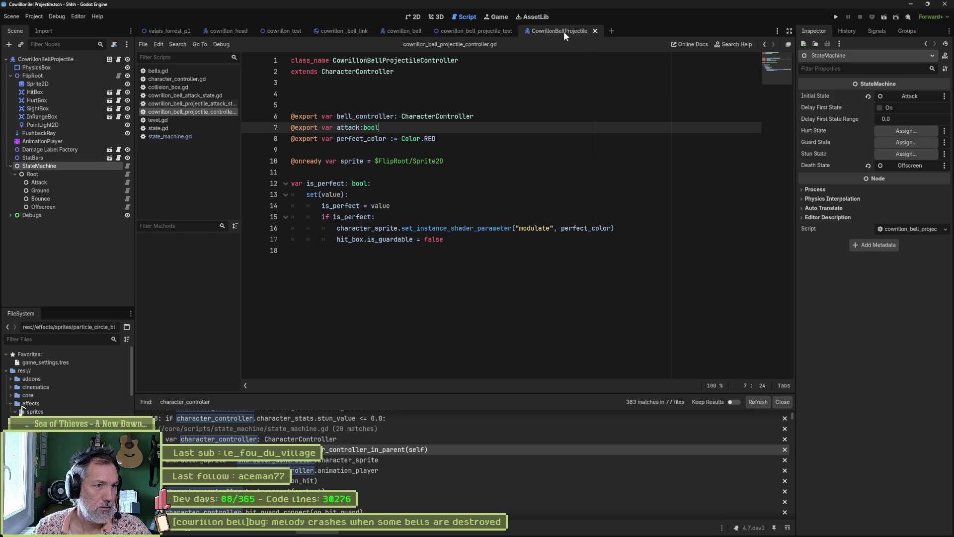
pyautogui.hotkey('ctrl', 'w')
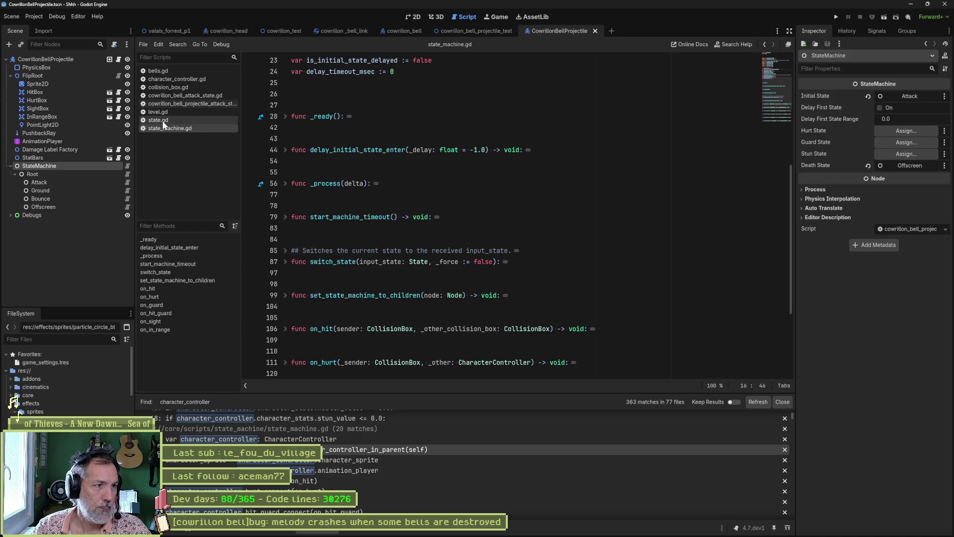
pyautogui.middleClick(198, 87)
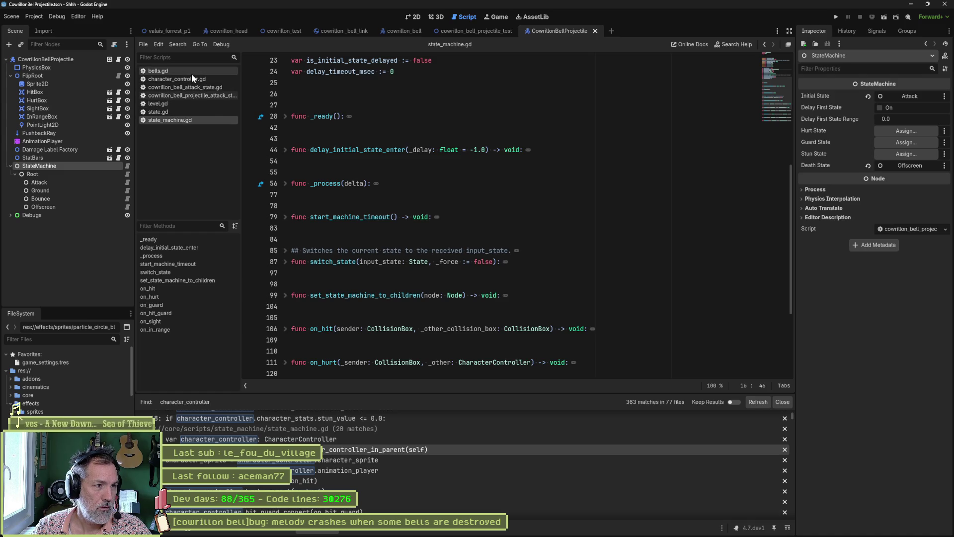
pyautogui.click(192, 74)
pyautogui.middleClick(193, 73)
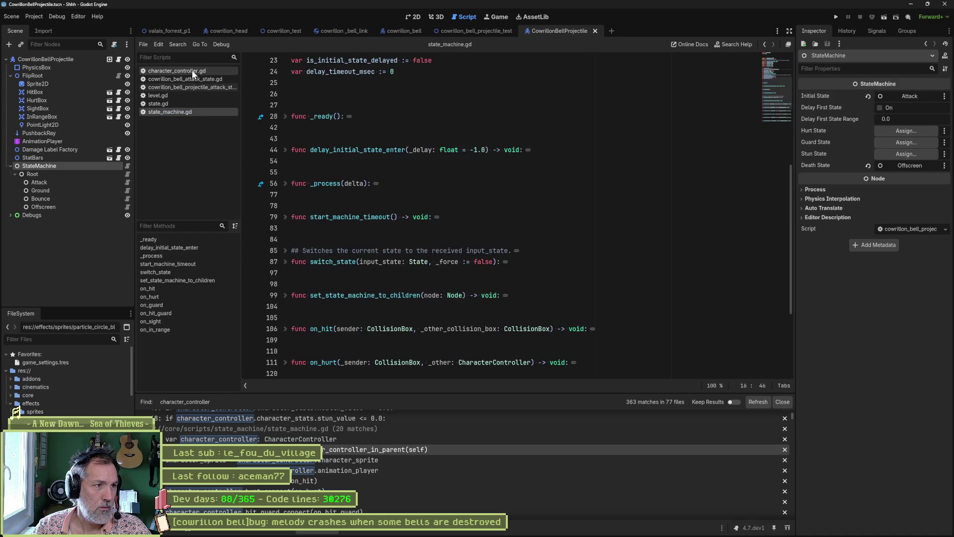
pyautogui.click(192, 70)
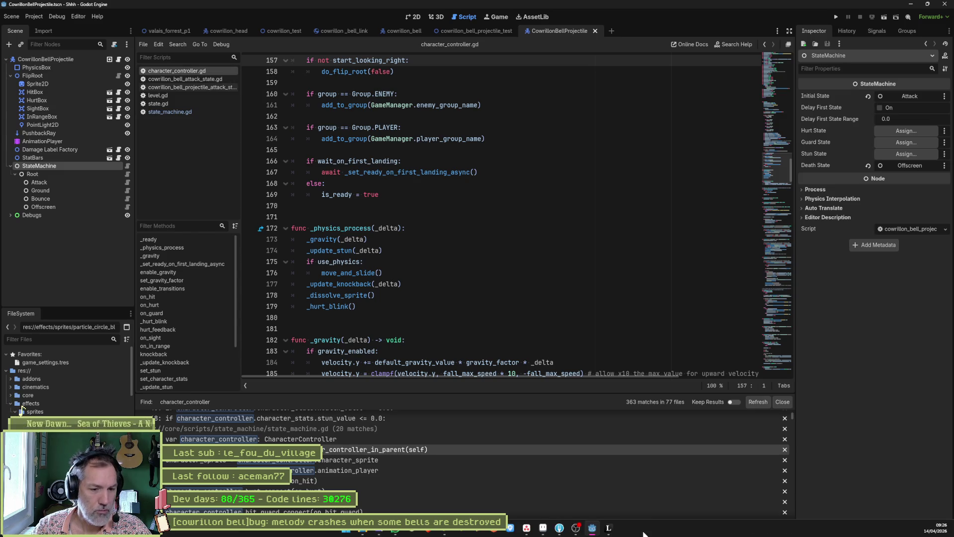
pyautogui.click(559, 530)
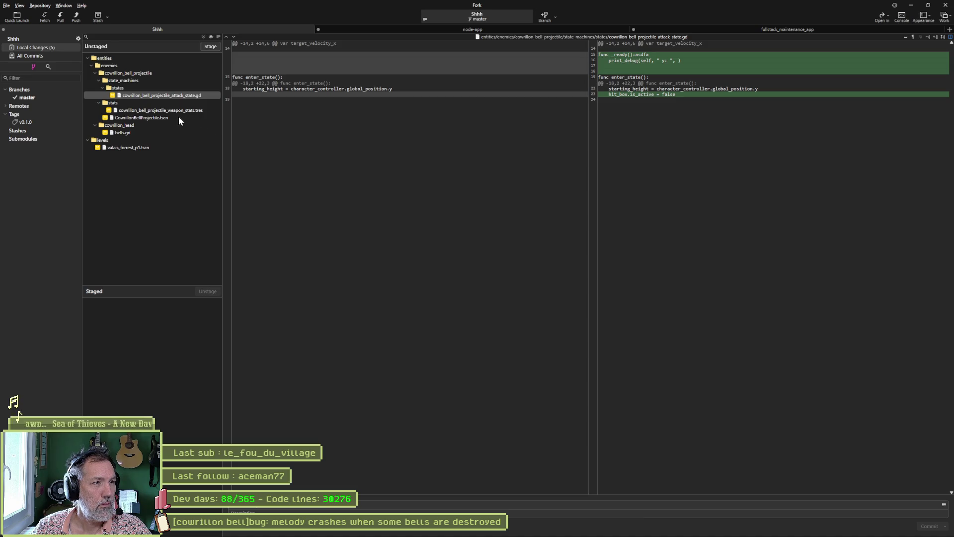
# Commit bells.gd in Fork using the Asana bug task title as the summary.
pyautogui.click(143, 133)
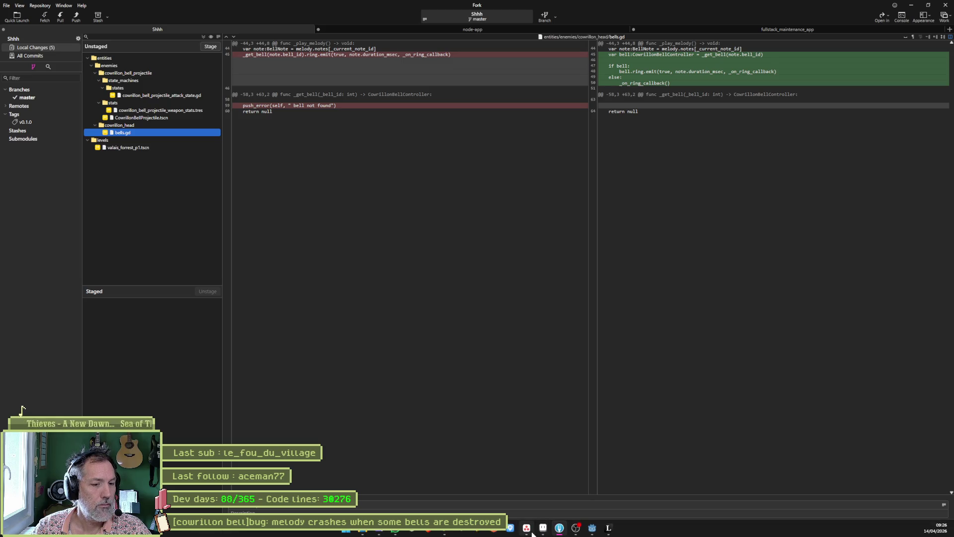
pyautogui.click(526, 528)
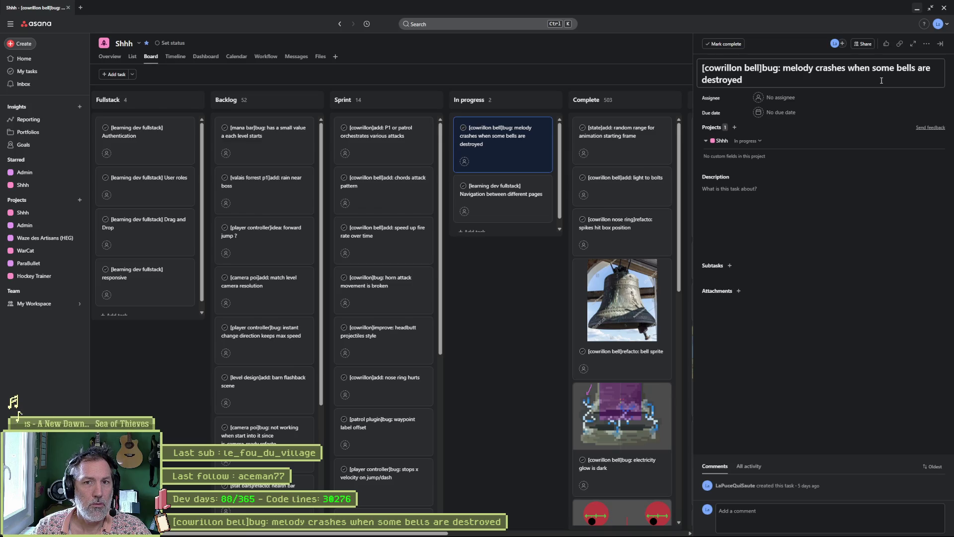
pyautogui.tripleClick(817, 76)
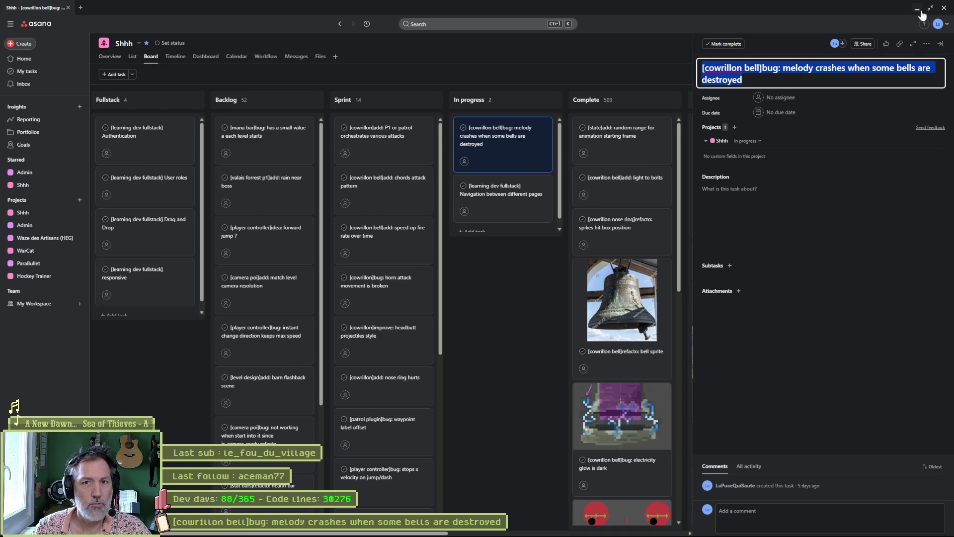
pyautogui.click(917, 9)
pyautogui.click(274, 508)
pyautogui.hotkey('ctrl', 'v')
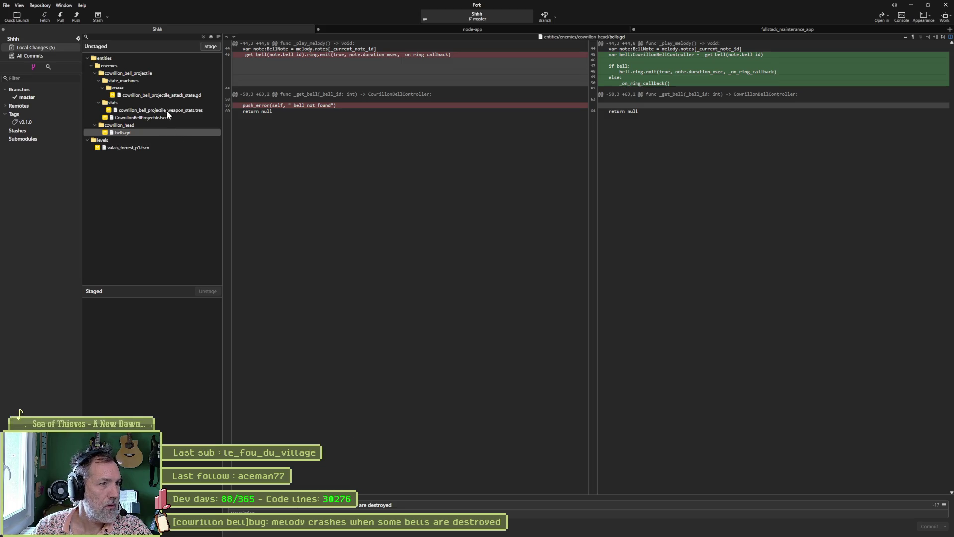
pyautogui.doubleClick(127, 132)
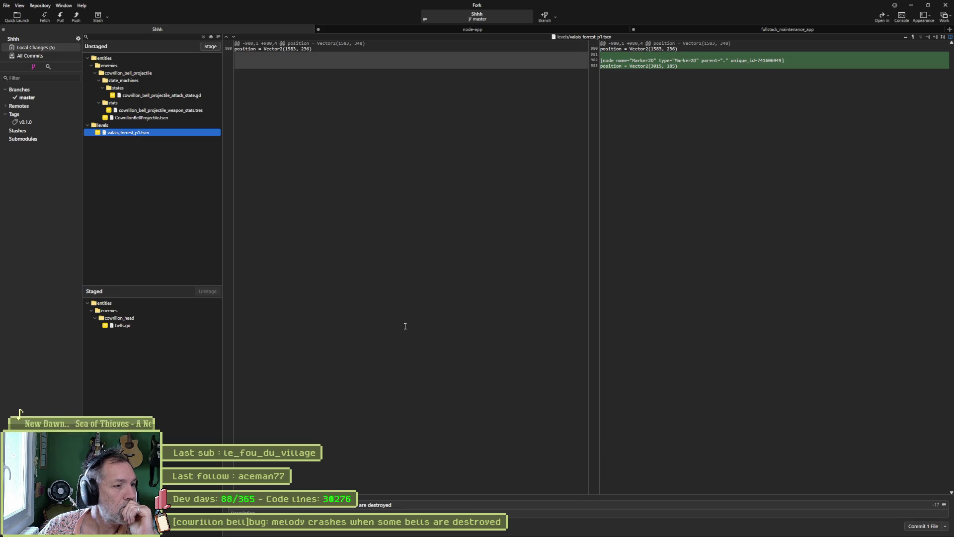
pyautogui.click(921, 527)
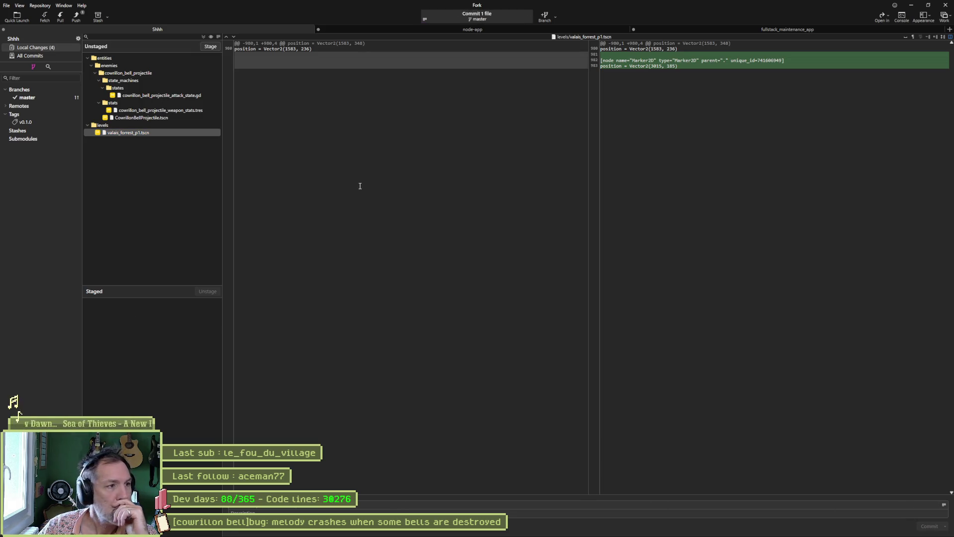
# Mark the bell melody-crash task complete in Asana.
pyautogui.click(911, 5)
pyautogui.click(526, 529)
pyautogui.click(528, 532)
pyautogui.click(528, 532)
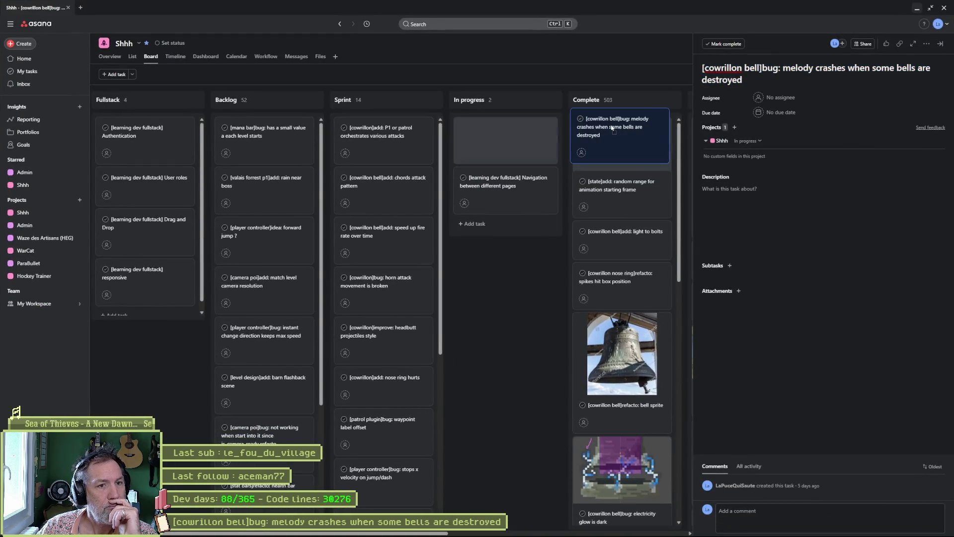
# Add an In progress task titled '[cowrillon bell projectile]bug: hit box activated at start'.
pyautogui.click(540, 100)
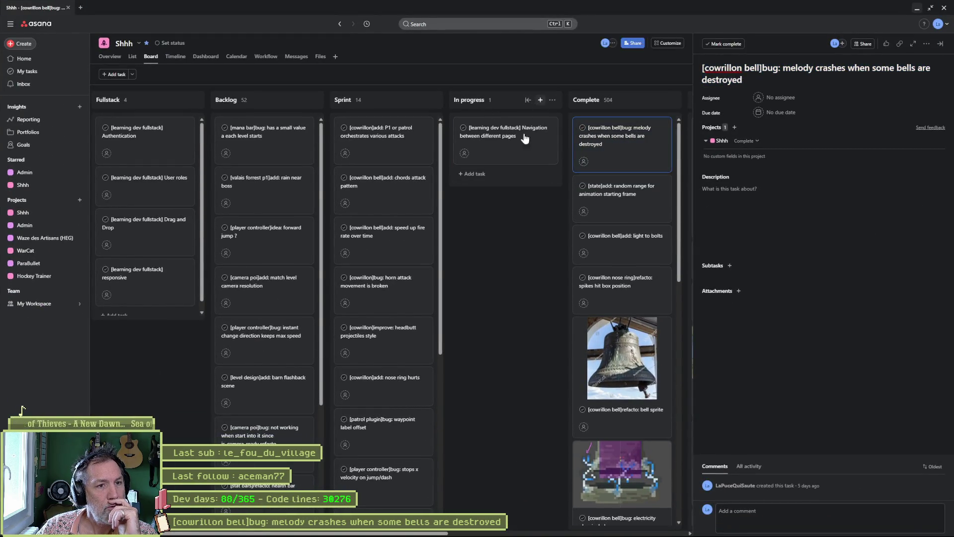
pyautogui.write('[cowrillon bell projectile]bug:')
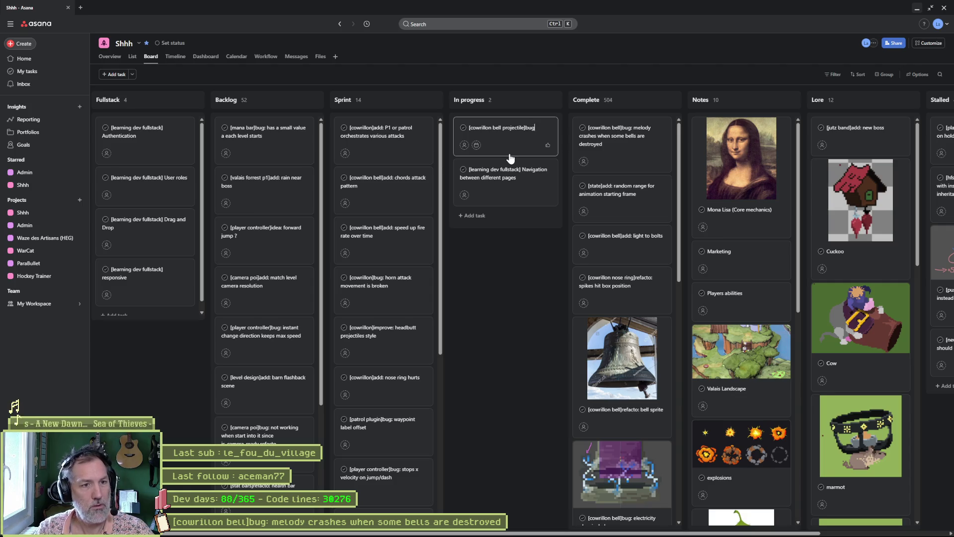
pyautogui.write(' hit box')
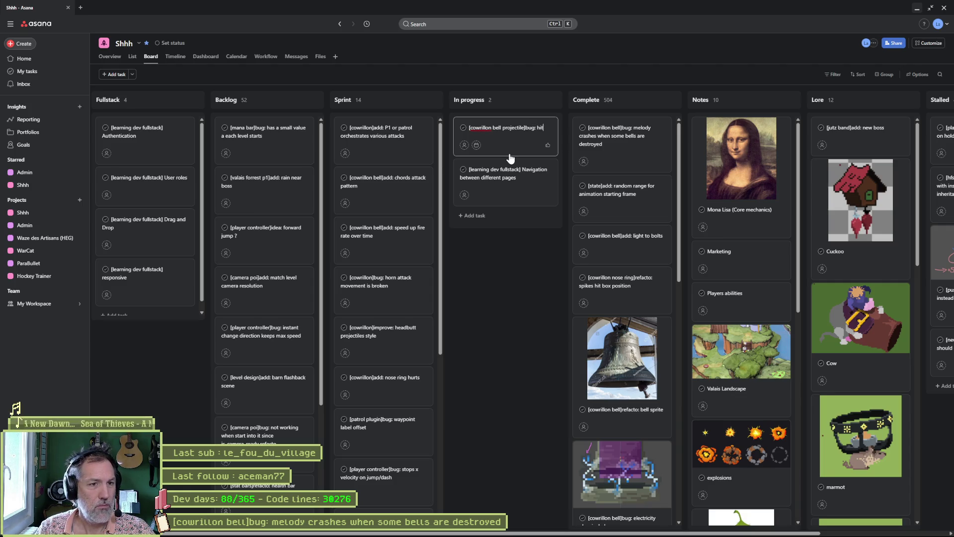
pyautogui.write(' activated a')
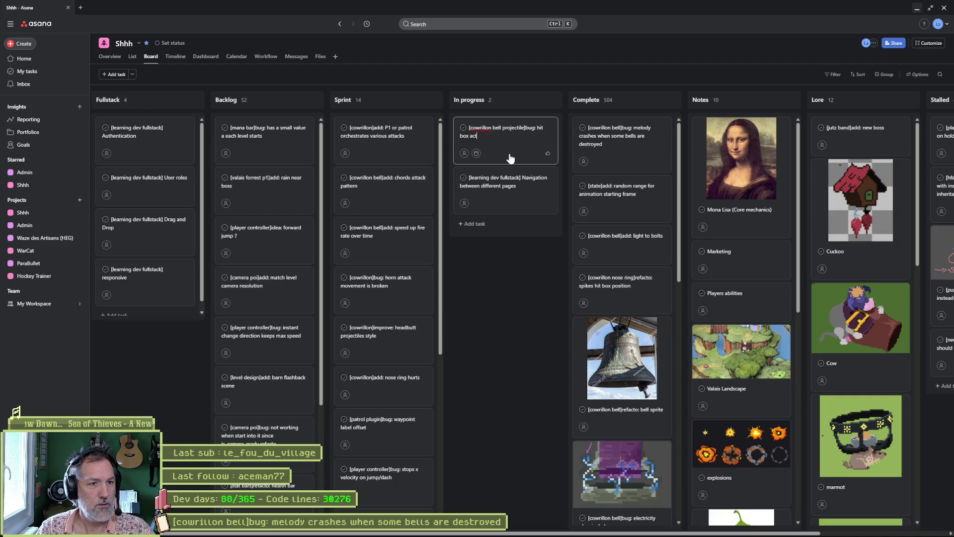
pyautogui.write('t start')
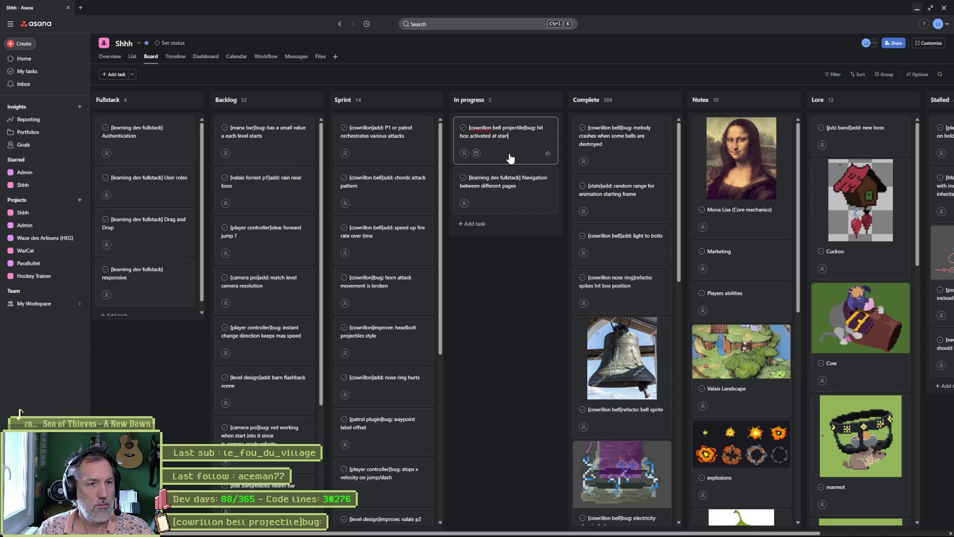
pyautogui.press('Return')
# Describe the task: hit box should be active past the bell to avoid hitting it.
pyautogui.click(497, 144)
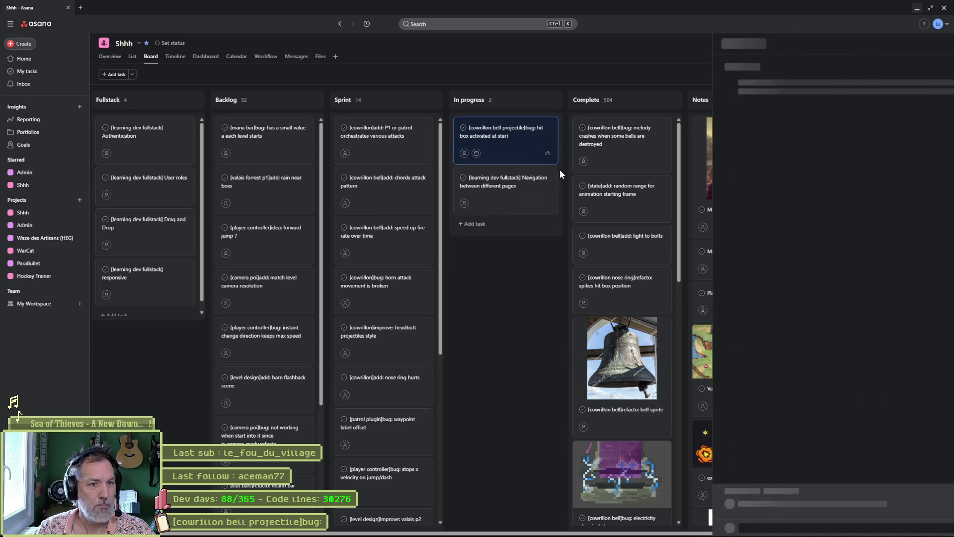
pyautogui.click(784, 187)
pyautogui.write('should be active')
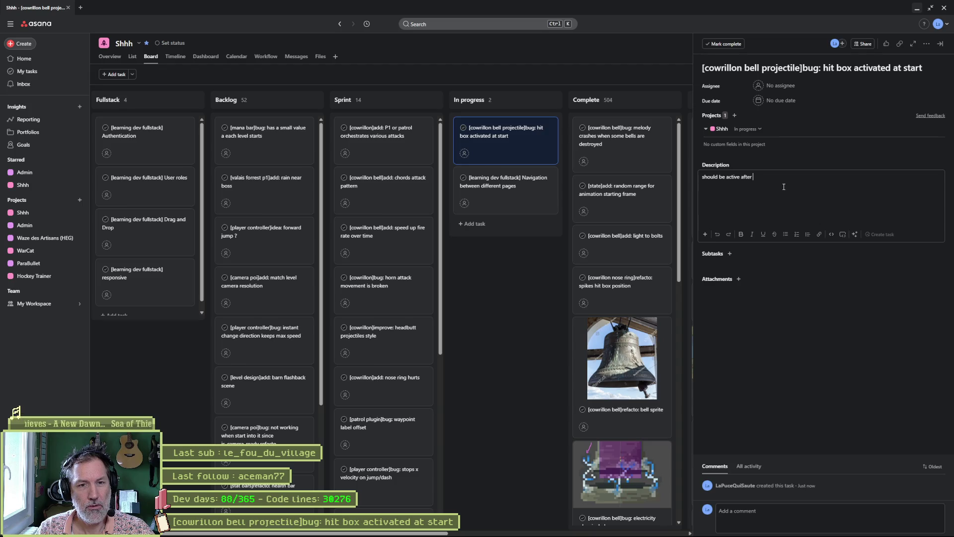
pyautogui.write(' passed')
pyautogui.write('the bell')
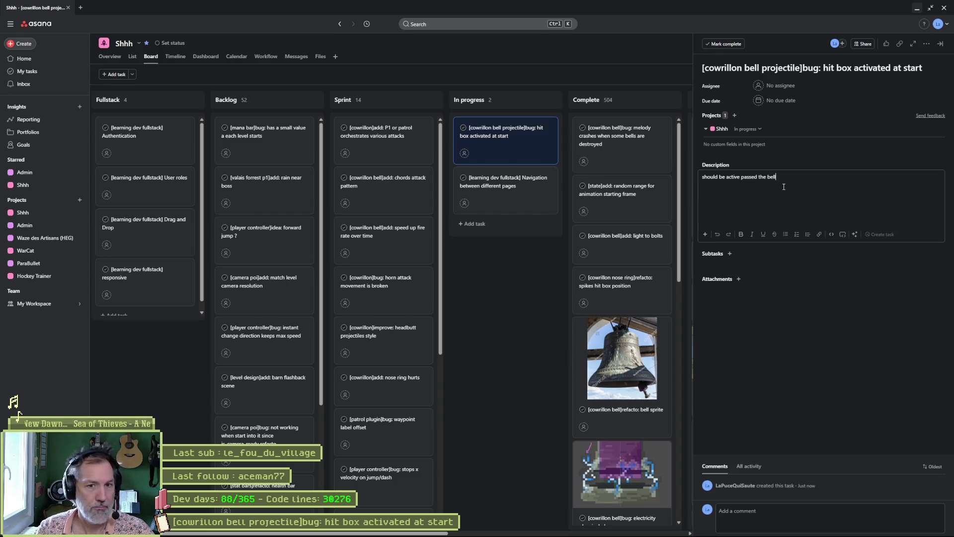
pyautogui.write(' to avoid hitting it')
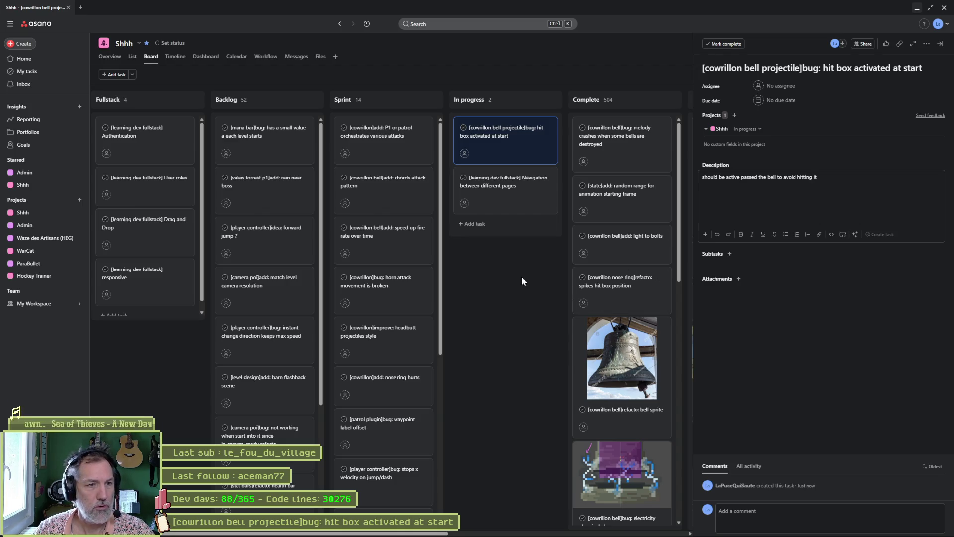
pyautogui.click(521, 281)
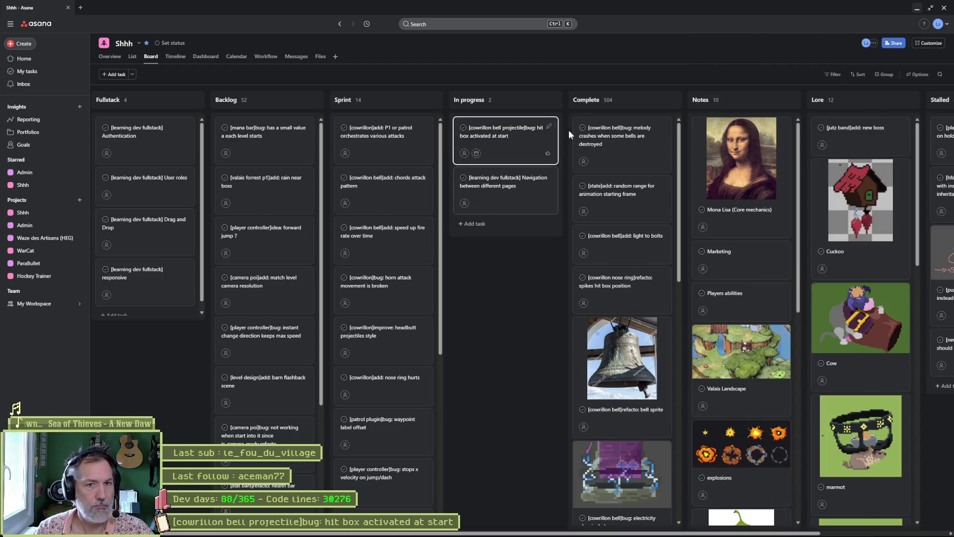
pyautogui.click(916, 7)
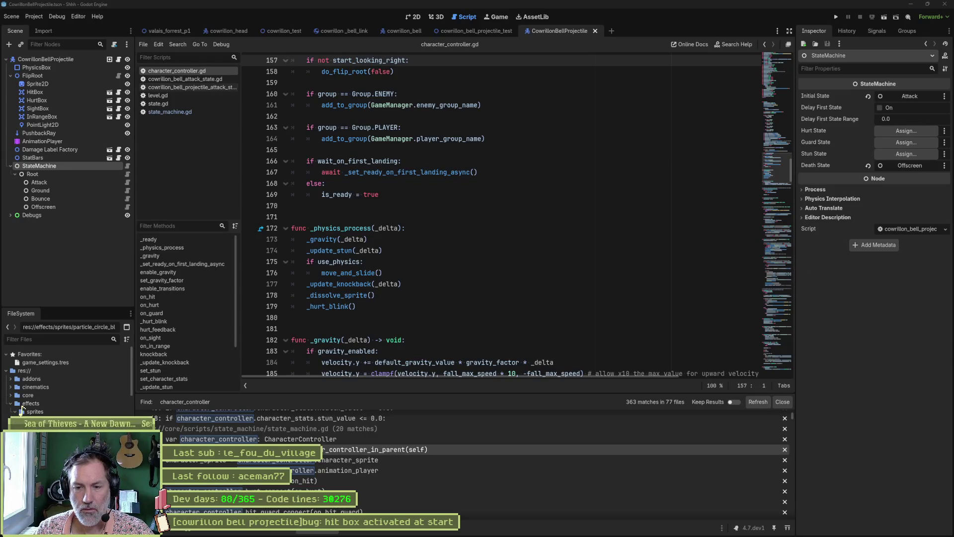
# Close level.gd and open cowrillon_bell_projectile_attack_state.gd at its debug print line.
pyautogui.click(555, 253)
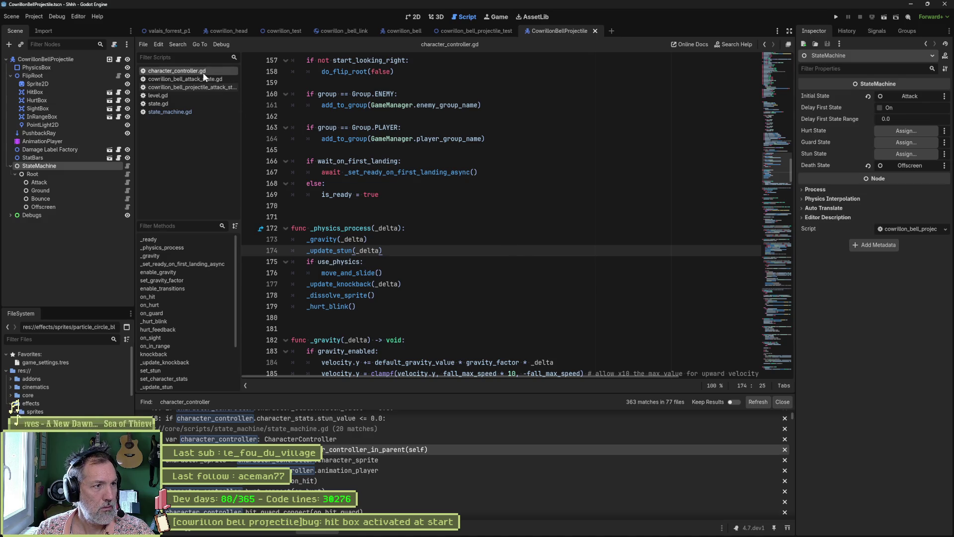
pyautogui.middleClick(184, 96)
pyautogui.click(176, 95)
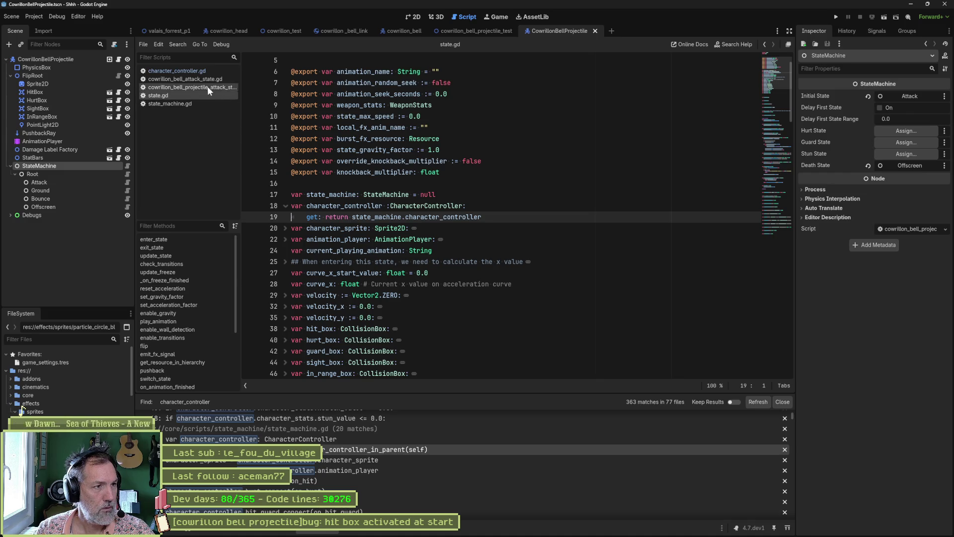
pyautogui.click(201, 73)
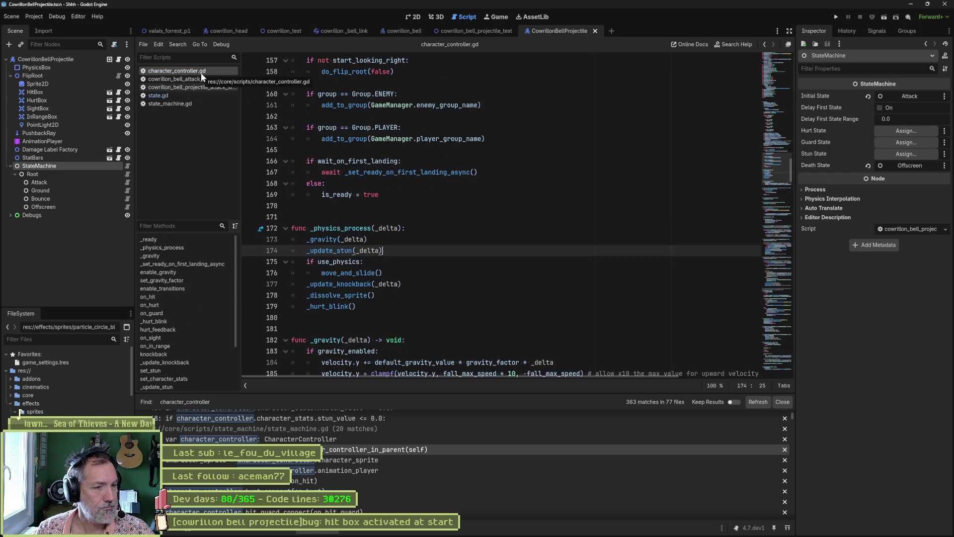
pyautogui.click(201, 82)
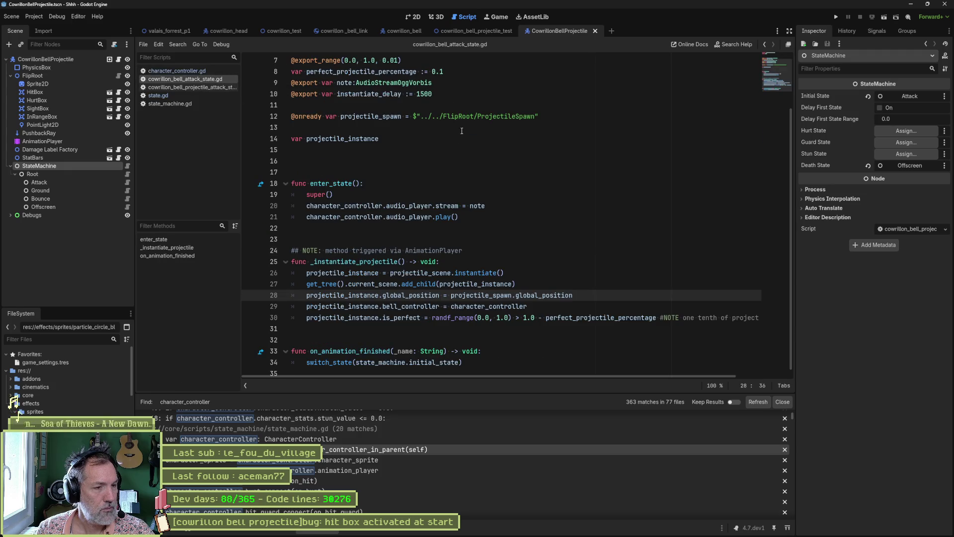
pyautogui.click(211, 88)
pyautogui.click(435, 228)
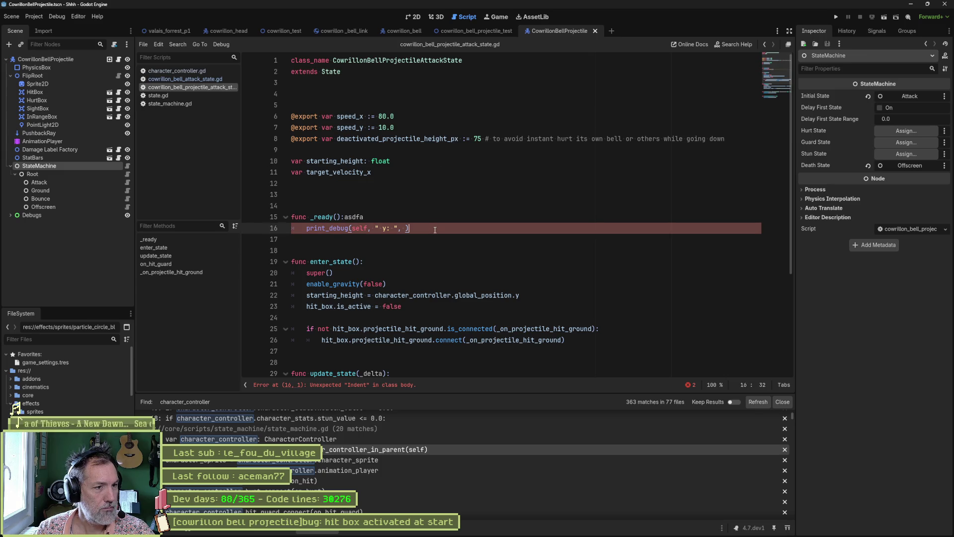
# Delete the leftover _ready debug function and its blank line, then save the script.
pyautogui.moveTo(434, 229); pyautogui.dragTo(454, 188)
pyautogui.press('BackSpace')
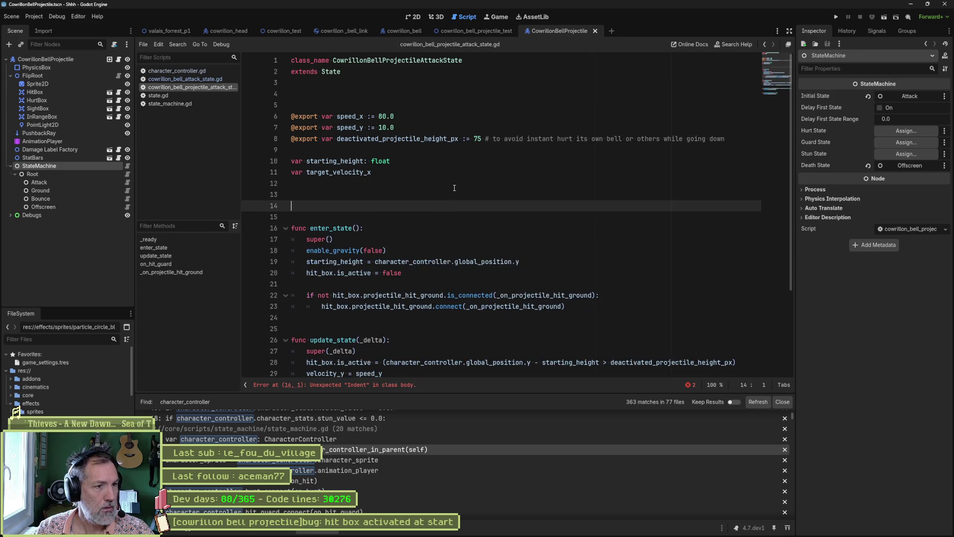
pyautogui.press('Delete')
pyautogui.hotkey('ctrl', 's')
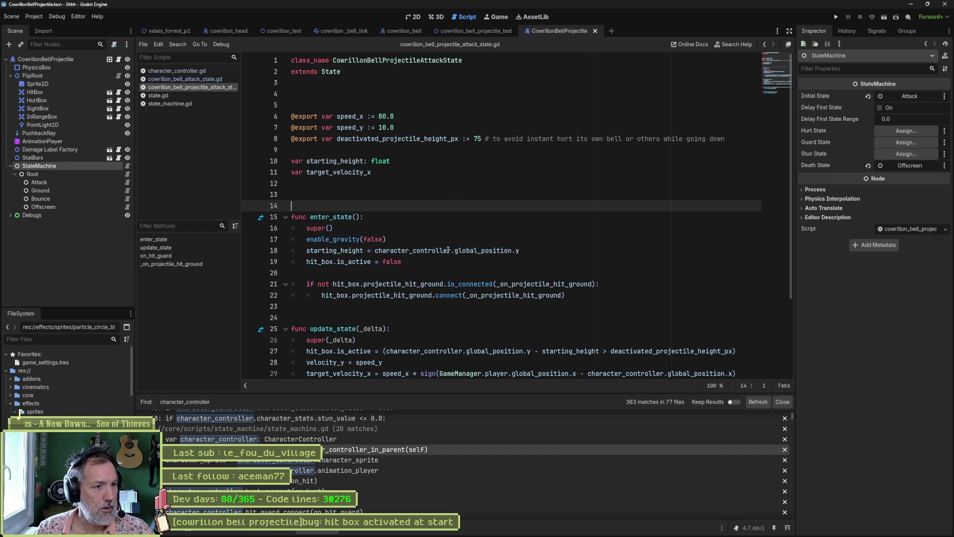
pyautogui.moveTo(376, 250); pyautogui.dragTo(520, 251)
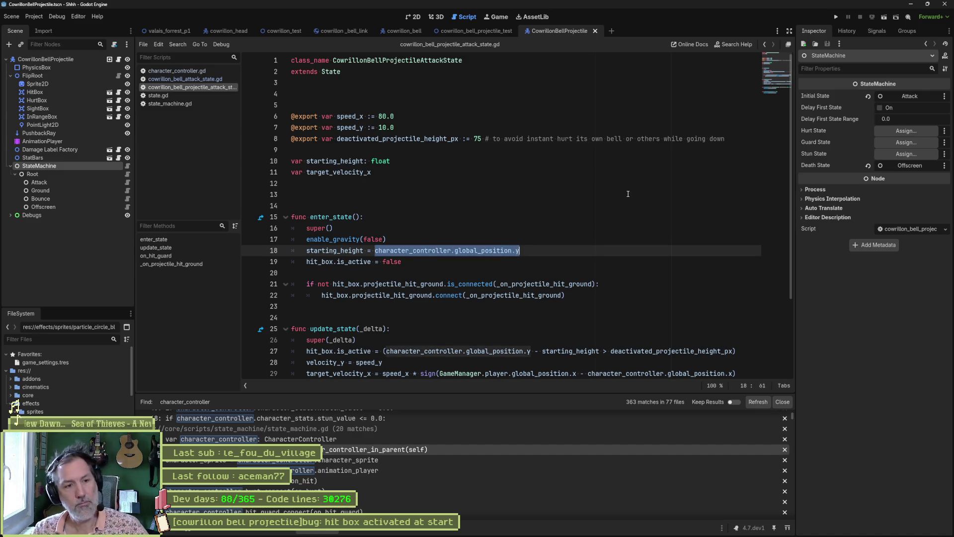
# Compare projectile_spawn.global_position on line 28 with the projectile's starting height expression.
pyautogui.click(201, 78)
pyautogui.moveTo(573, 295); pyautogui.dragTo(303, 297)
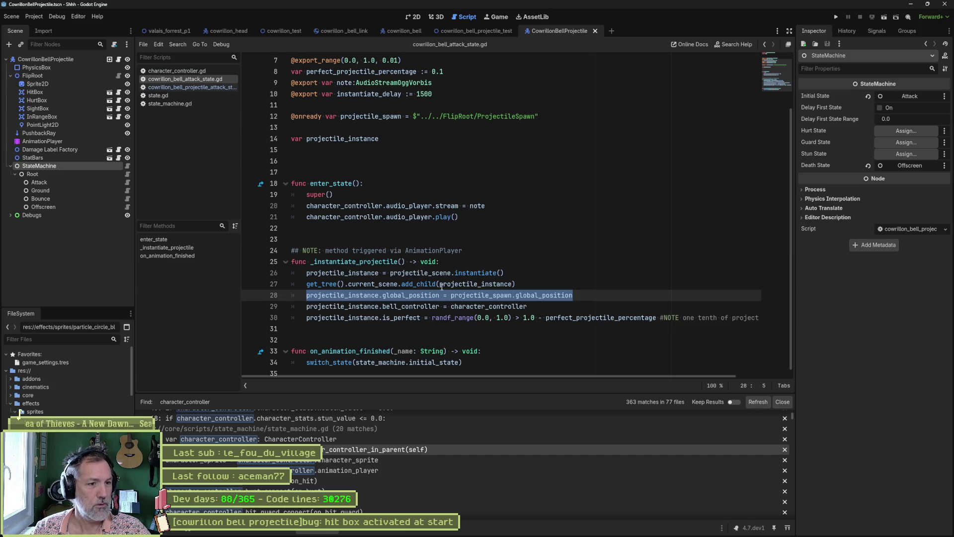
pyautogui.moveTo(482, 277)
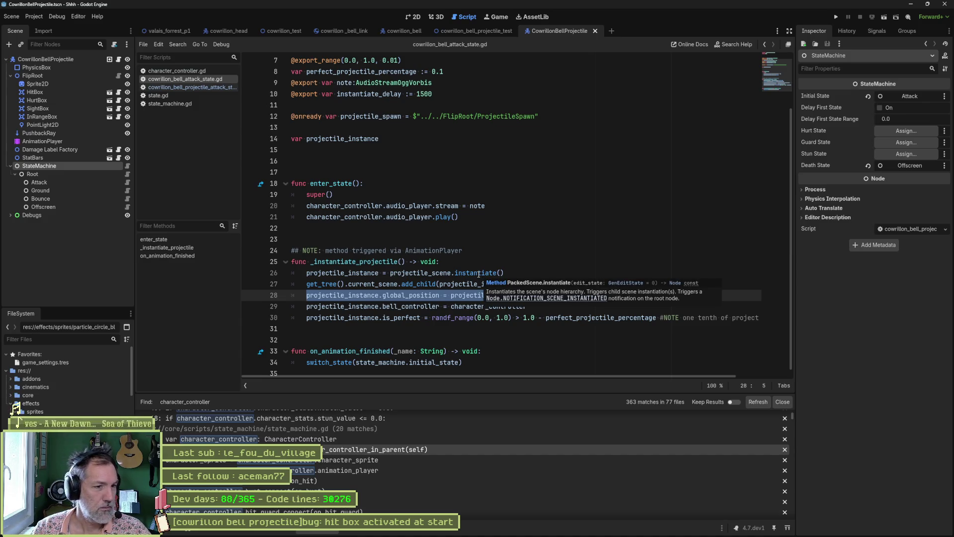
pyautogui.click(187, 87)
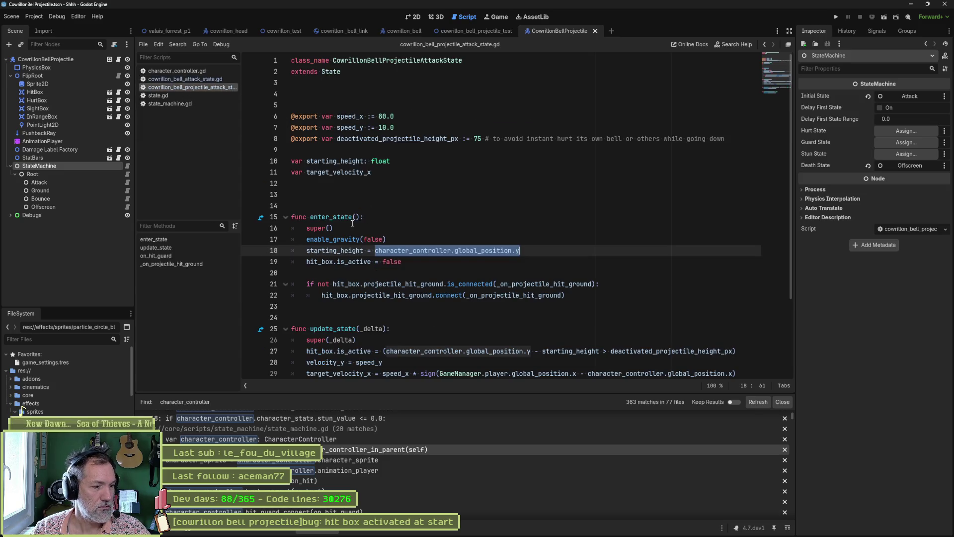
pyautogui.moveTo(352, 221)
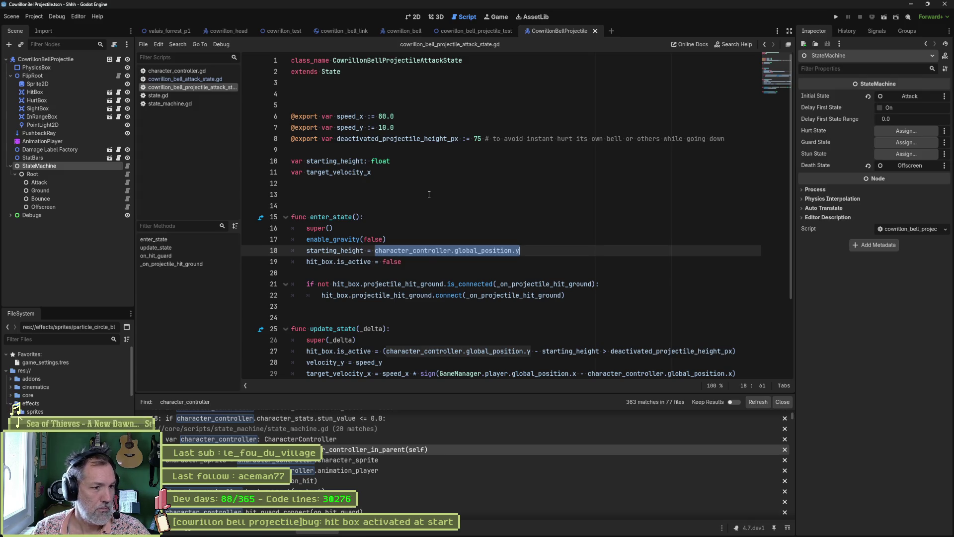
pyautogui.moveTo(519, 250); pyautogui.dragTo(371, 250)
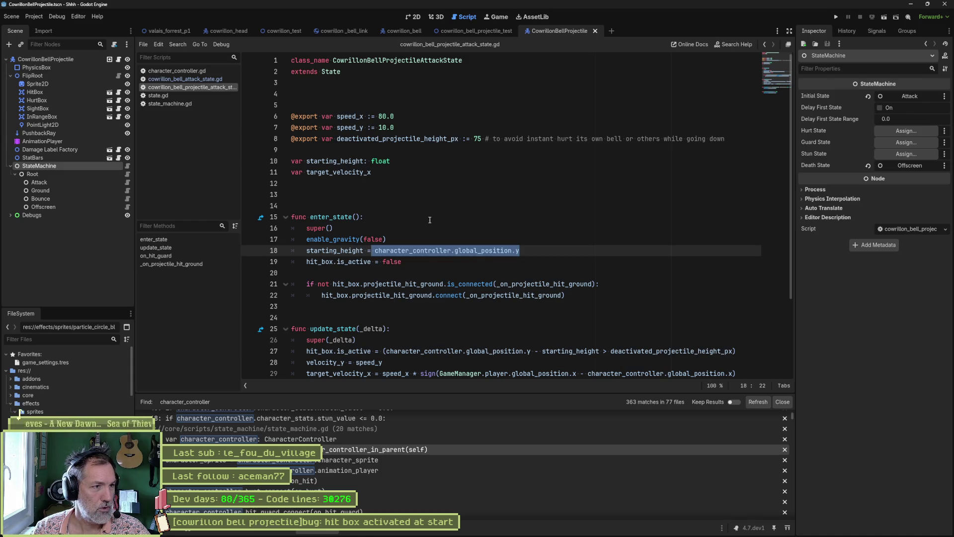
pyautogui.click(199, 79)
pyautogui.click(475, 294)
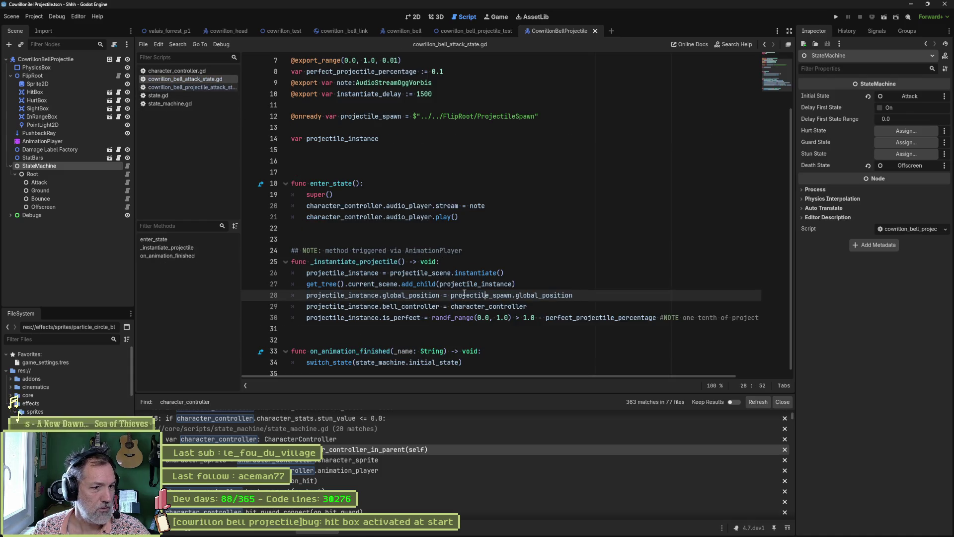
pyautogui.moveTo(451, 295)
pyautogui.mouseDown()
pyautogui.moveTo(522, 306)
pyautogui.moveTo(573, 295)
pyautogui.mouseUp()
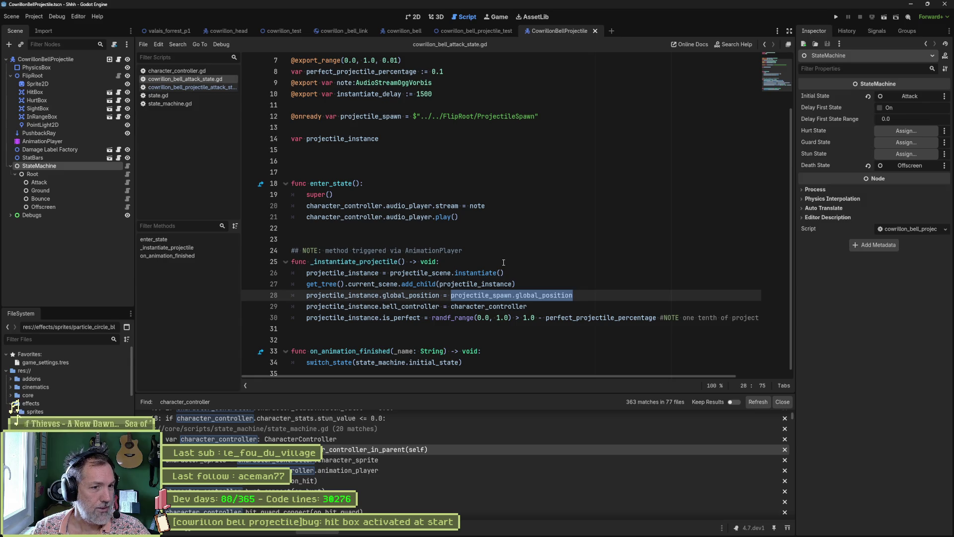
# Read the PackedScene instantiate documentation, then go to the browser.
pyautogui.click(484, 275)
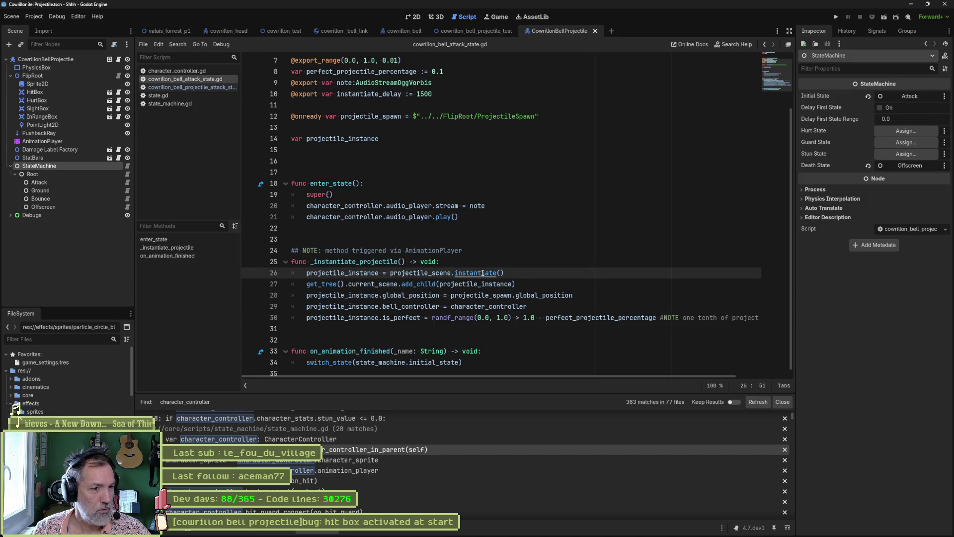
pyautogui.keyDown('ctrl'); pyautogui.click(484, 274); pyautogui.keyUp('ctrl')
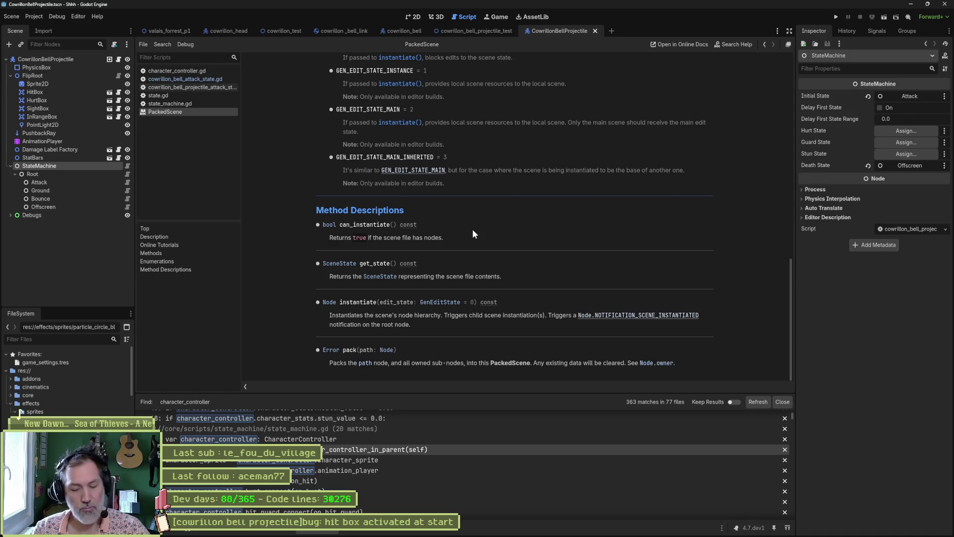
pyautogui.hotkey('ctrl', 'w')
pyautogui.moveTo(446, 531)
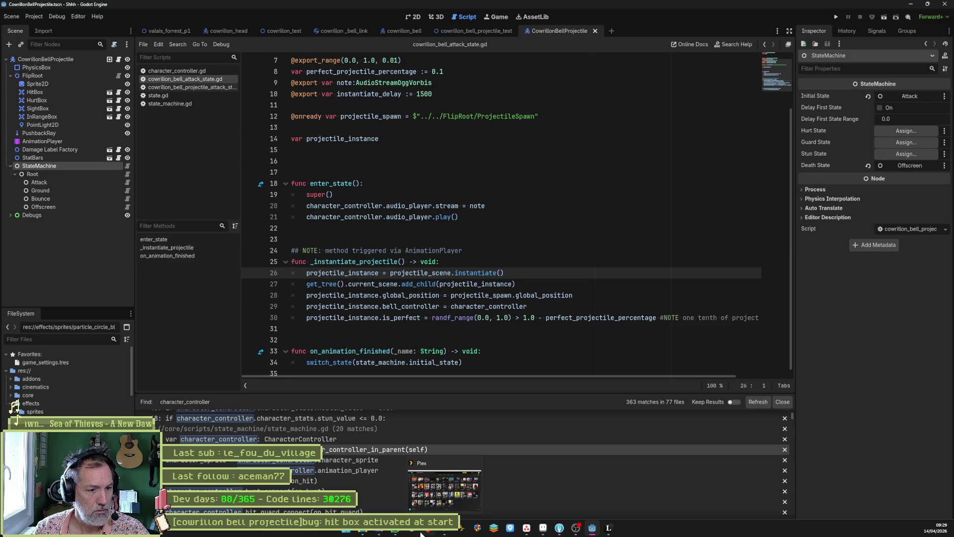
pyautogui.hotkey('alt', 'Tab')
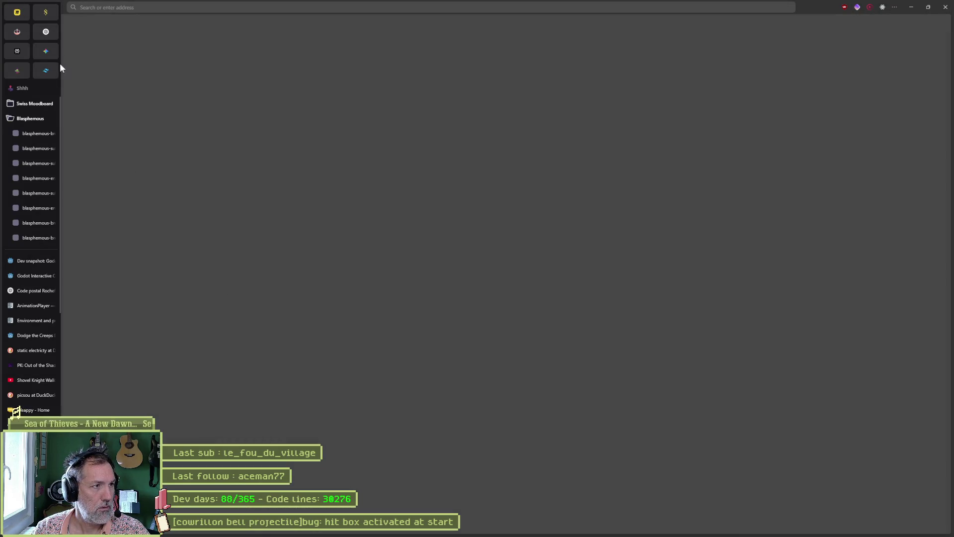
# Ask Gemini how to pass an argument on instantiate in GDScript.
pyautogui.click(52, 47)
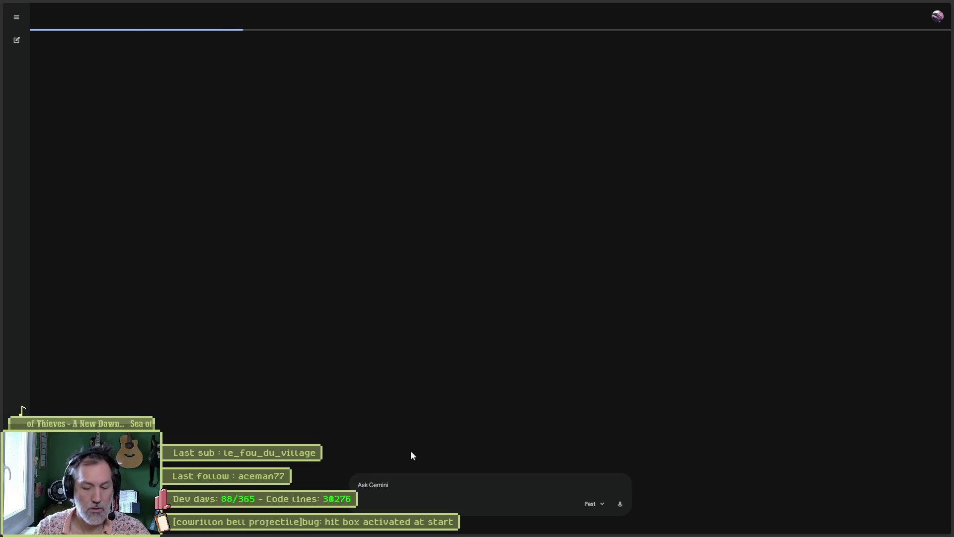
pyautogui.write('in godo')
pyautogui.press('BackSpace')
pyautogui.press('BackSpace')
pyautogui.press('BackSpace')
pyautogui.write('dscript, how to pass an arguemnt on instantiate')
pyautogui.press('Return')
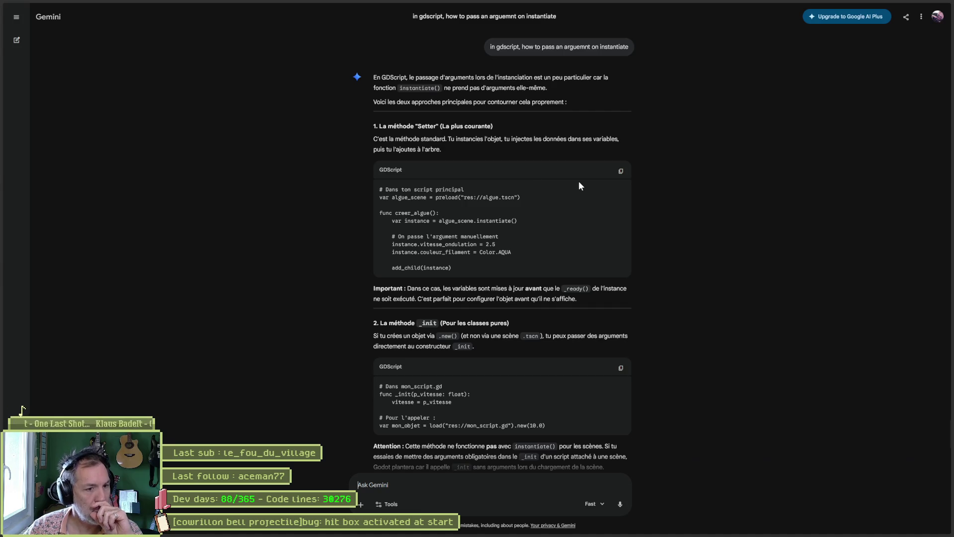
pyautogui.click(918, 8)
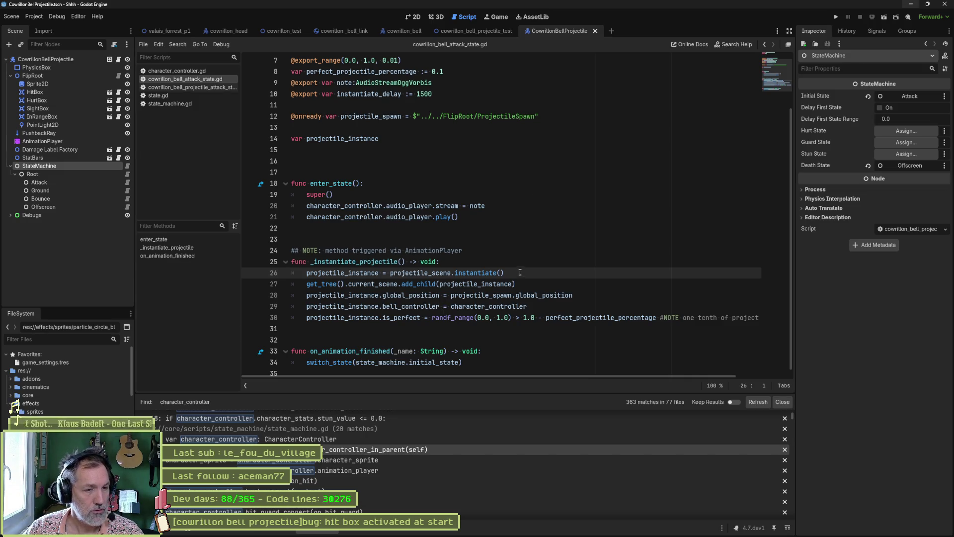
# Move the spawn position line above add_child and assign it to projectile_instance.starting_height.
pyautogui.doubleClick(361, 272)
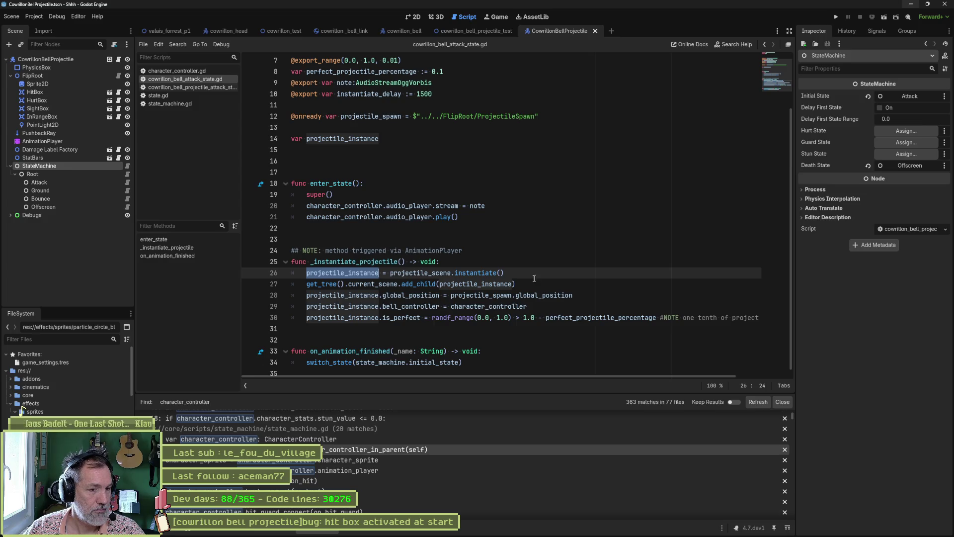
pyautogui.doubleClick(414, 296)
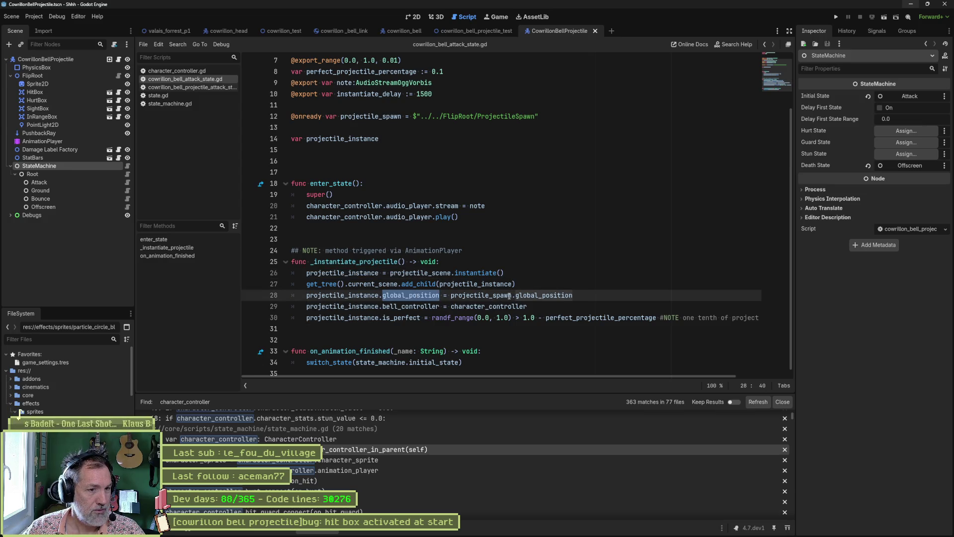
pyautogui.hotkey('alt', 'Up')
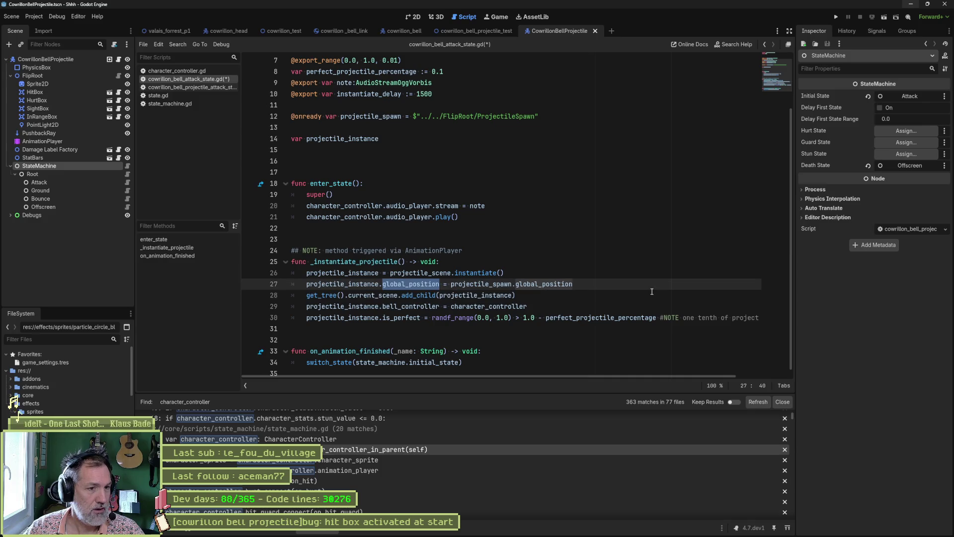
pyautogui.write('starting')
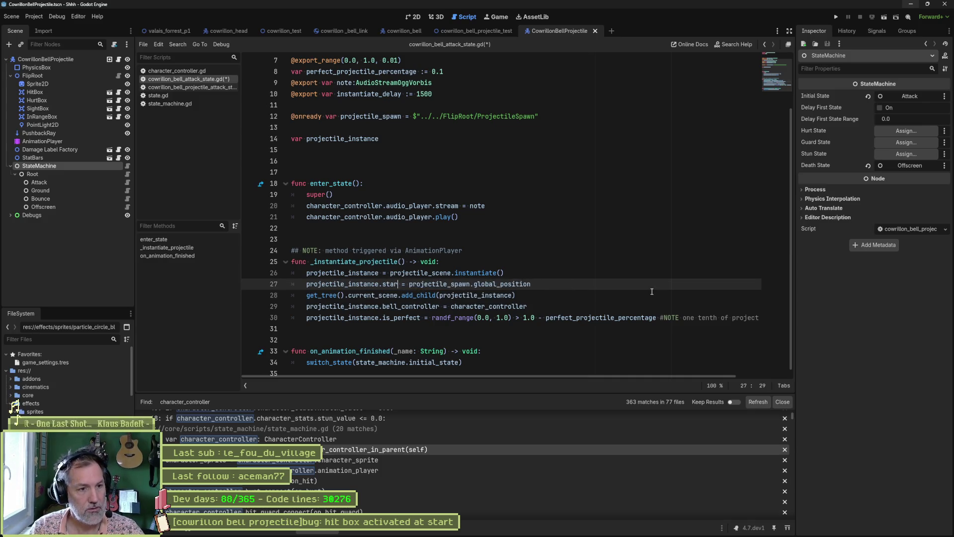
pyautogui.write('_height')
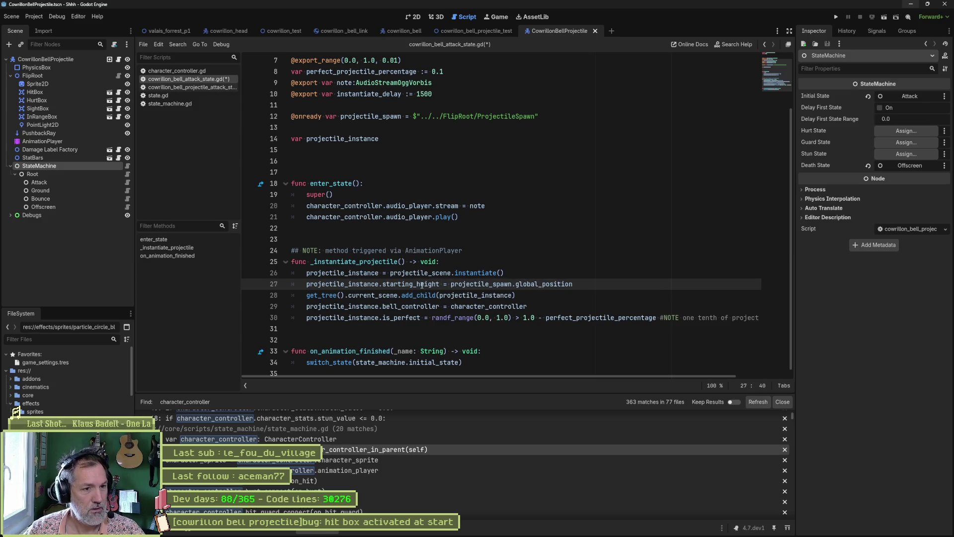
pyautogui.doubleClick(422, 284)
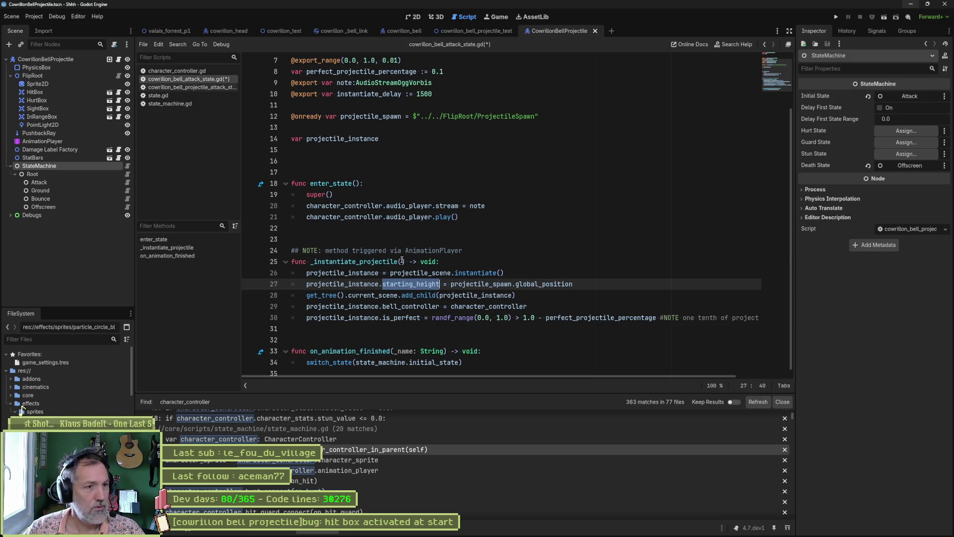
# Comment out the starting_height assignment on line 18 of the projectile attack state.
pyautogui.click(207, 87)
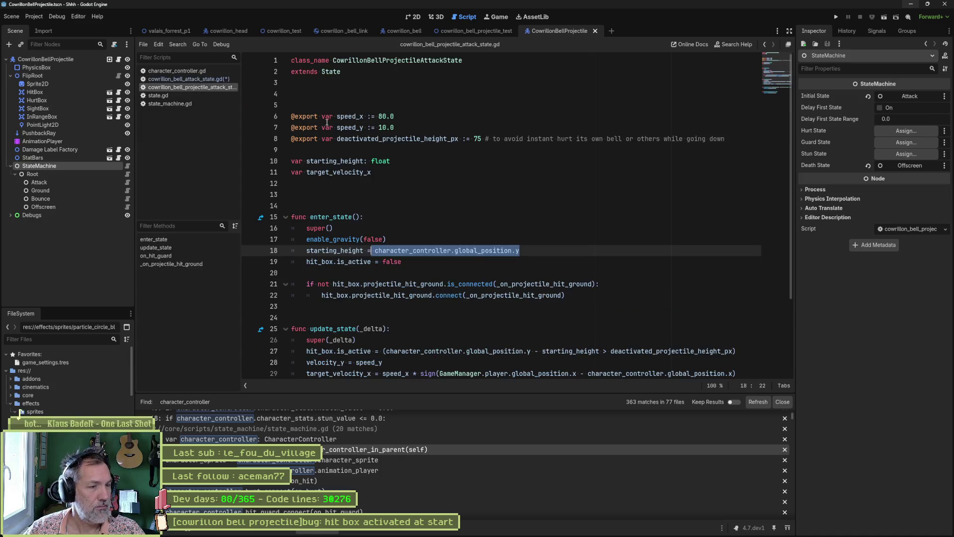
pyautogui.doubleClick(361, 161)
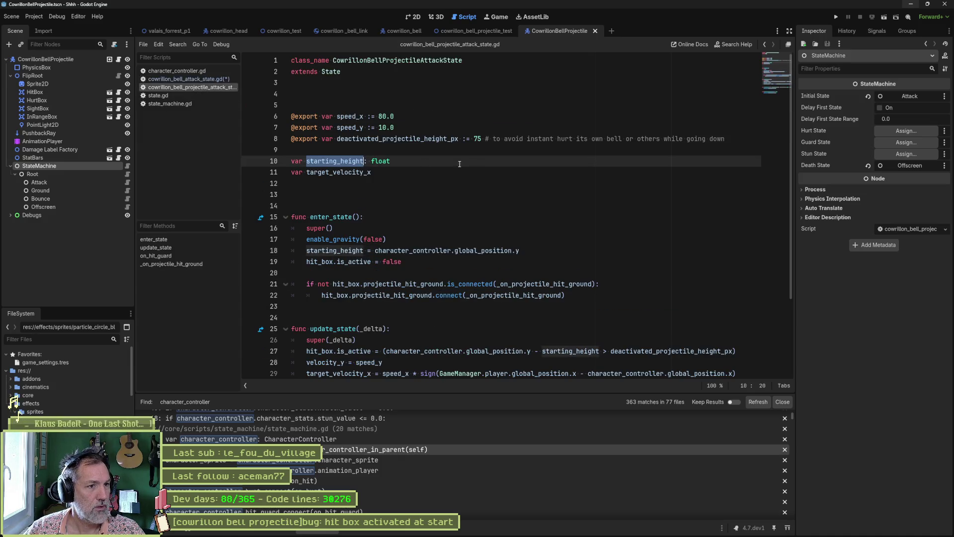
pyautogui.hotkey('ctrl', 'd')
pyautogui.click(306, 255)
pyautogui.write('#')
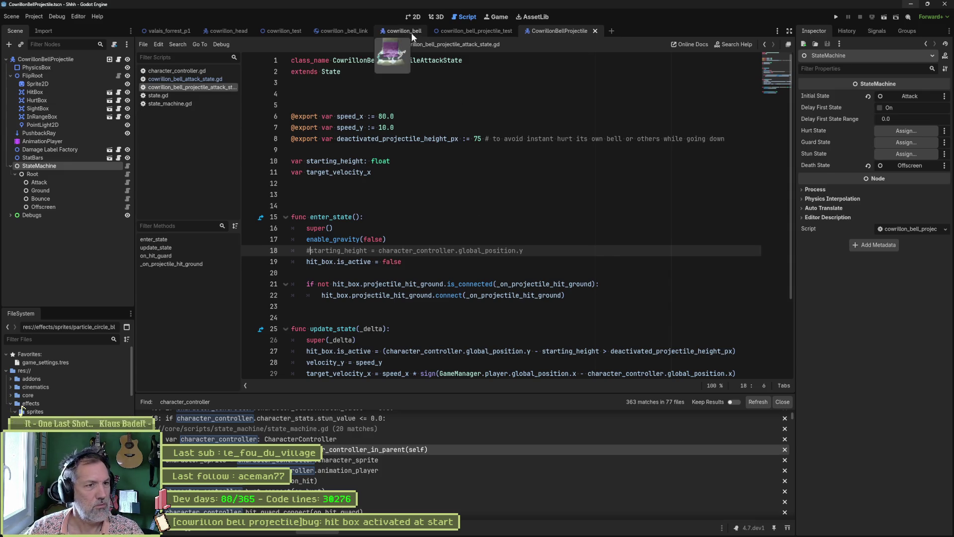
# Test Cowrillon's Bells Ring Attack, hit the Vector2 starting_height error, and go to line 27.
pyautogui.click(175, 31)
pyautogui.press('F6')
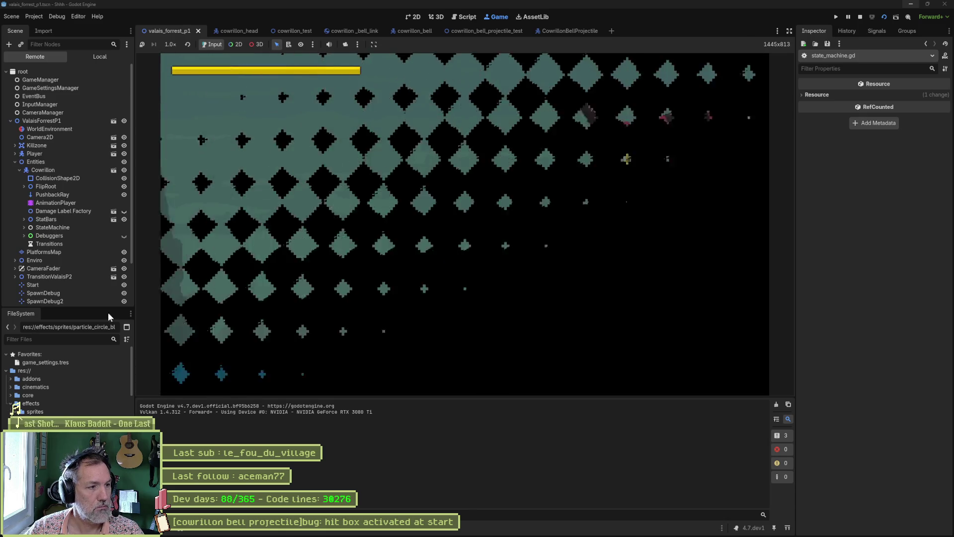
pyautogui.click(43, 170)
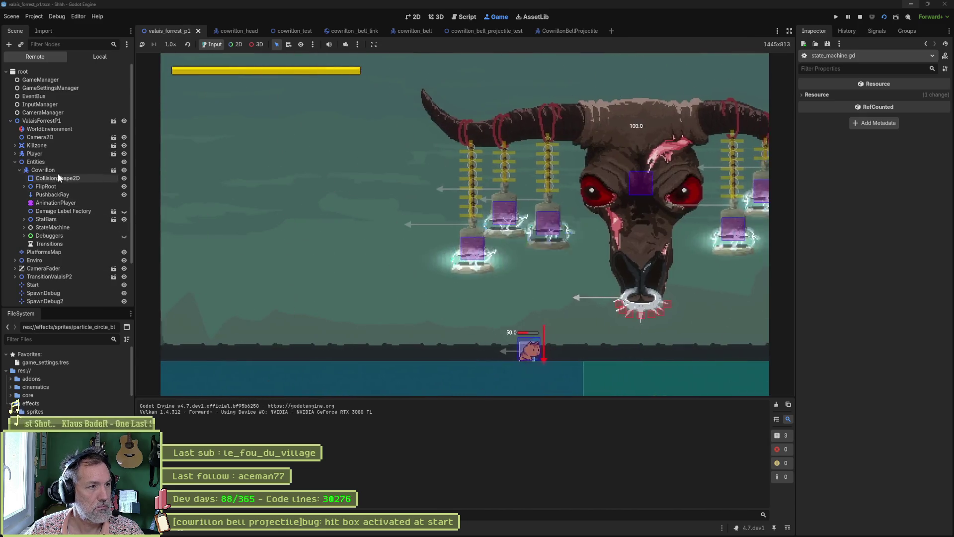
pyautogui.scroll(-10, 875, 298)
pyautogui.click(877, 366)
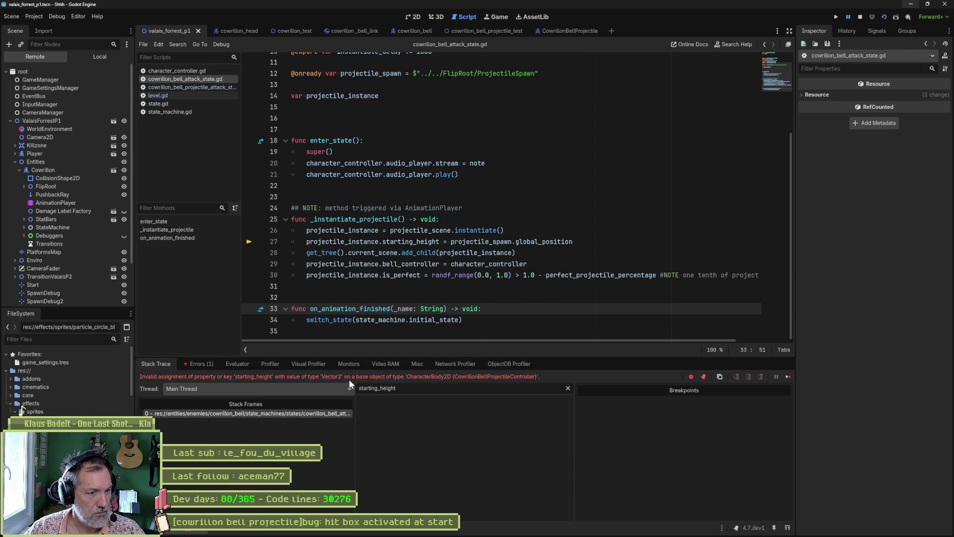
pyautogui.click(860, 16)
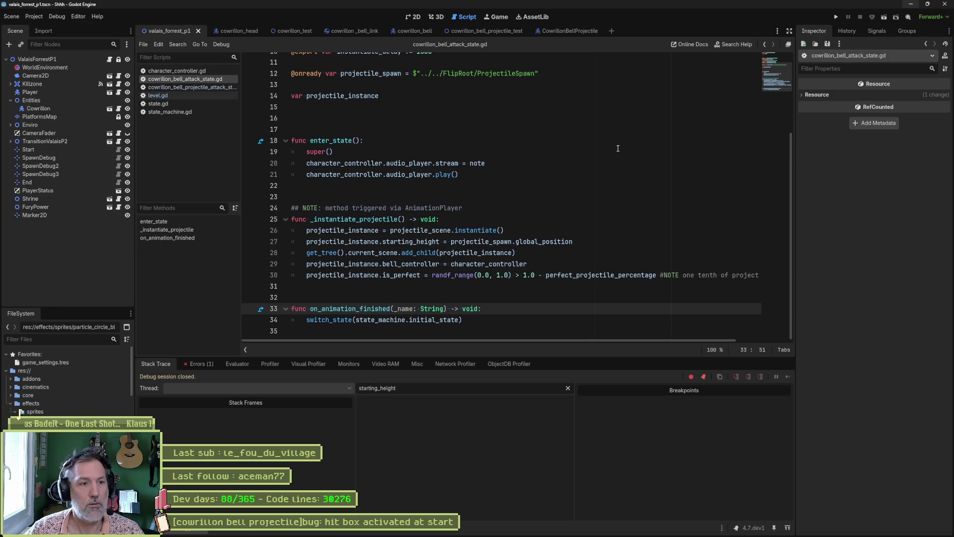
pyautogui.click(547, 185)
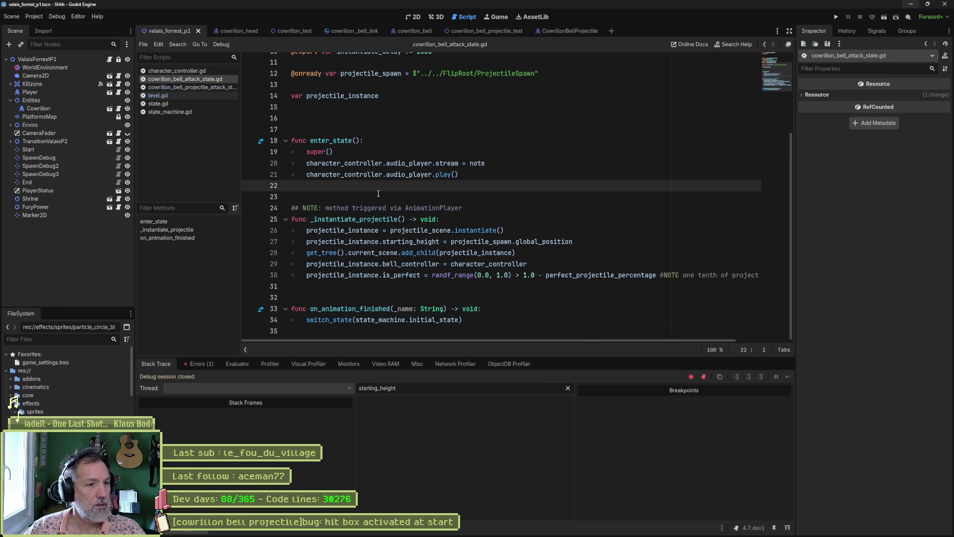
pyautogui.click(575, 242)
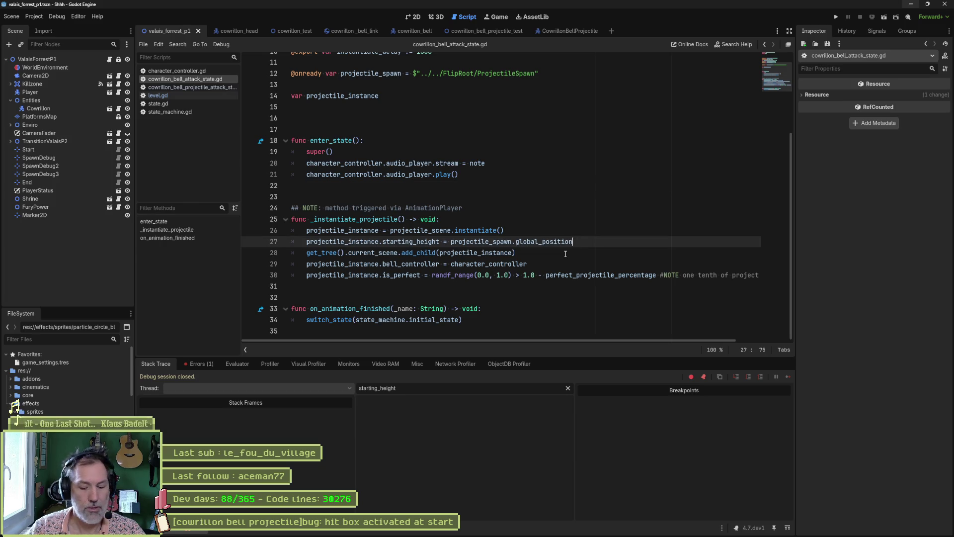
# Append .y, rerun the game to hit the float-to-starting_height error, stop it, and open the projectile attack state.
pyautogui.write('.y')
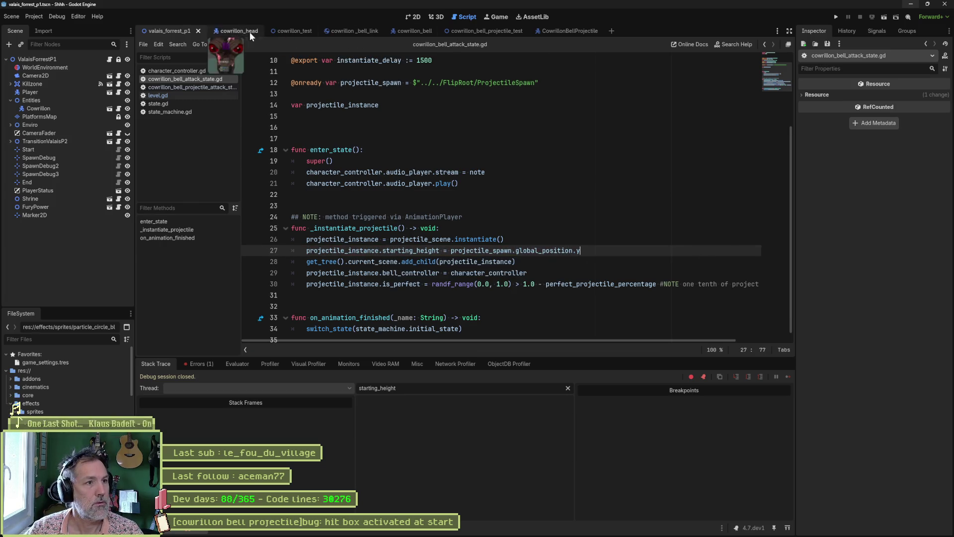
pyautogui.press('F5')
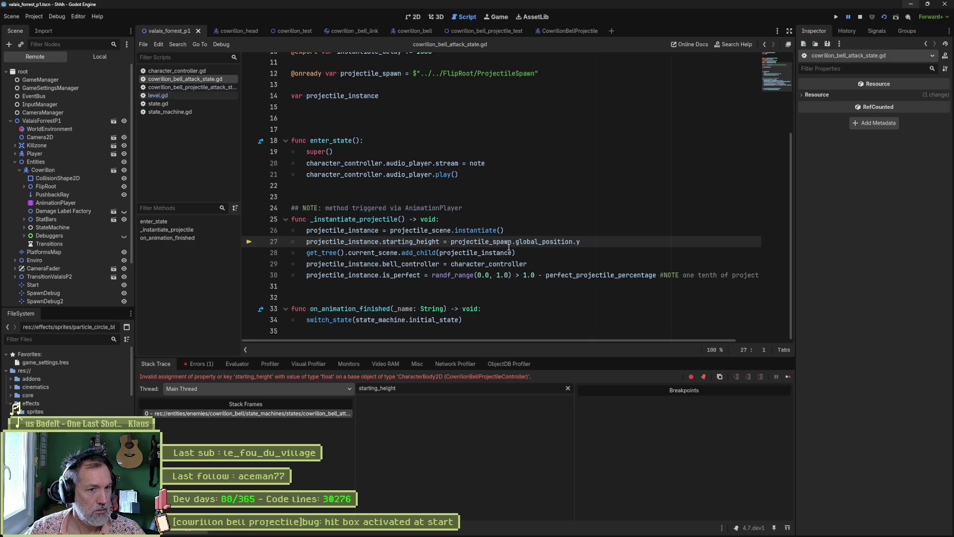
pyautogui.moveTo(512, 247)
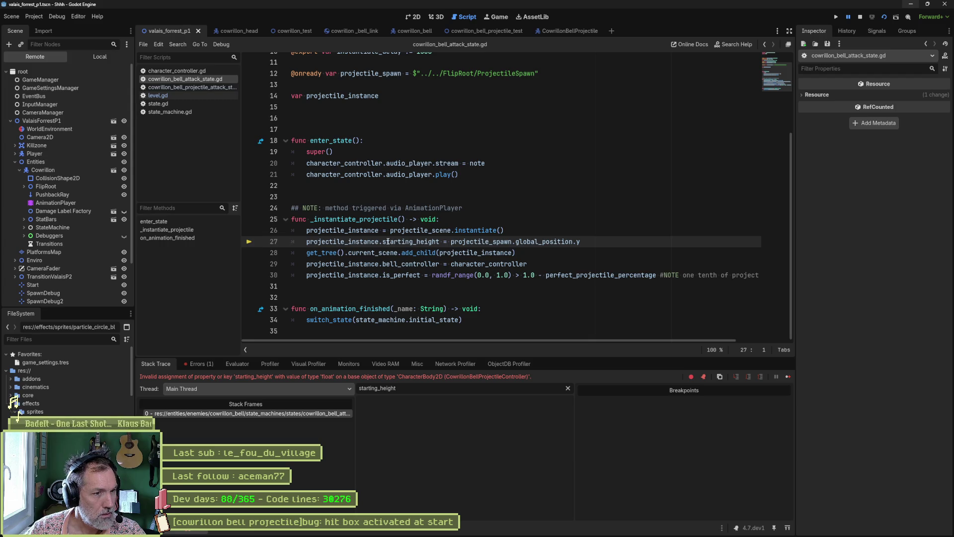
pyautogui.click(860, 17)
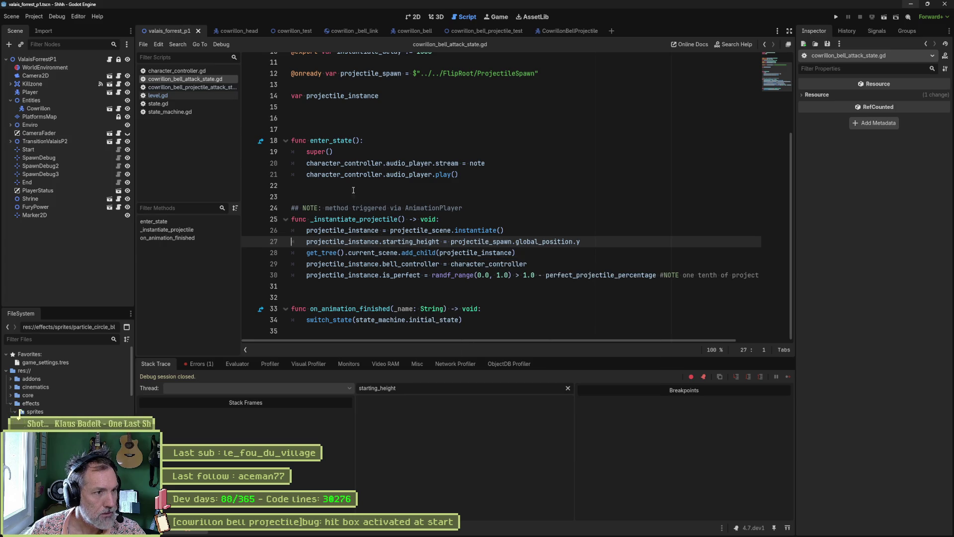
pyautogui.click(211, 88)
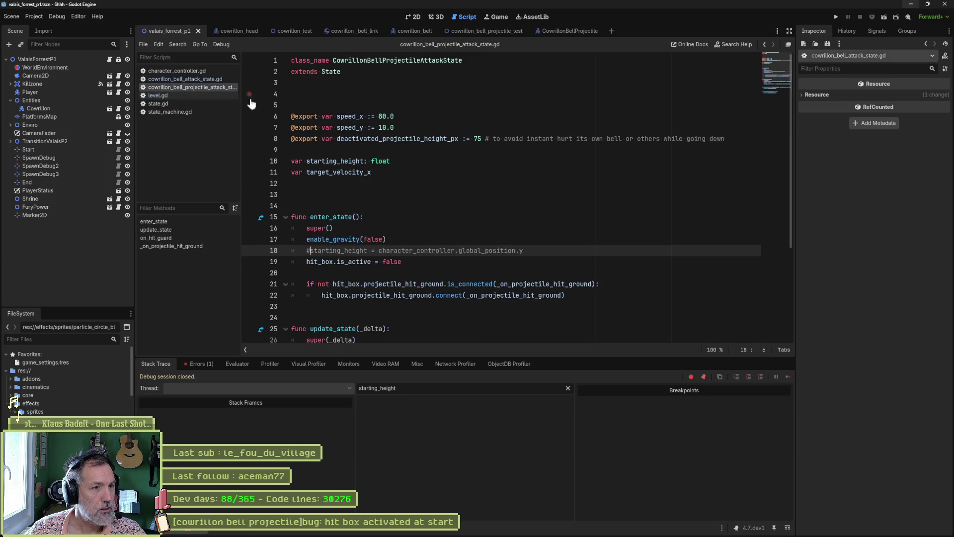
pyautogui.click(292, 161)
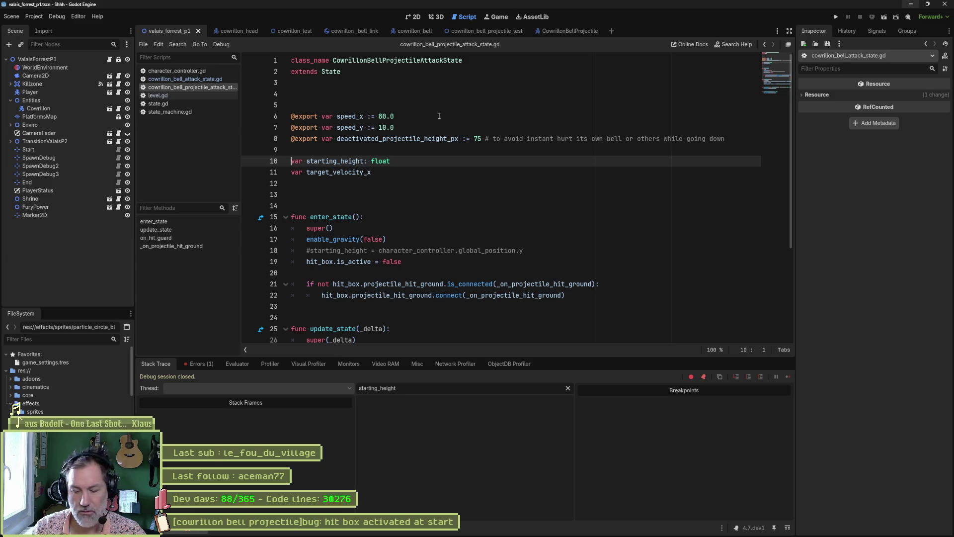
pyautogui.write('@export')
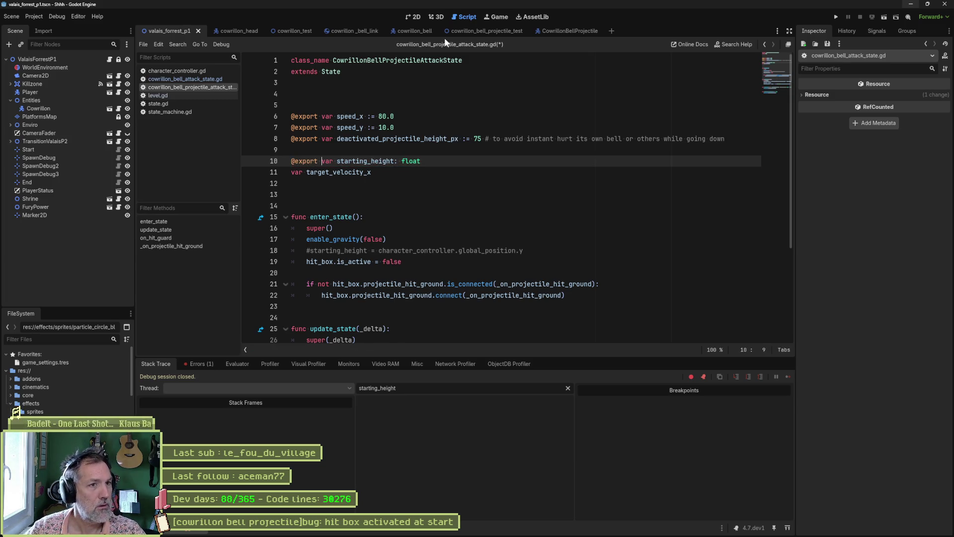
pyautogui.press('F6')
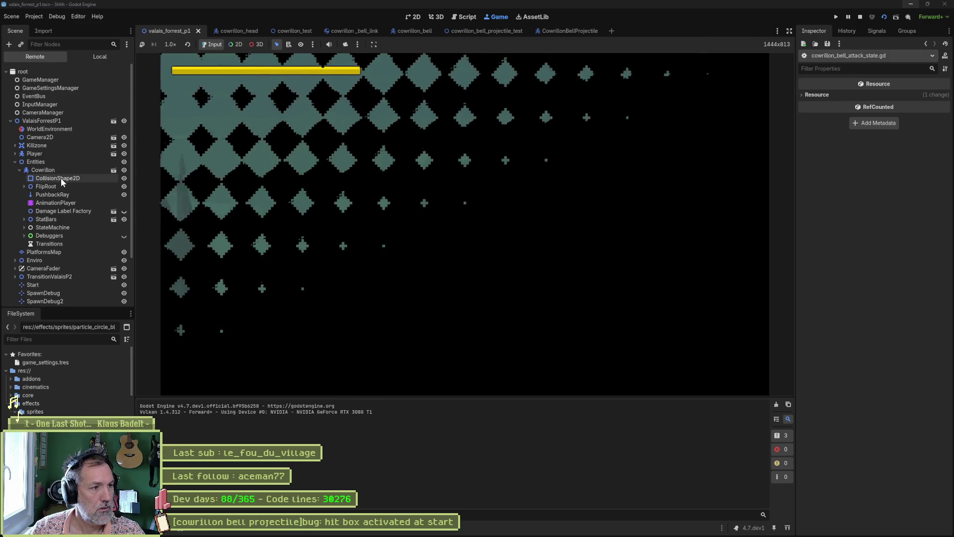
pyautogui.click(63, 172)
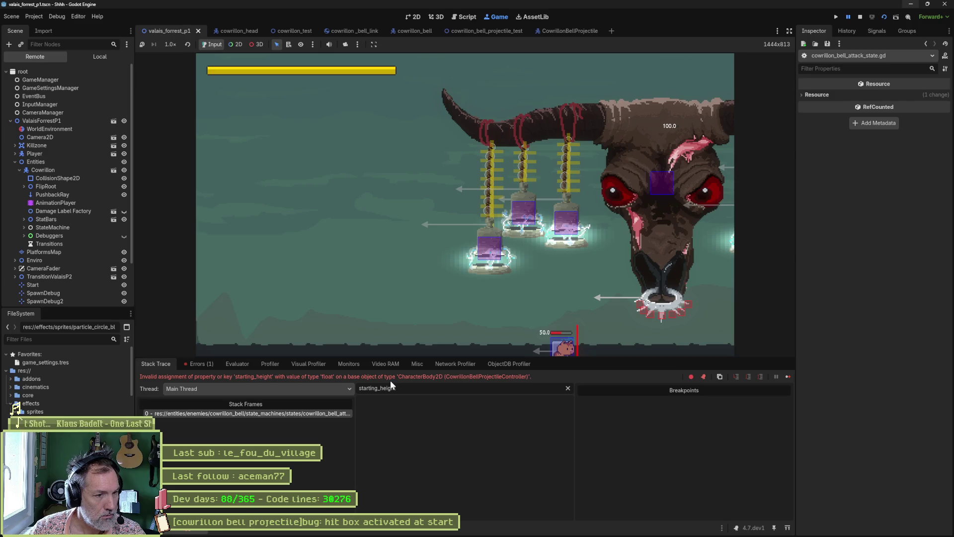
pyautogui.click(271, 414)
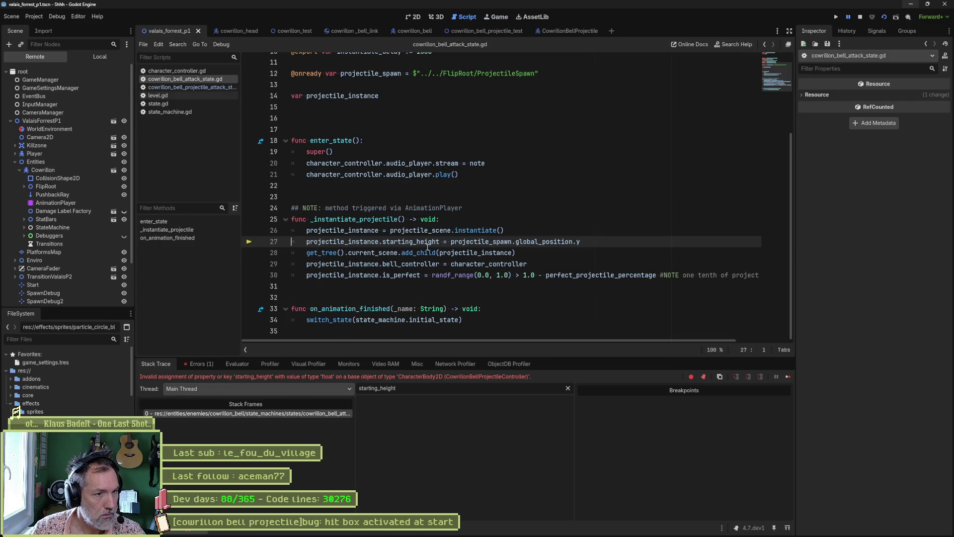
# Evaluate projectile_instance.starting_height in the debugger's expression evaluator.
pyautogui.moveTo(307, 244); pyautogui.dragTo(442, 243)
pyautogui.hotkey('ctrl', 'c')
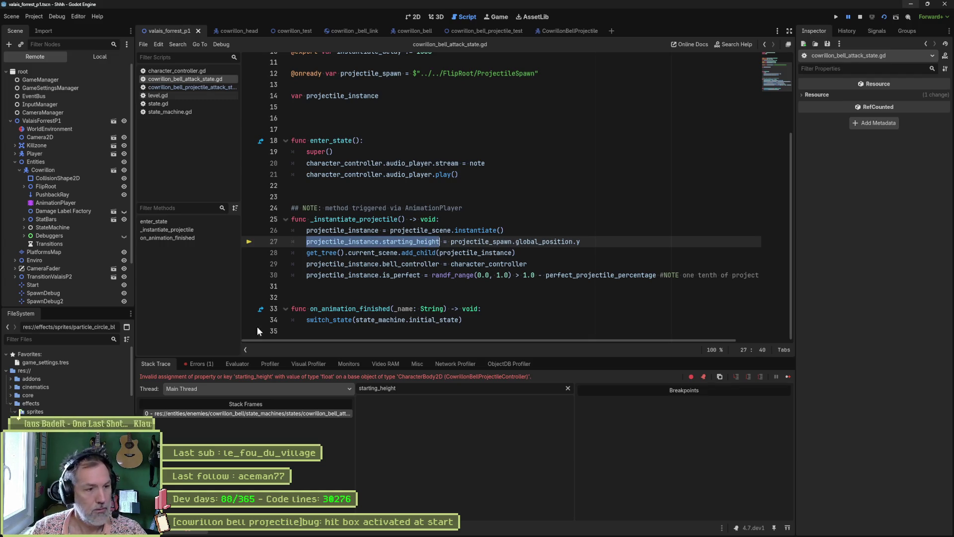
pyautogui.click(234, 364)
pyautogui.hotkey('ctrl', 'v')
pyautogui.press('Return')
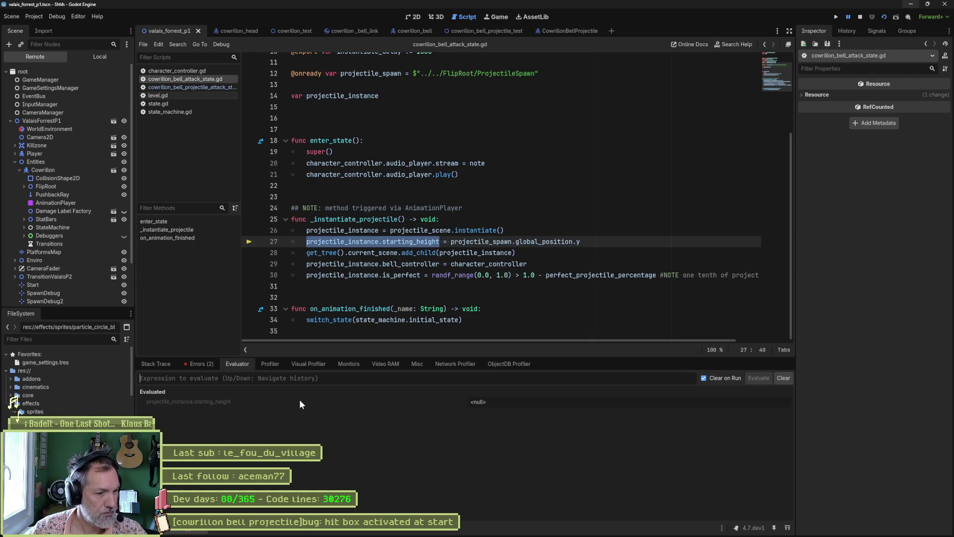
# Evaluate projectile_instance, inspect its remote CharacterBody2D members, then stop the game.
pyautogui.doubleClick(347, 242)
pyautogui.hotkey('ctrl', 'c')
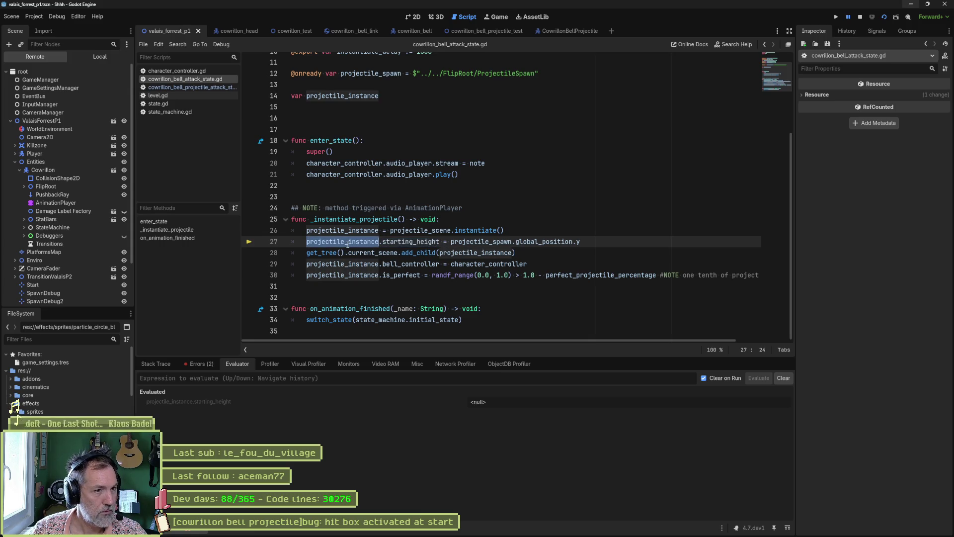
pyautogui.click(286, 378)
pyautogui.hotkey('ctrl', 'v')
pyautogui.press('Return')
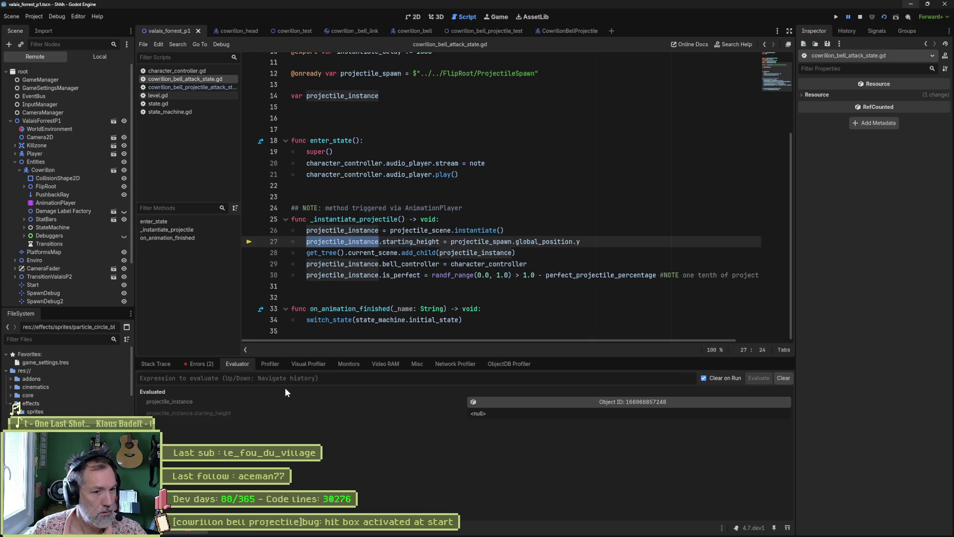
pyautogui.click(586, 401)
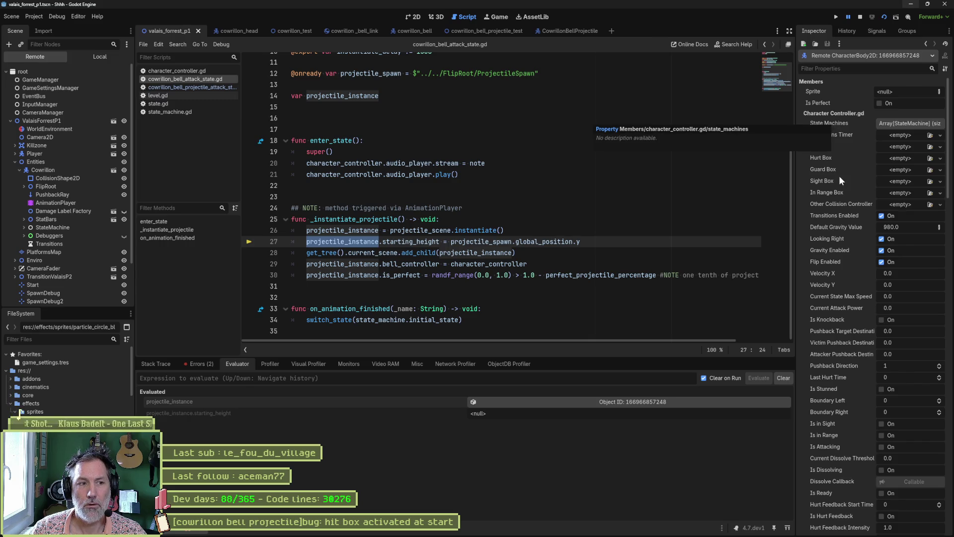
pyautogui.scroll(-7, 831, 187)
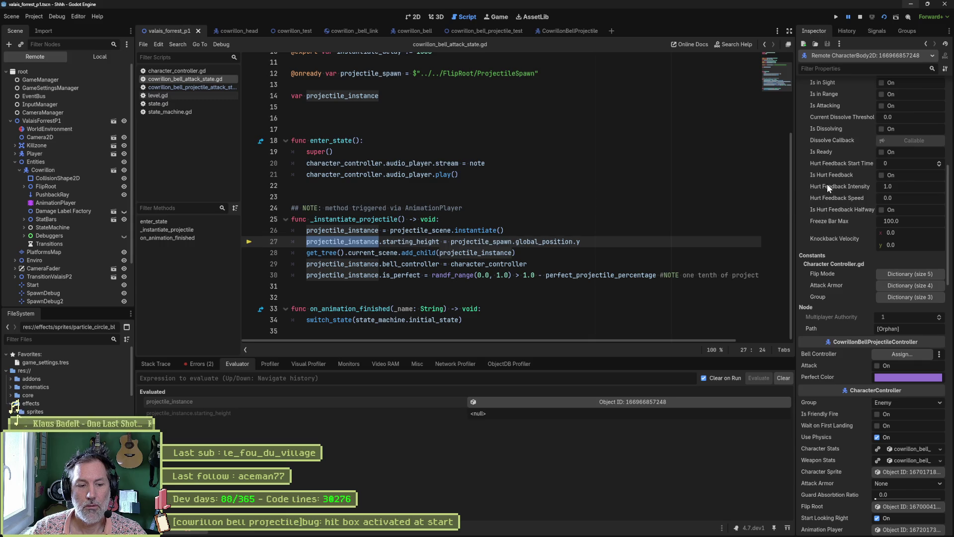
pyautogui.click(860, 17)
pyautogui.click(562, 247)
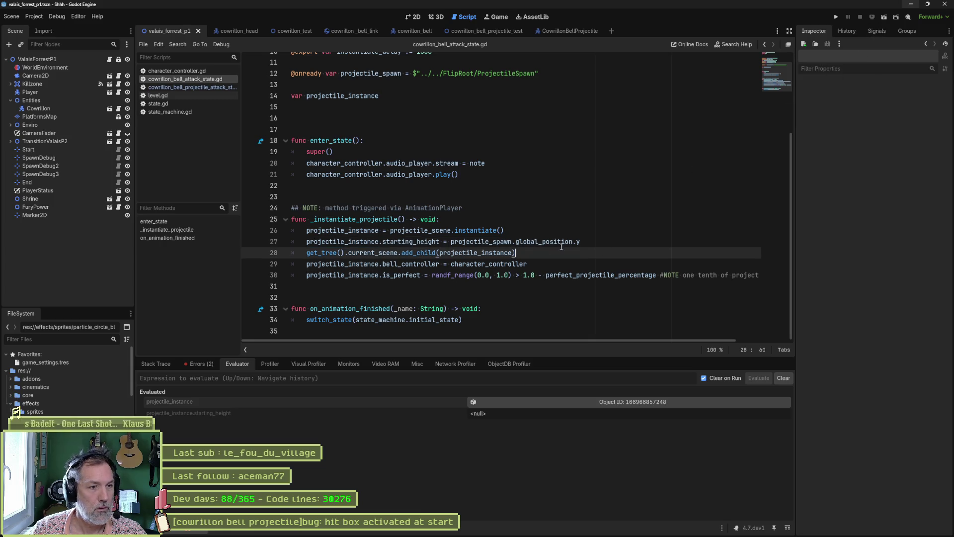
# Remove the attack state's starting_height export and use character_controller.starting_height on line 26.
pyautogui.doubleClick(427, 242)
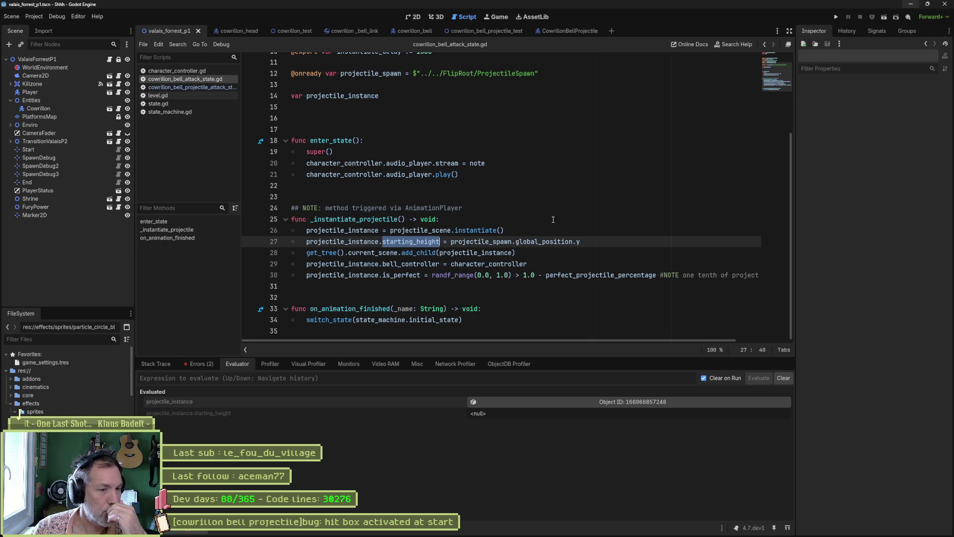
pyautogui.moveTo(476, 253)
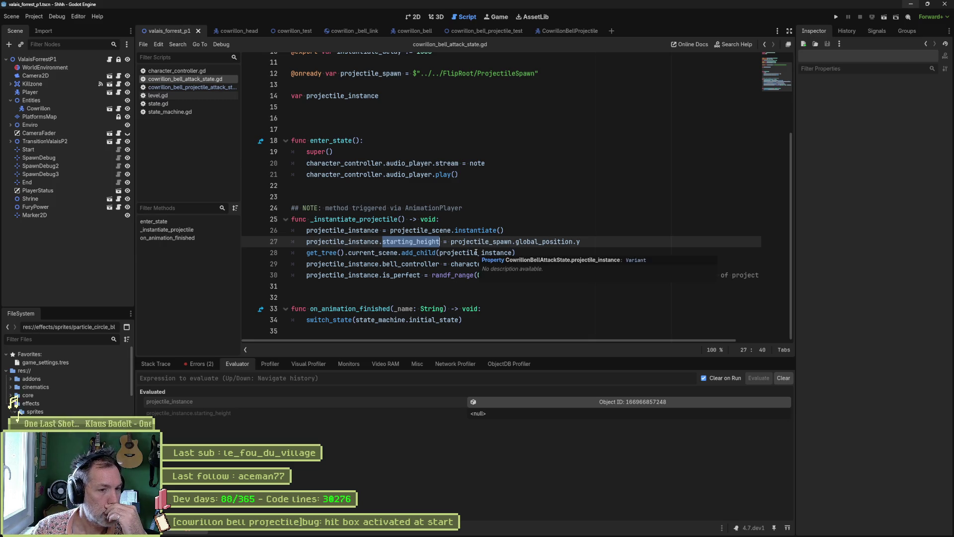
pyautogui.click(209, 88)
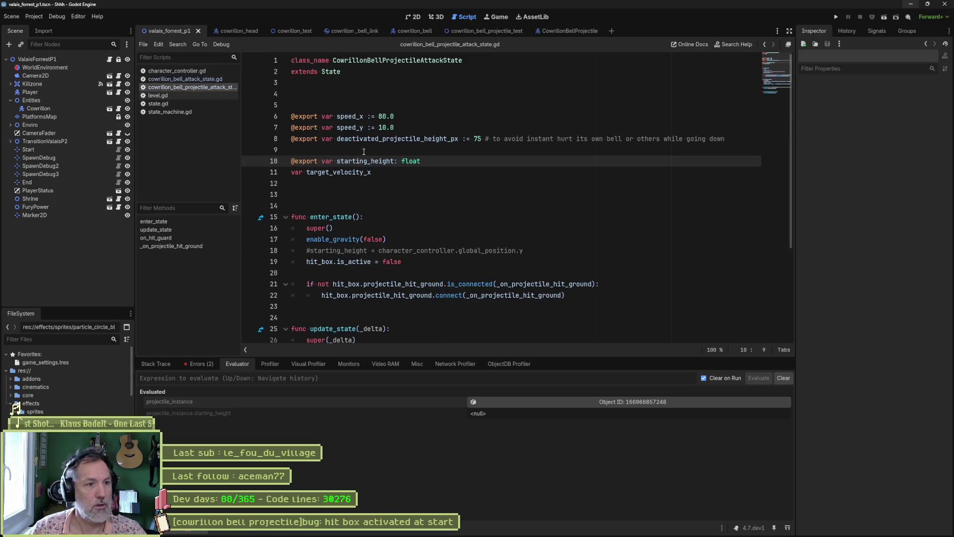
pyautogui.tripleClick(442, 162)
pyautogui.press('BackSpace')
pyautogui.press('BackSpace')
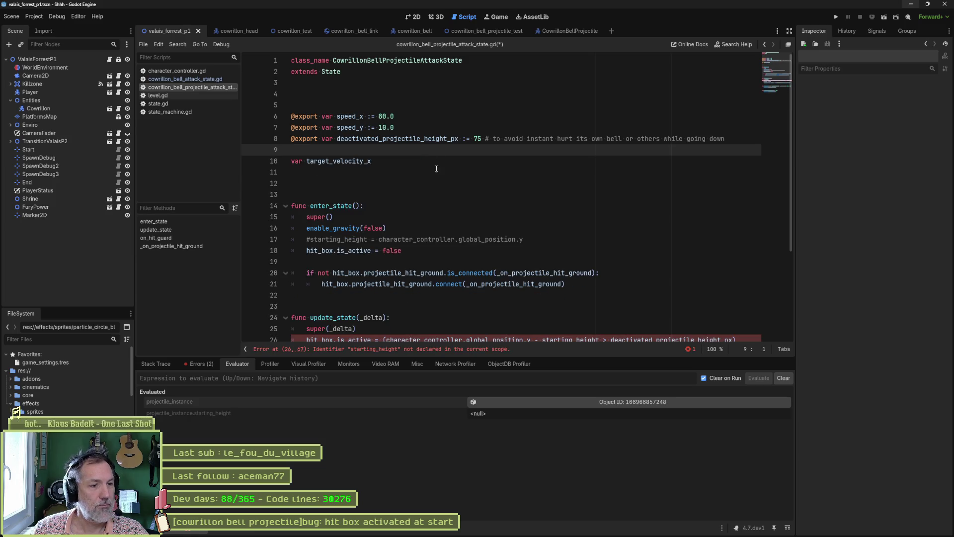
pyautogui.scroll(-3, 431, 262)
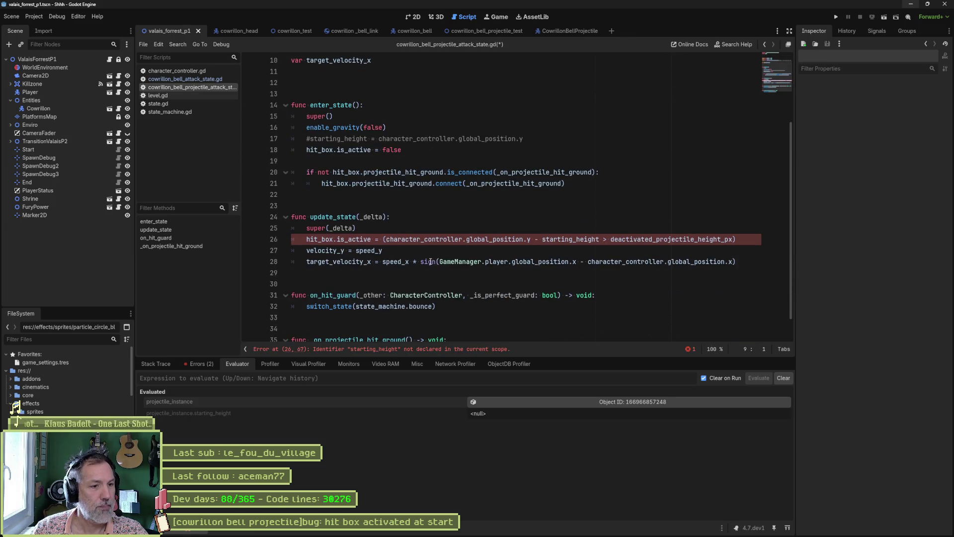
pyautogui.click(543, 240)
pyautogui.write('character_')
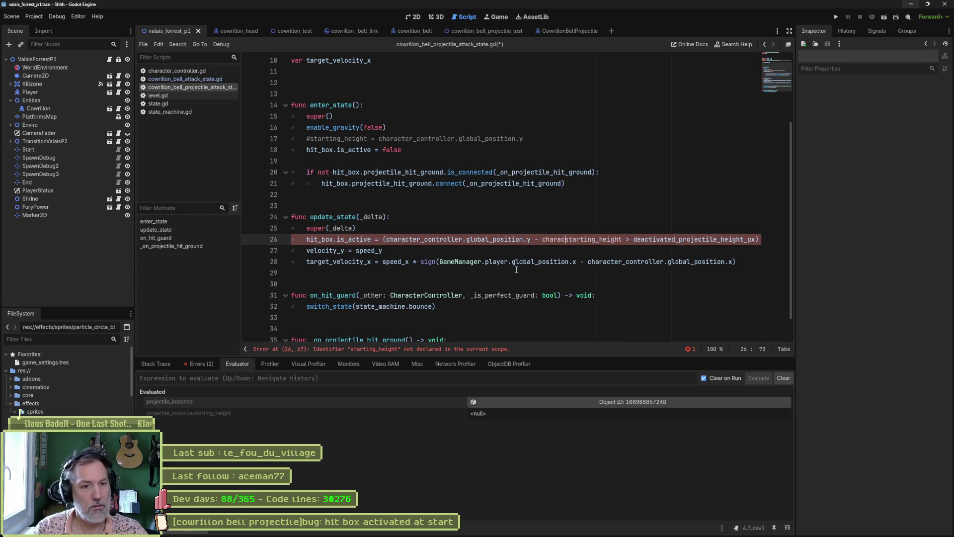
pyautogui.write('controller.')
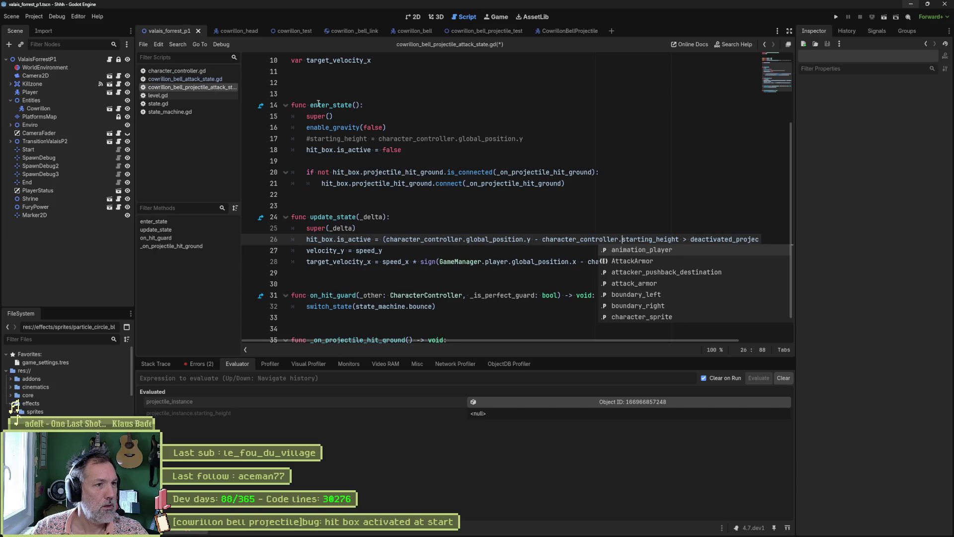
pyautogui.scroll(3, 420, 177)
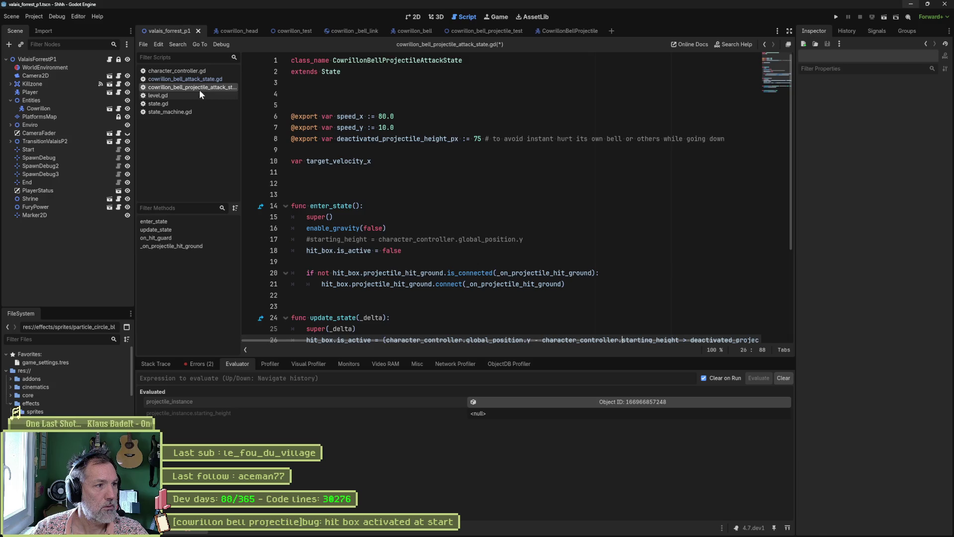
pyautogui.click(534, 30)
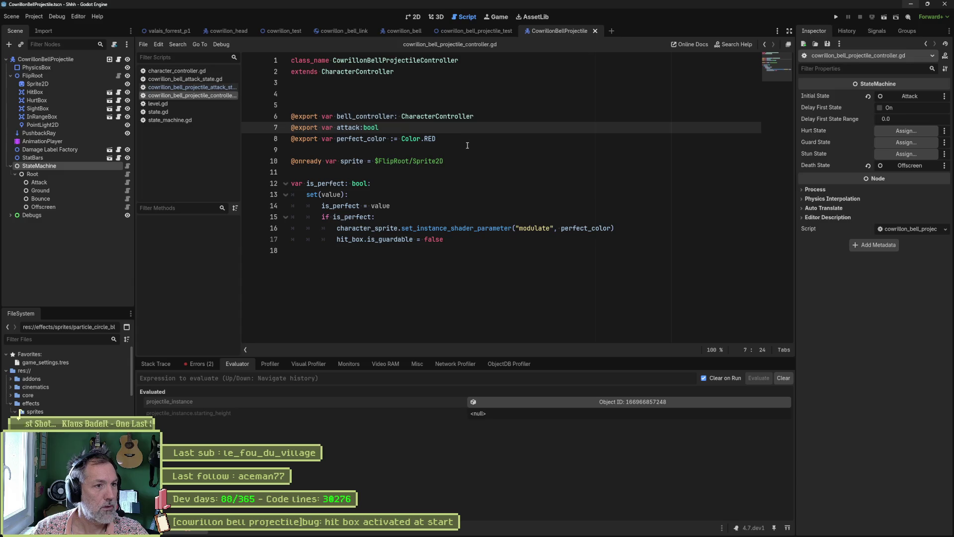
pyautogui.click(458, 162)
pyautogui.press('Return')
pyautogui.write('@export var starting_height: float')
pyautogui.hotkey('ctrl', 's')
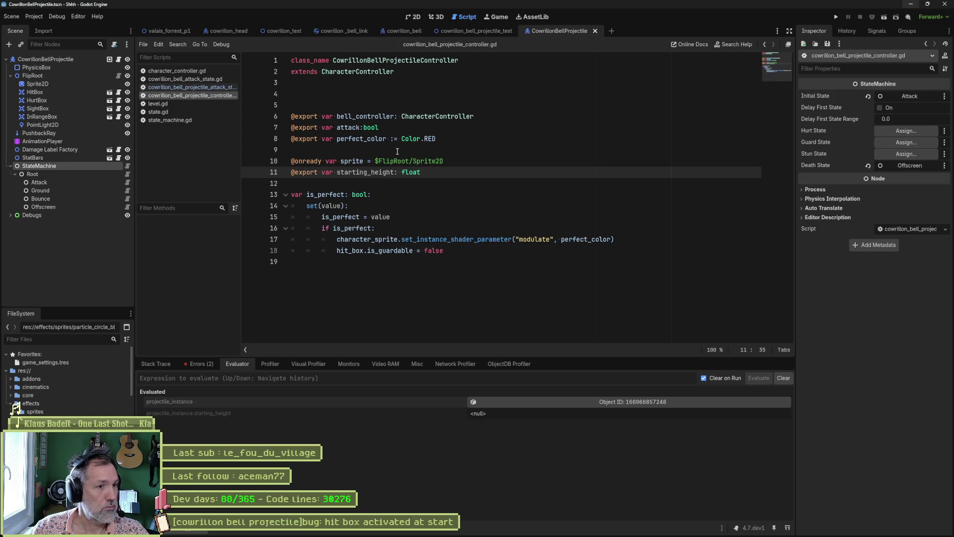
pyautogui.click(178, 32)
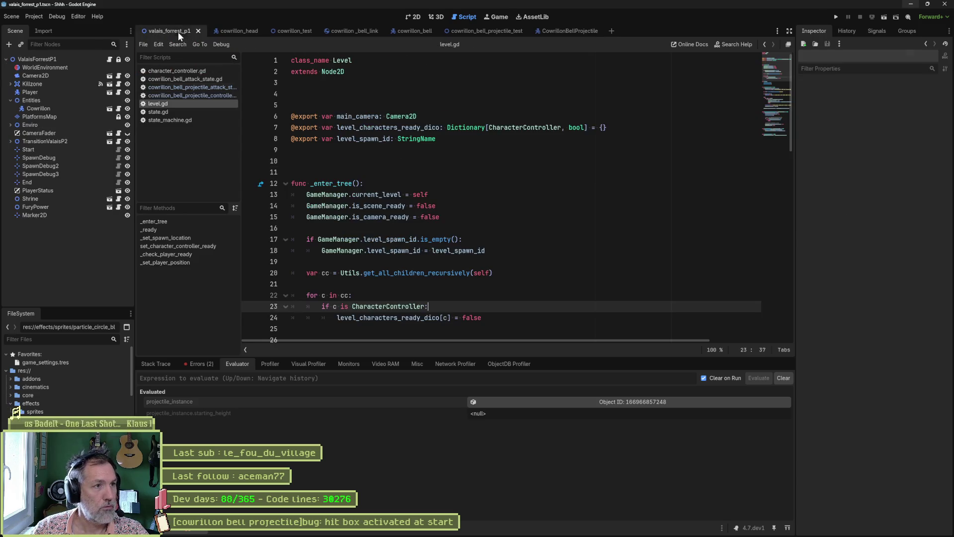
pyautogui.press('F6')
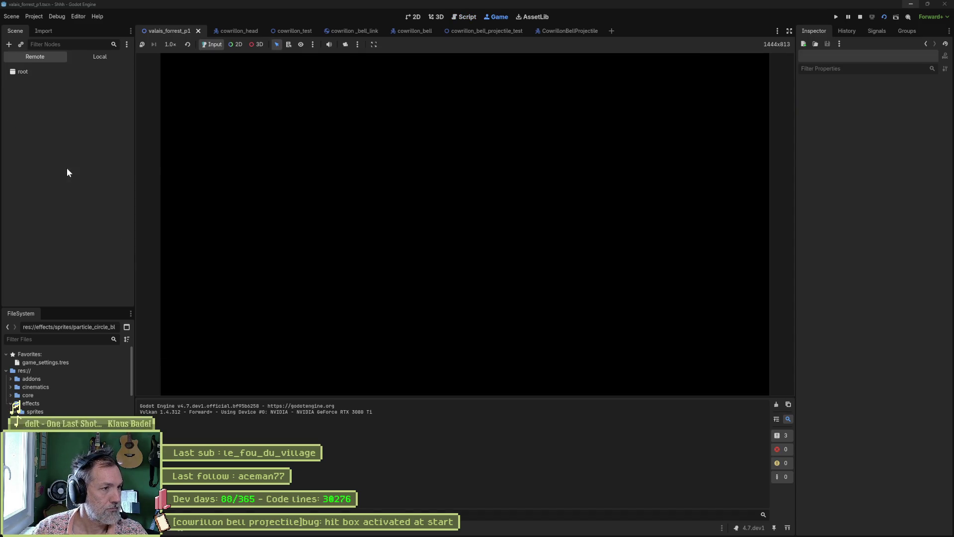
# Trigger Bells Ring Attack from Cowrillon's Inspector, restart and retrigger, then pause and select a projectile.
pyautogui.click(82, 170)
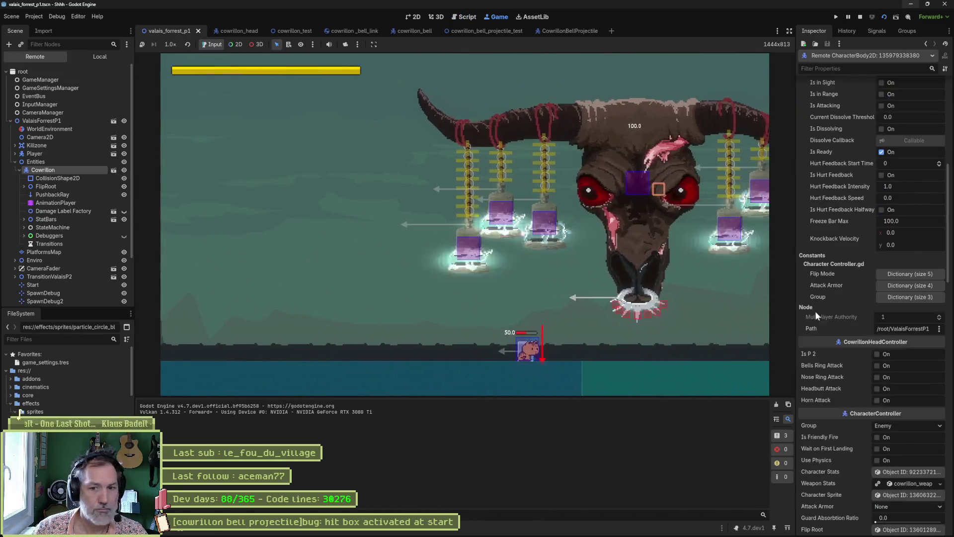
pyautogui.click(886, 365)
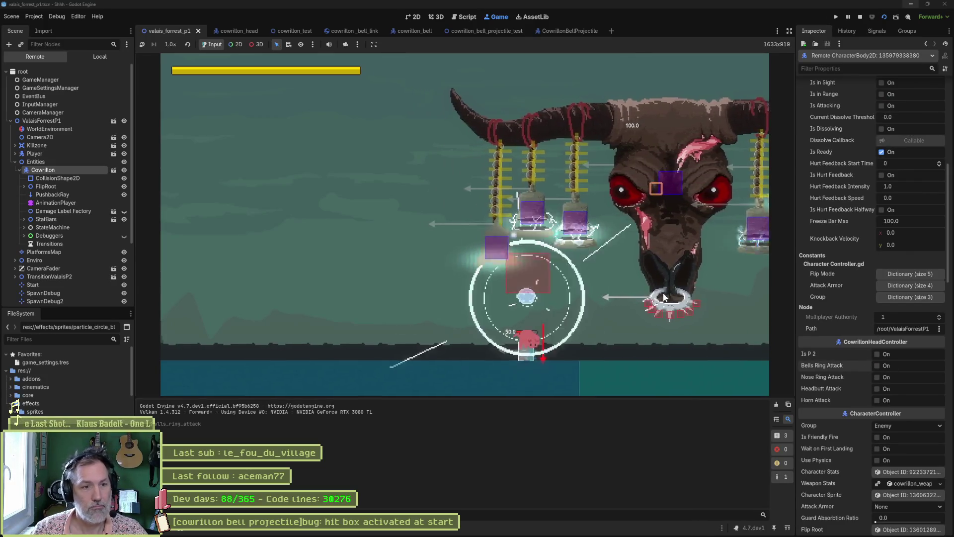
pyautogui.press('F5')
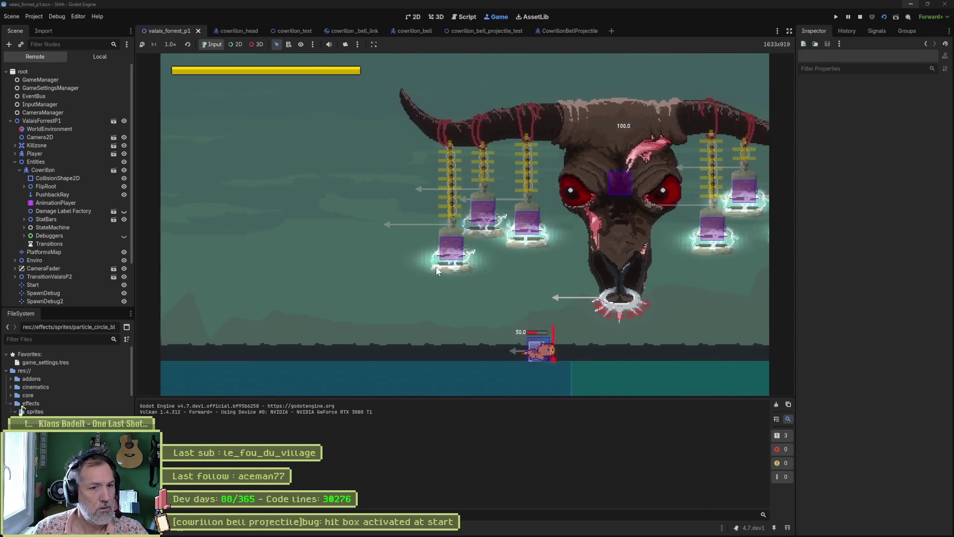
pyautogui.click(43, 169)
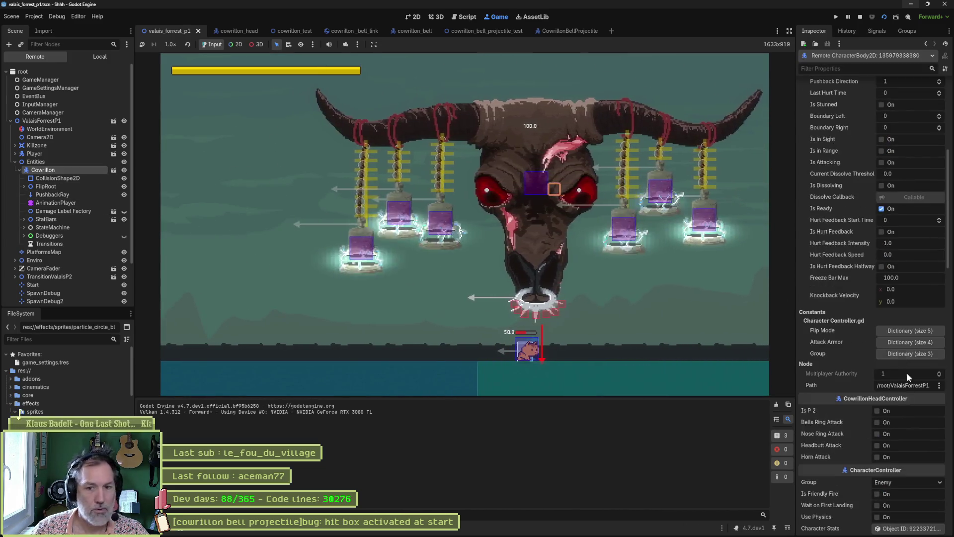
pyautogui.click(882, 422)
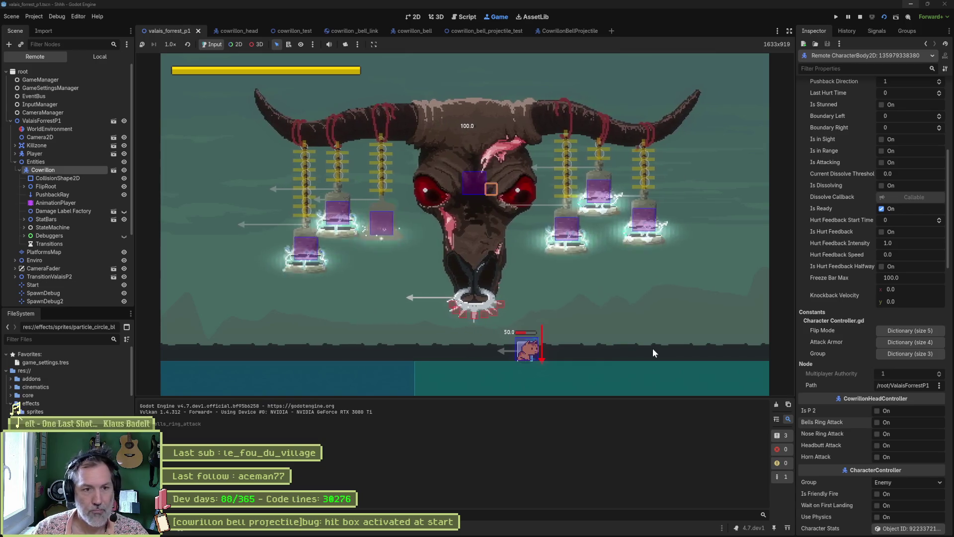
pyautogui.scroll(-3, 67, 270)
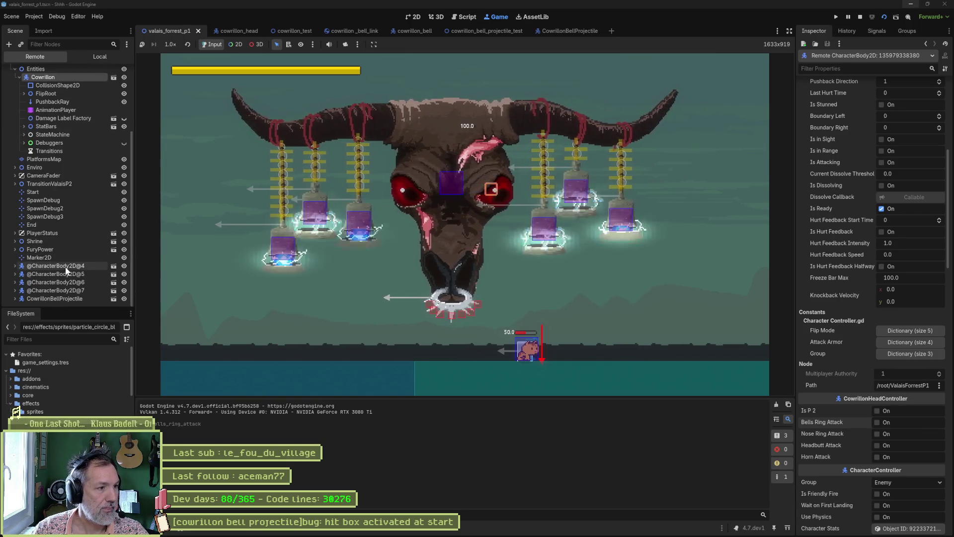
pyautogui.press('F7')
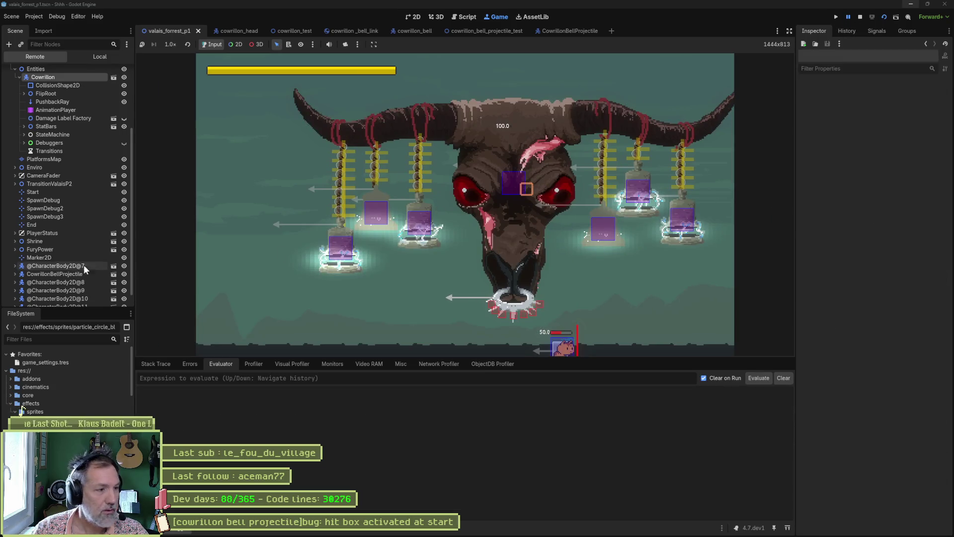
pyautogui.scroll(-1, 83, 268)
pyautogui.click(61, 249)
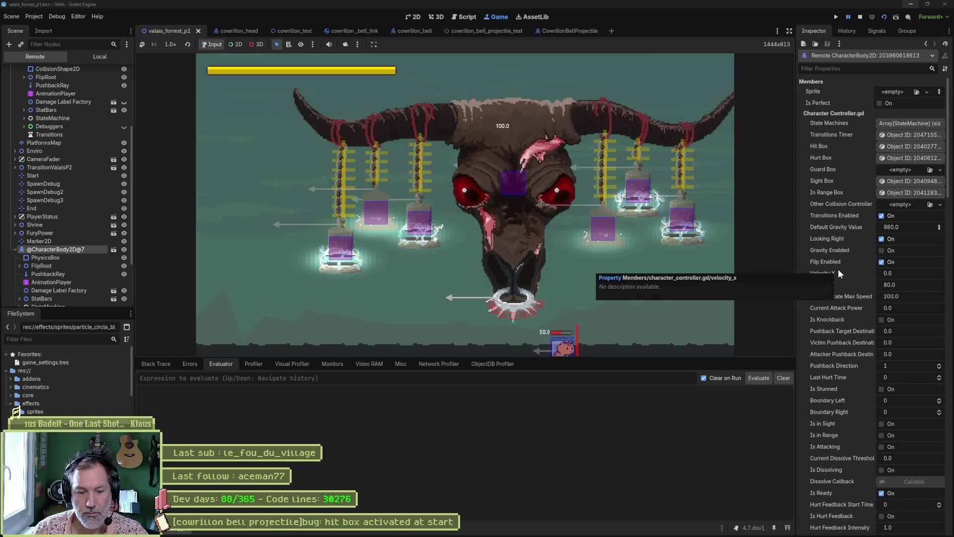
pyautogui.scroll(-5, 838, 269)
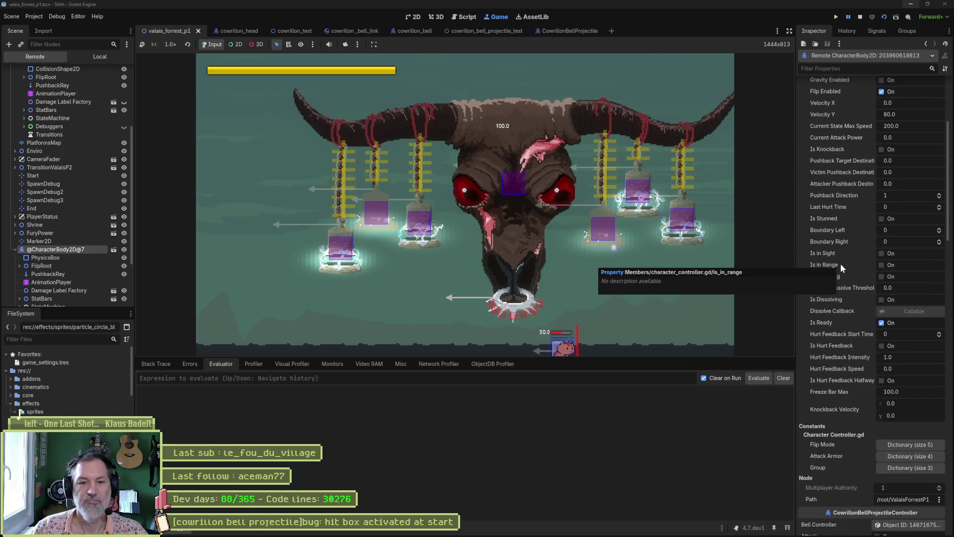
pyautogui.scroll(-8, 840, 264)
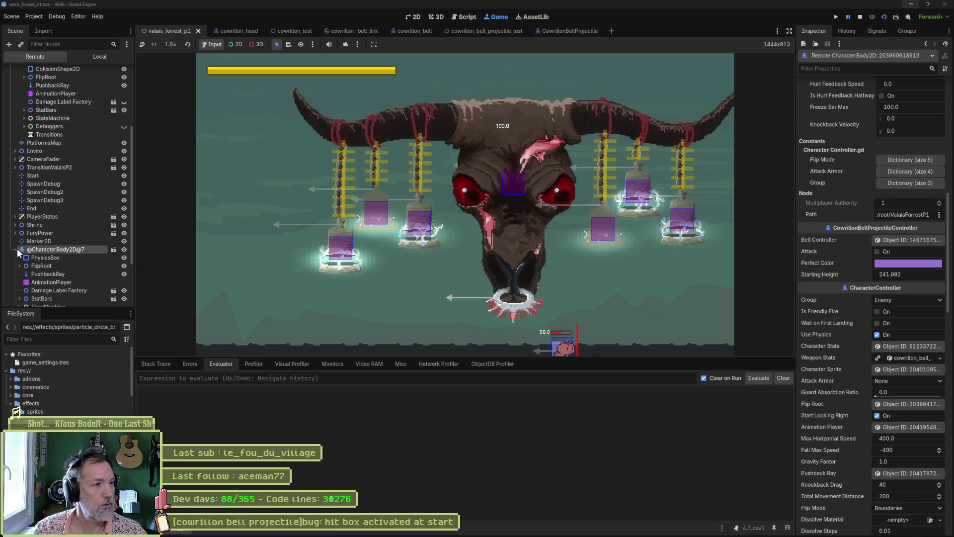
pyautogui.click(36, 259)
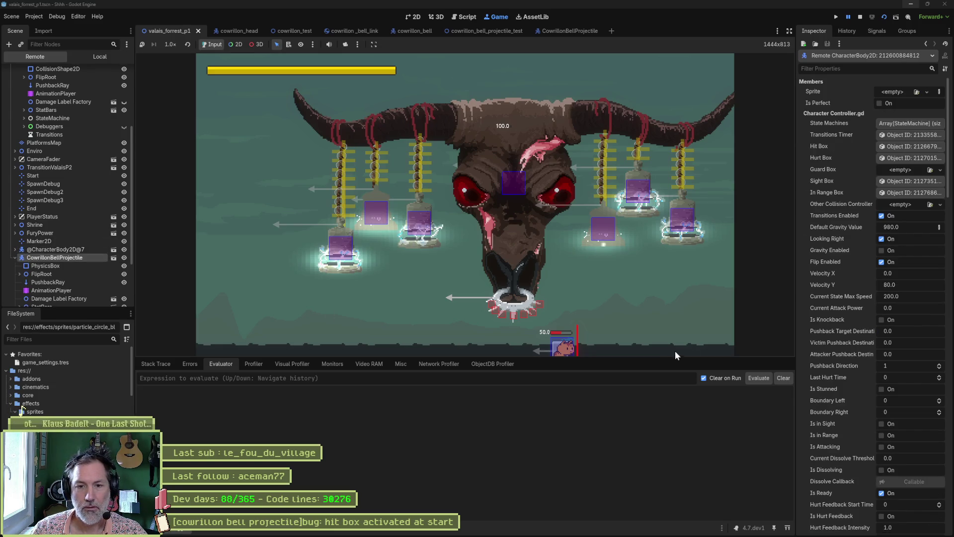
pyautogui.scroll(-10, 844, 343)
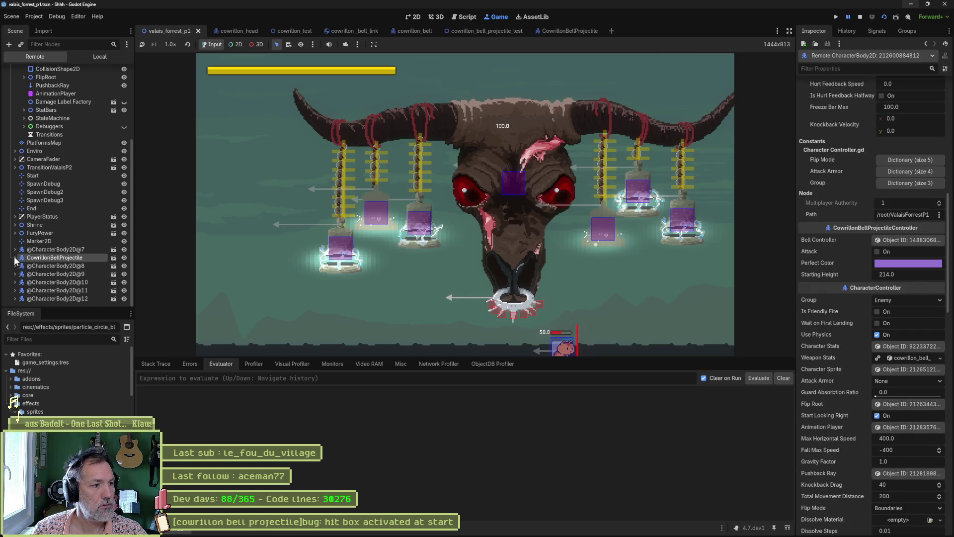
pyautogui.click(50, 265)
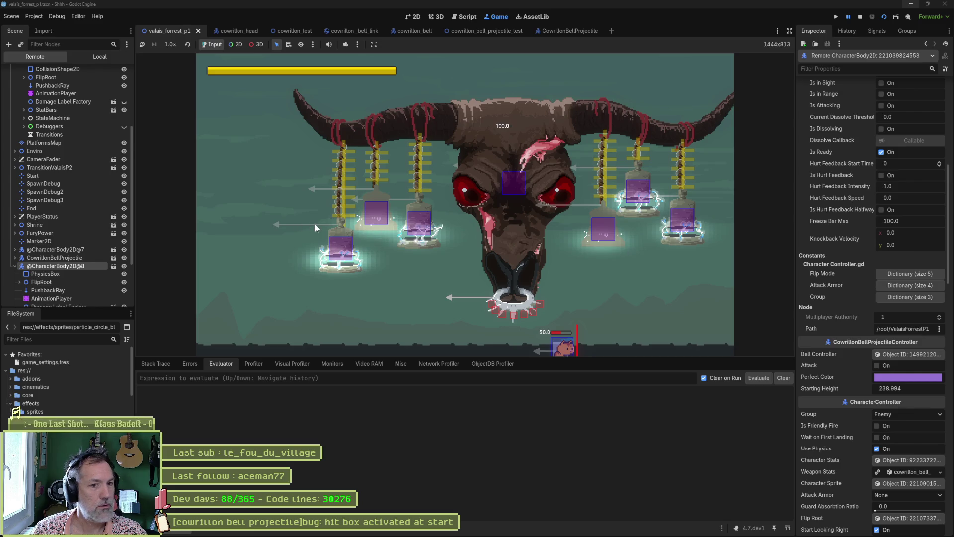
pyautogui.scroll(-3, 37, 245)
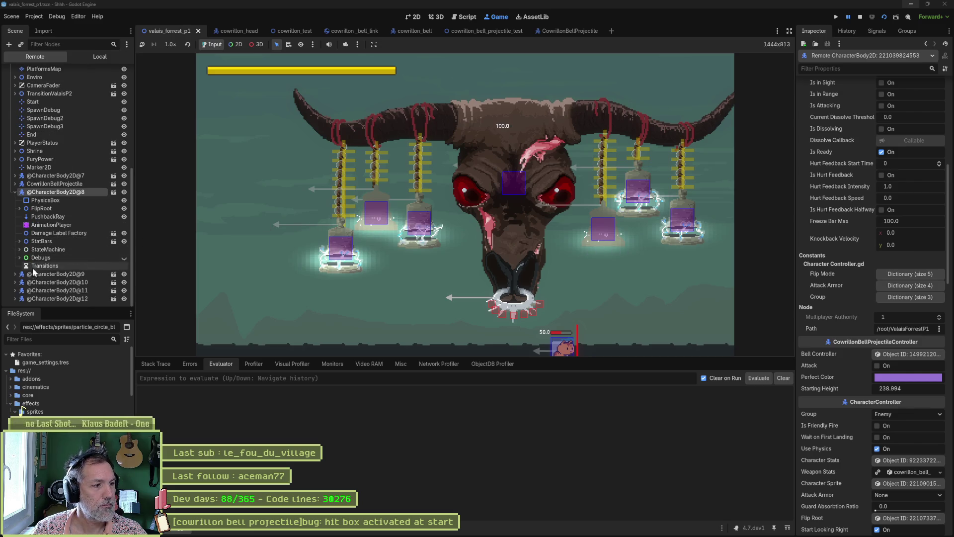
pyautogui.click(52, 284)
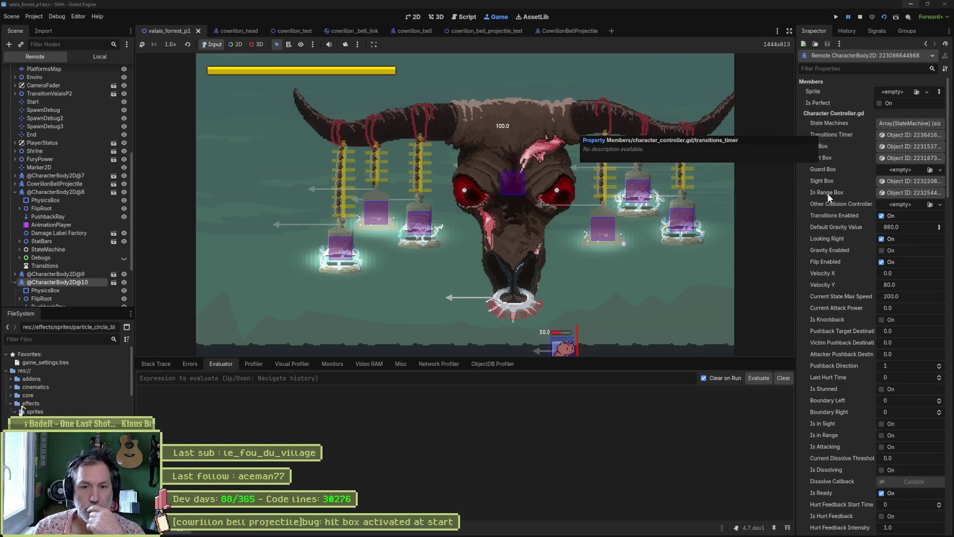
# Raise the selected projectile's Z Index to 17 in the Inspector.
pyautogui.scroll(-5, 855, 228)
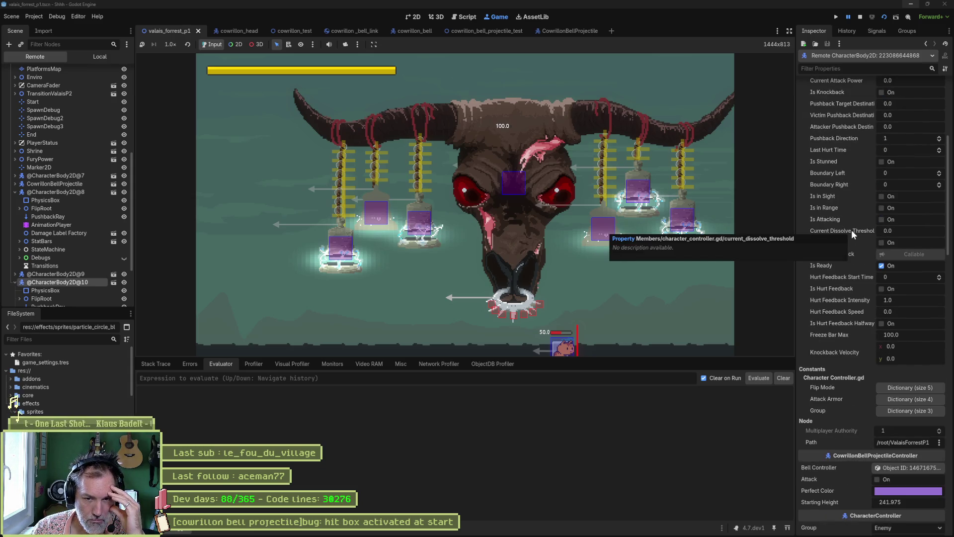
pyautogui.scroll(-5, 852, 227)
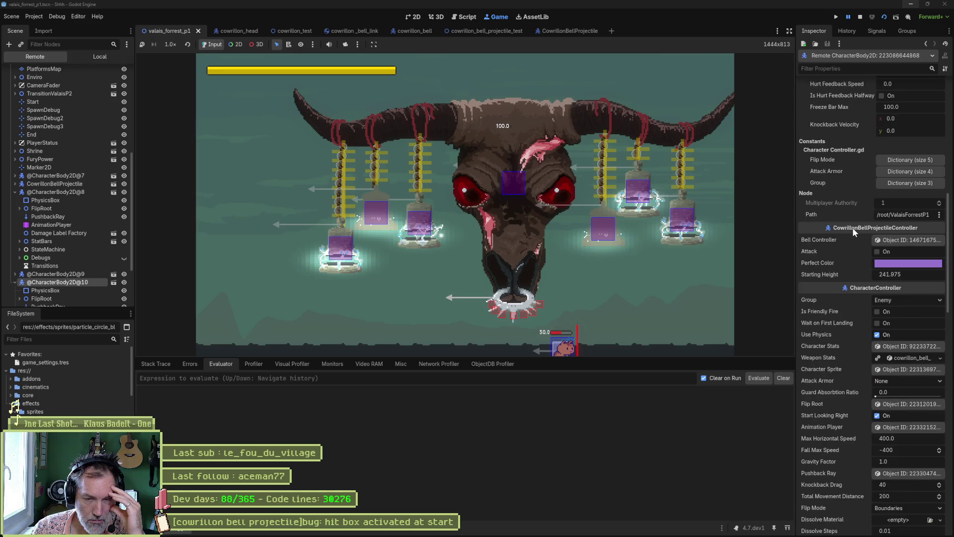
pyautogui.scroll(-1, 853, 225)
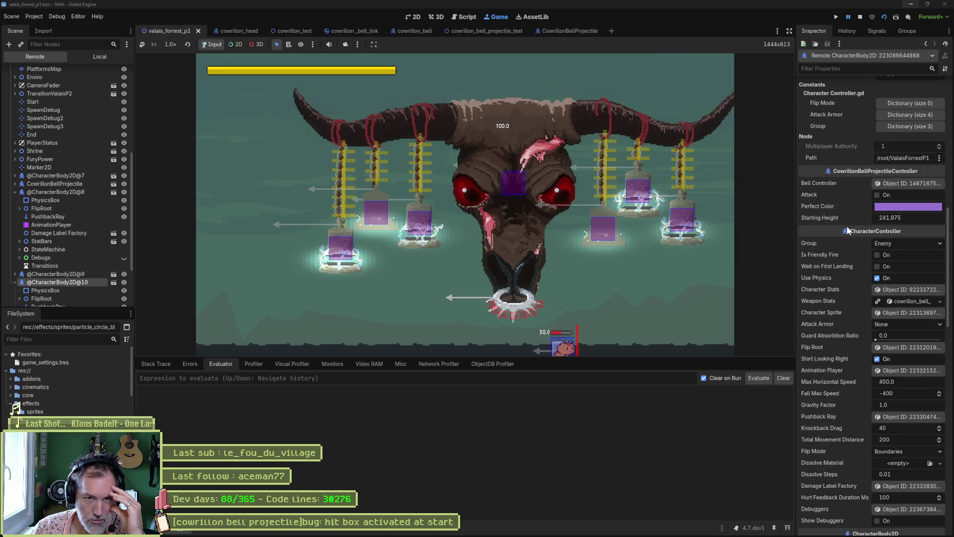
pyautogui.scroll(-5, 839, 228)
pyautogui.scroll(-5, 833, 231)
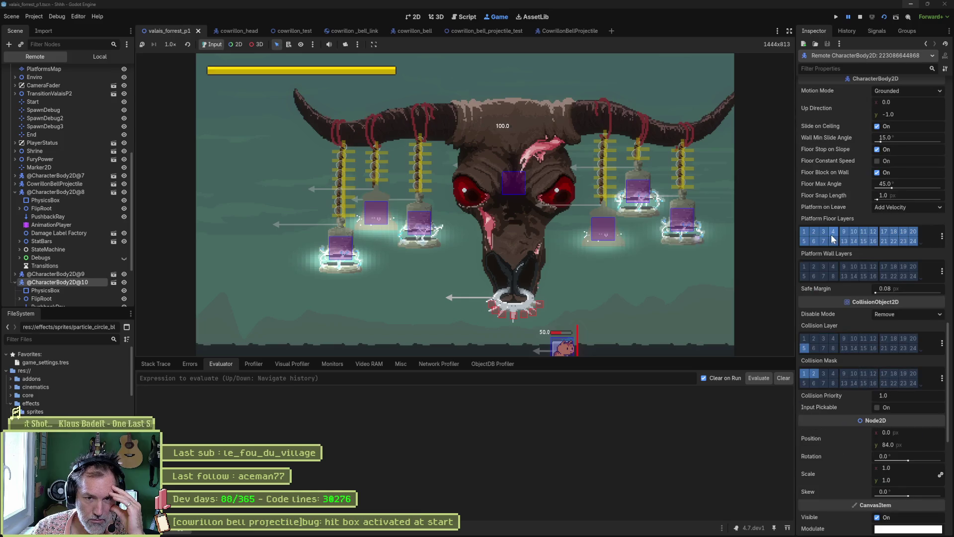
pyautogui.scroll(-5, 831, 234)
pyautogui.moveTo(835, 239)
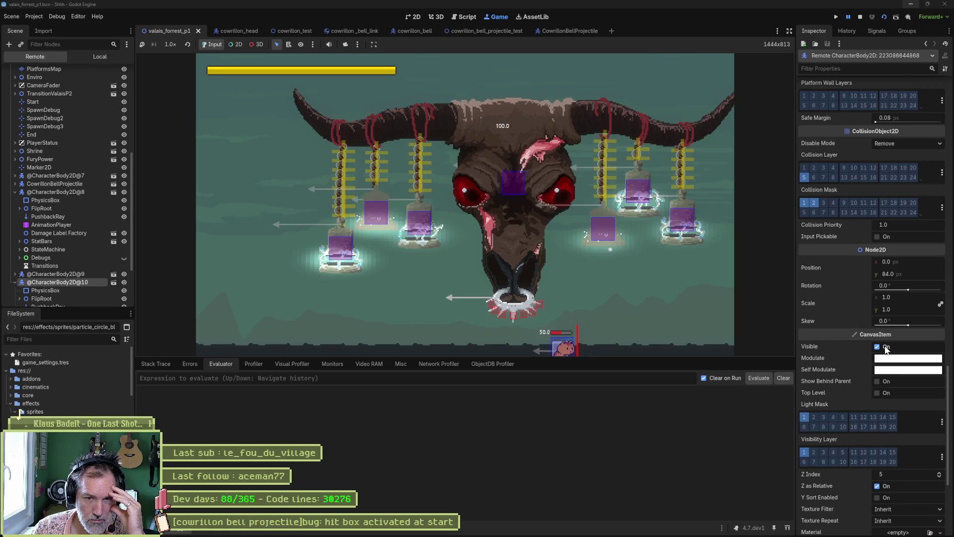
pyautogui.scroll(-3, 834, 340)
pyautogui.moveTo(889, 360); pyautogui.dragTo(920, 360)
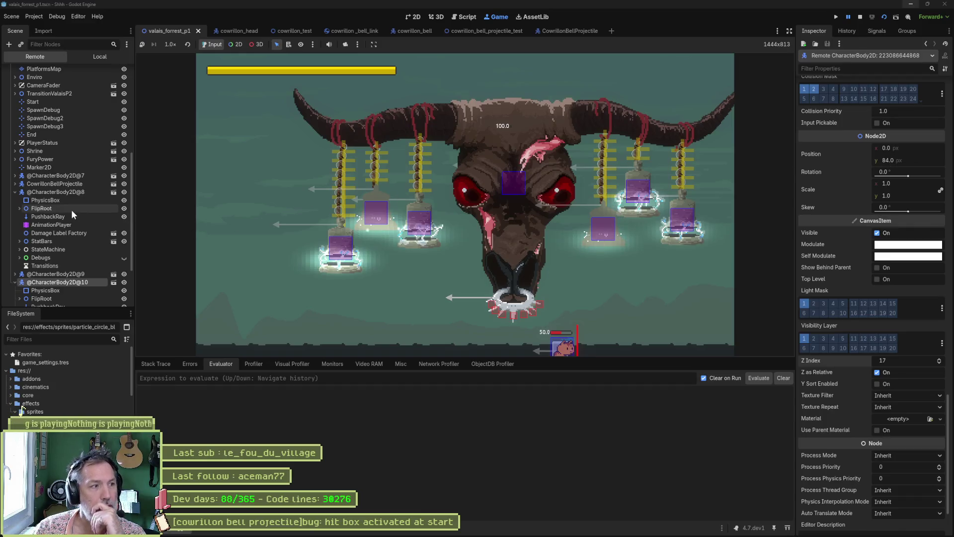
# Expand Cowrillon's FlipRoot and inspect CowrillonBellContainer in the remote tree.
pyautogui.scroll(7, 58, 197)
pyautogui.click(24, 180)
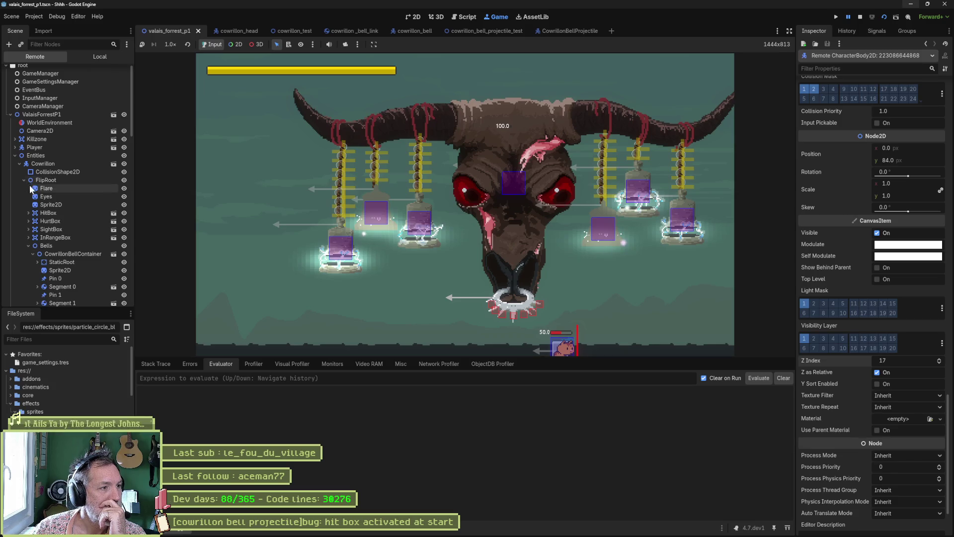
pyautogui.click(44, 254)
pyautogui.scroll(-2, 854, 207)
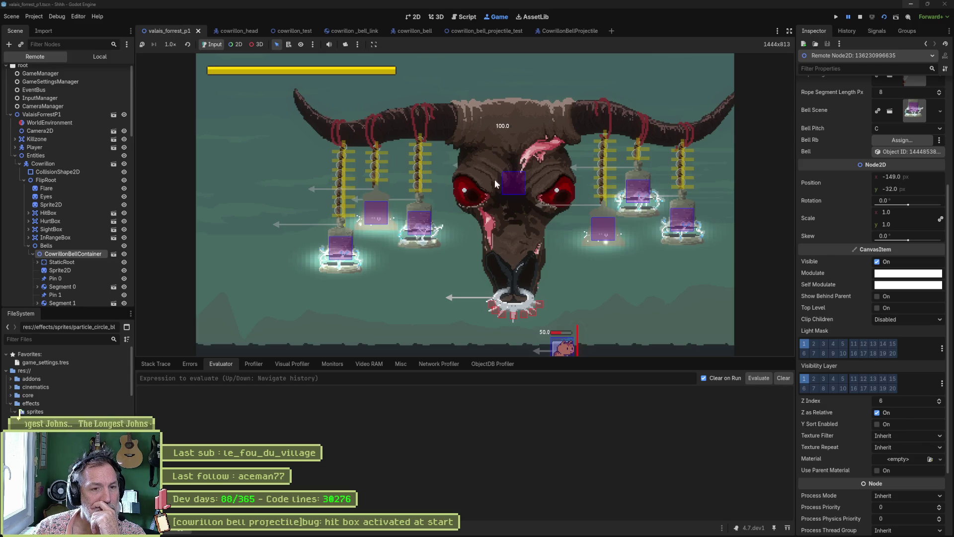
# Stop the game and remove the commented-out starting_height line from the attack state's enter_state.
pyautogui.click(860, 16)
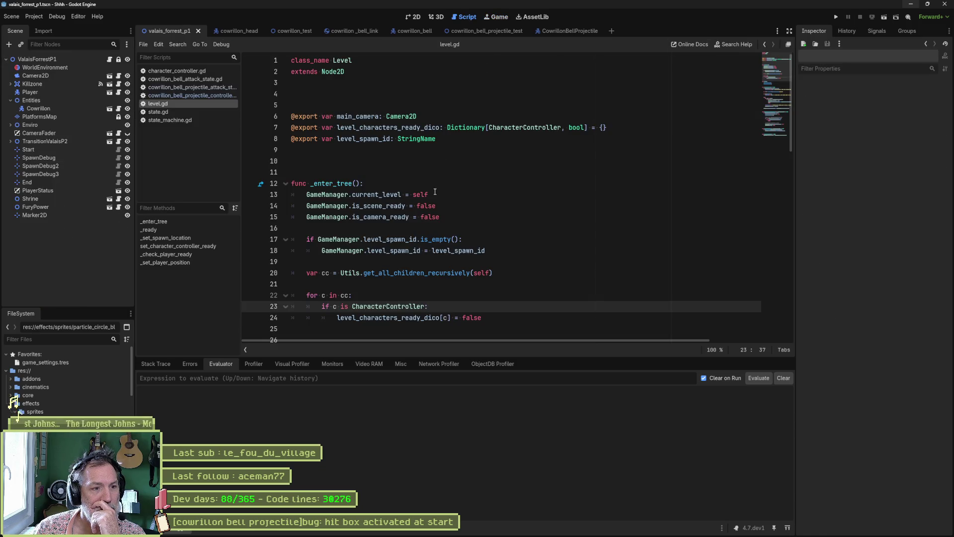
pyautogui.click(195, 93)
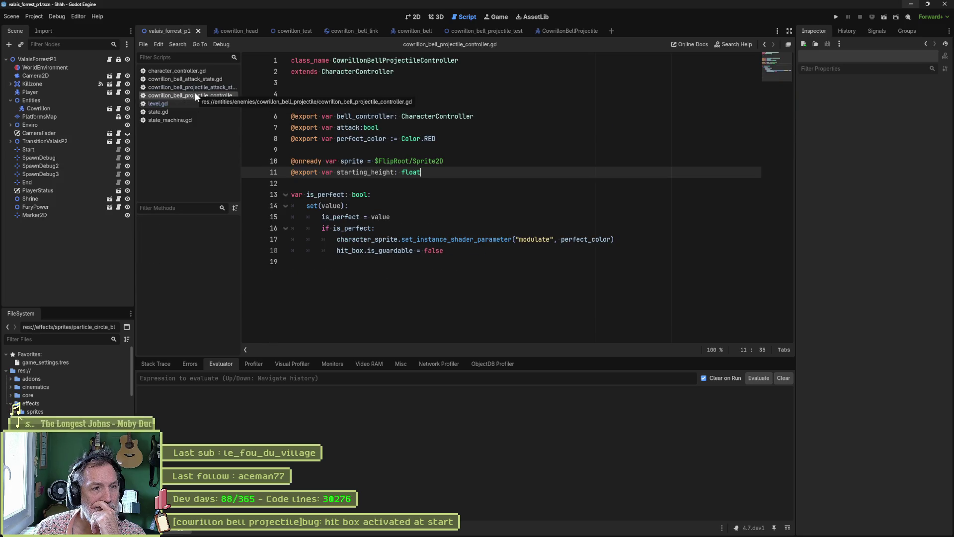
pyautogui.click(205, 87)
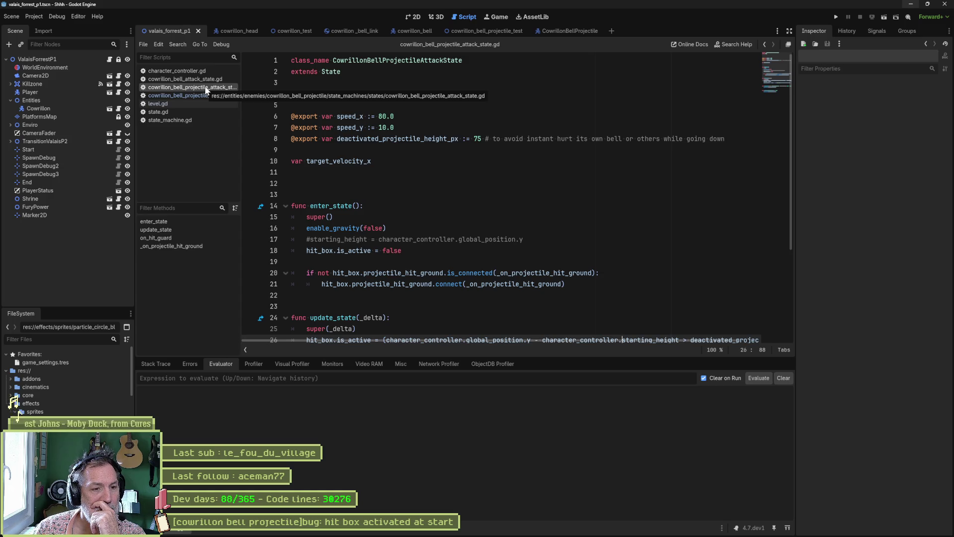
pyautogui.scroll(-2, 646, 209)
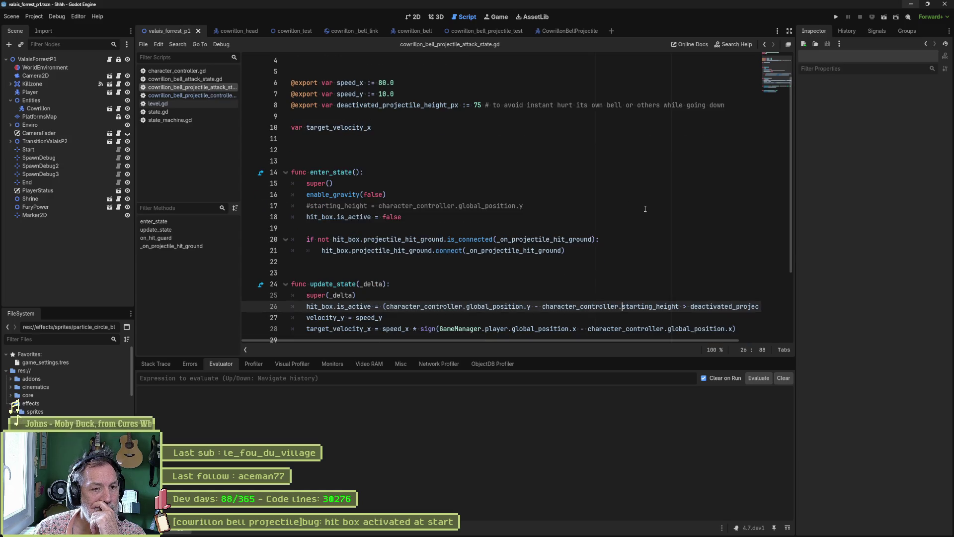
pyautogui.scroll(-1, 645, 209)
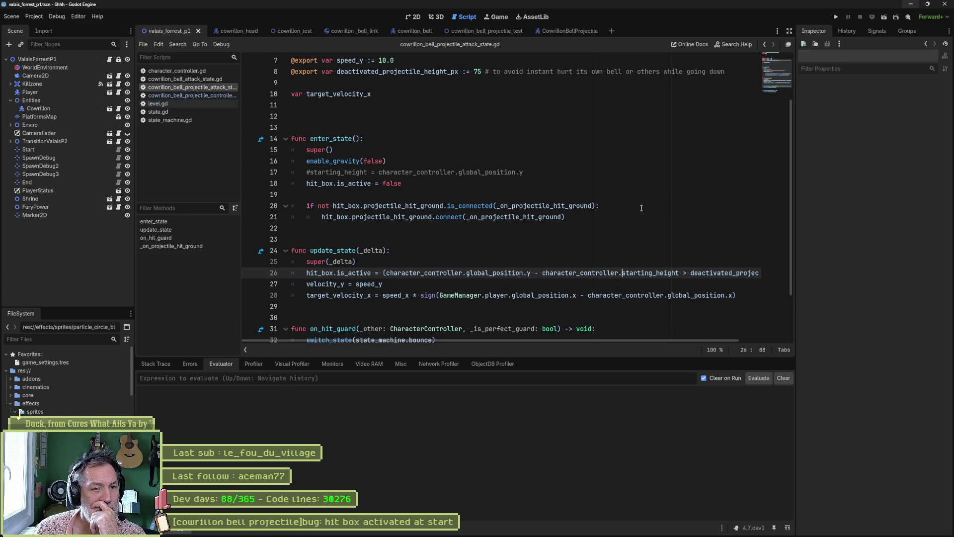
pyautogui.moveTo(654, 340)
pyautogui.mouseDown()
pyautogui.moveTo(713, 343)
pyautogui.moveTo(674, 338)
pyautogui.mouseUp()
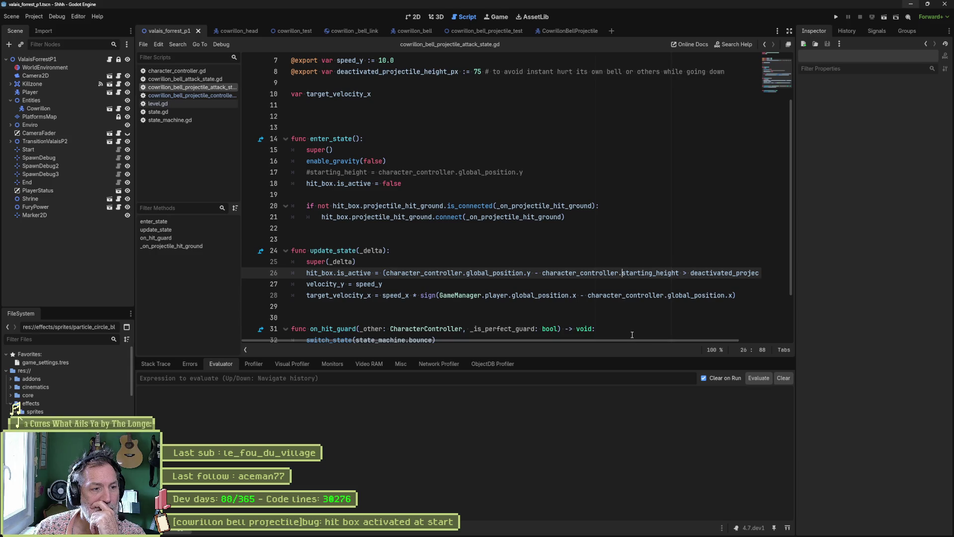
pyautogui.click(319, 181)
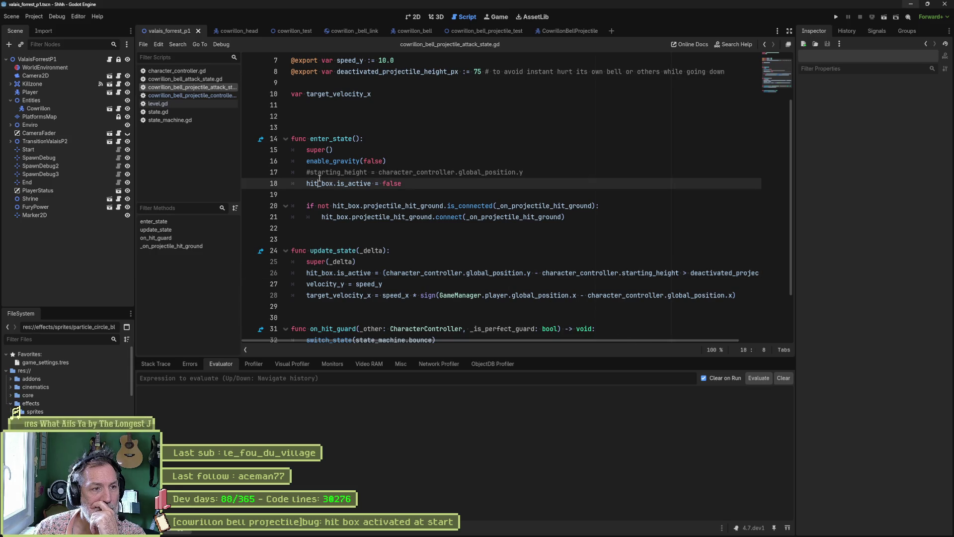
pyautogui.click(363, 174)
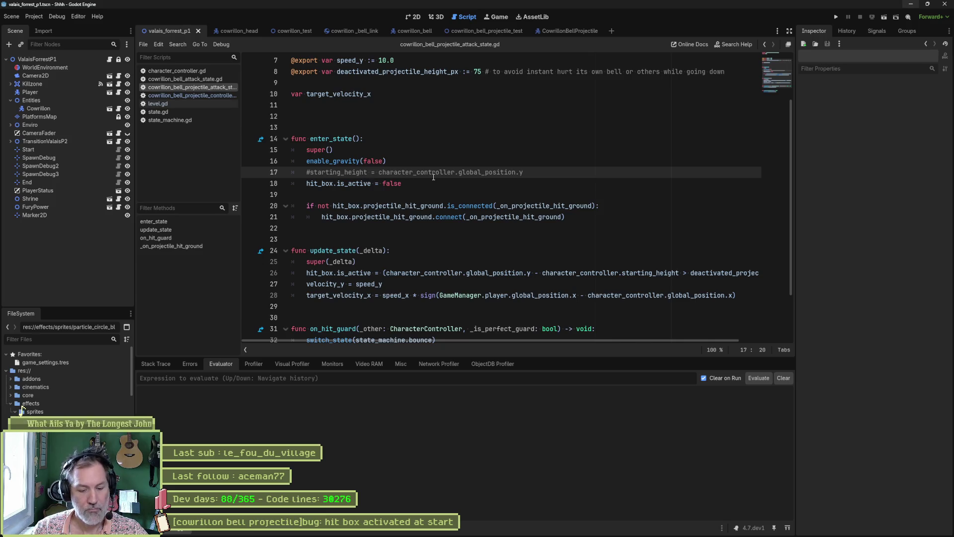
# Close character_controller.gd and switch to the bell projectile controller script.
pyautogui.click(194, 73)
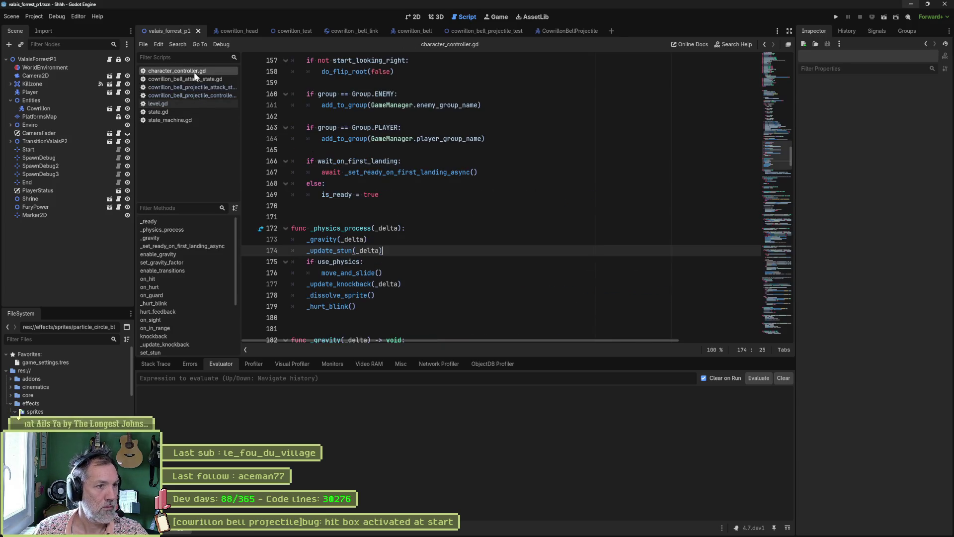
pyautogui.middleClick(193, 73)
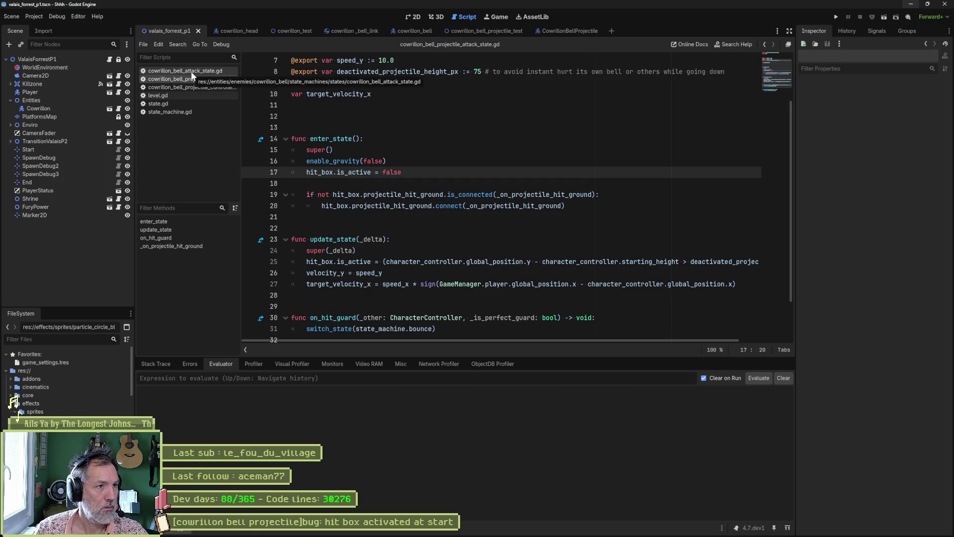
pyautogui.click(191, 88)
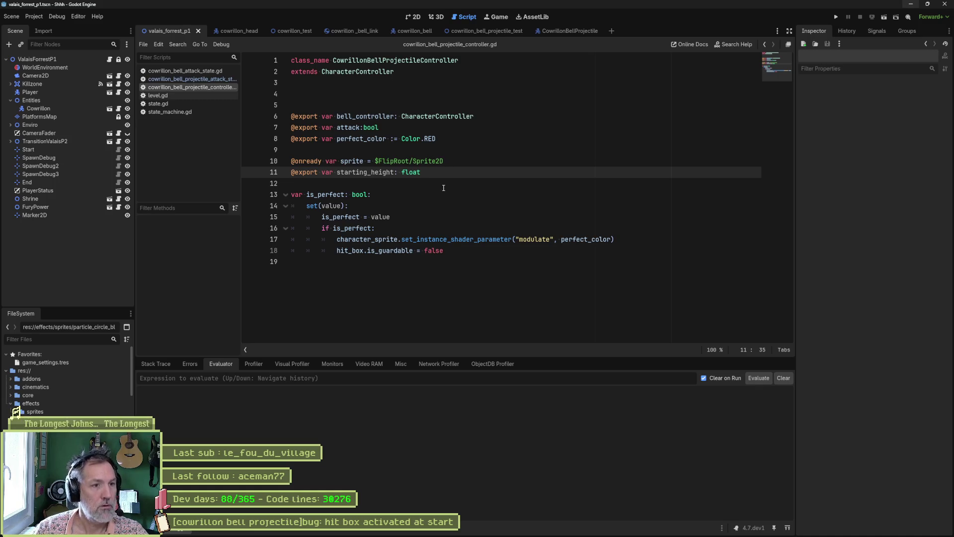
# Reorder the controller exports to attack, bell_controller, starting_height, perfect_color and save.
pyautogui.hotkey('alt', 'Up')
pyautogui.hotkey('alt', 'Up')
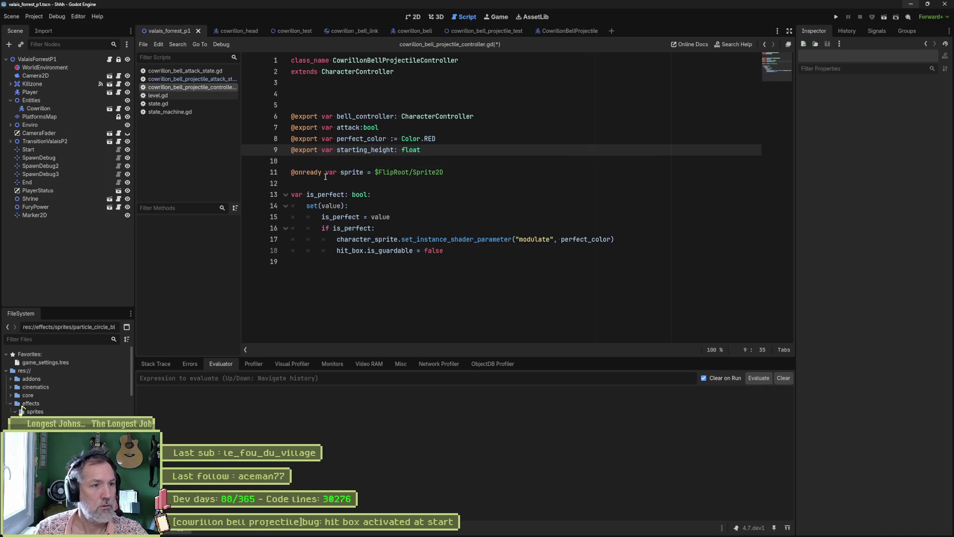
pyautogui.hotkey('ctrl', 's')
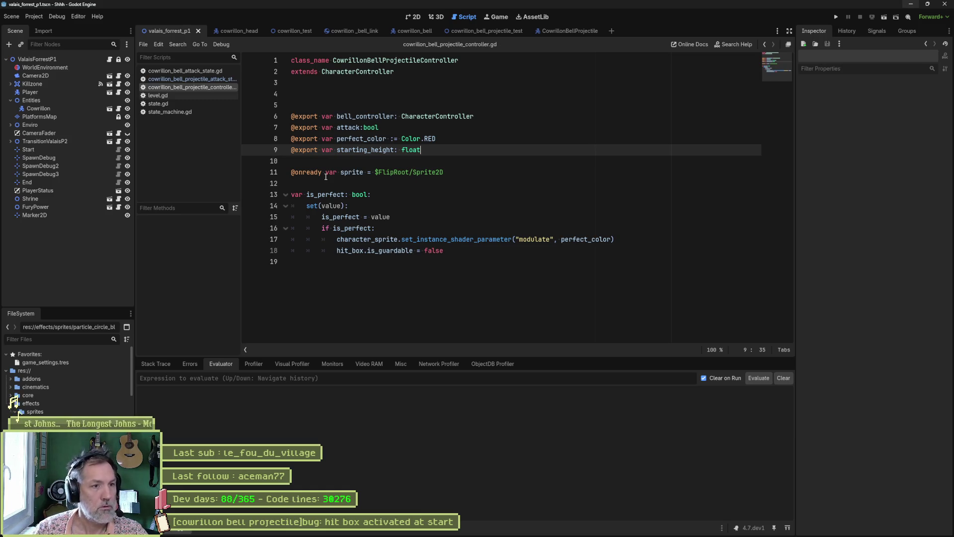
pyautogui.hotkey('alt', 'Up')
pyautogui.hotkey('alt', 'Up')
pyautogui.hotkey('ctrl', 's')
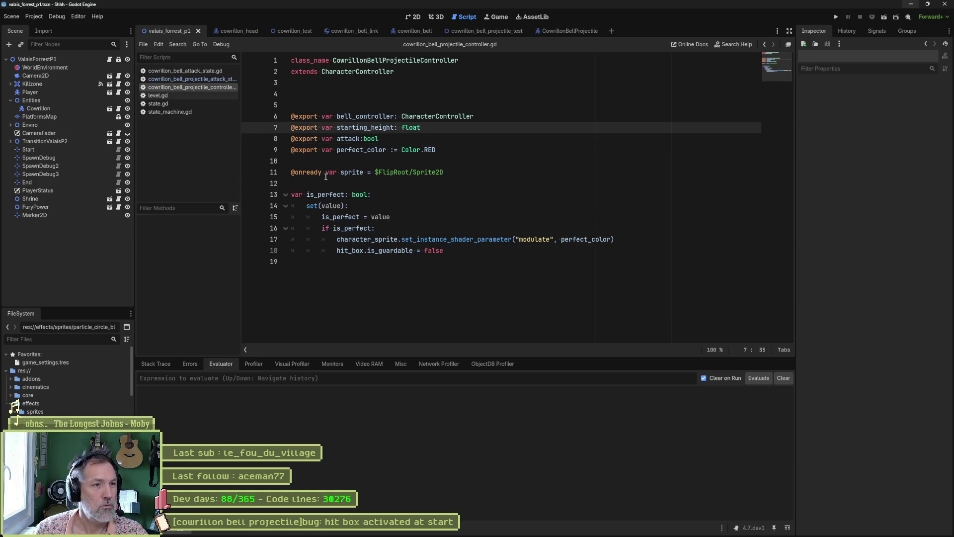
pyautogui.press('Down')
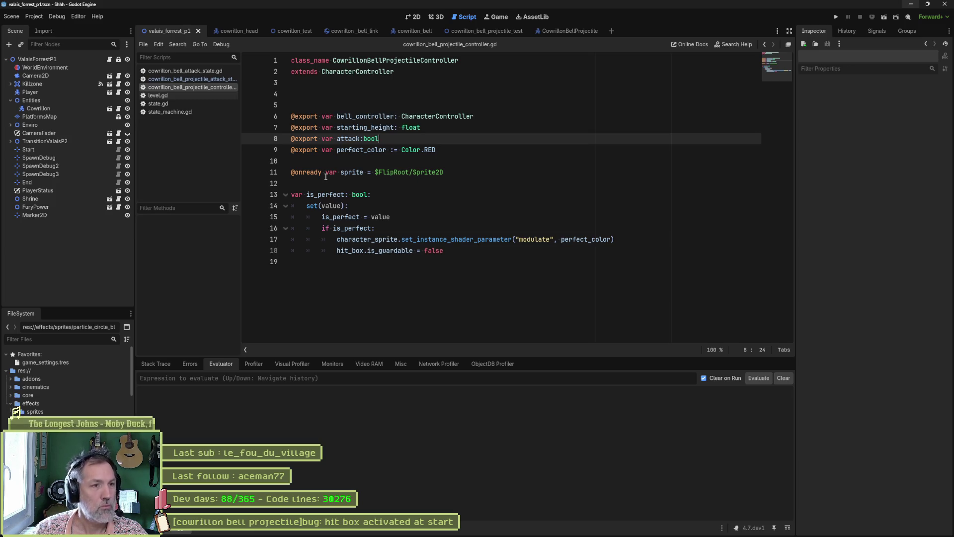
pyautogui.hotkey('alt', 'Up')
pyautogui.hotkey('alt', 'Up')
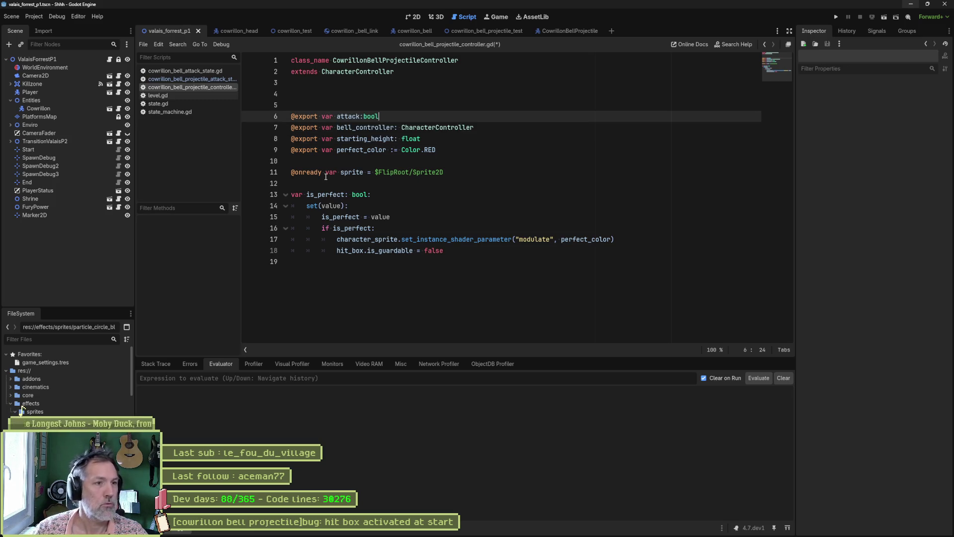
pyautogui.press('Down')
pyautogui.press('Down')
pyautogui.hotkey('ctrl', 's')
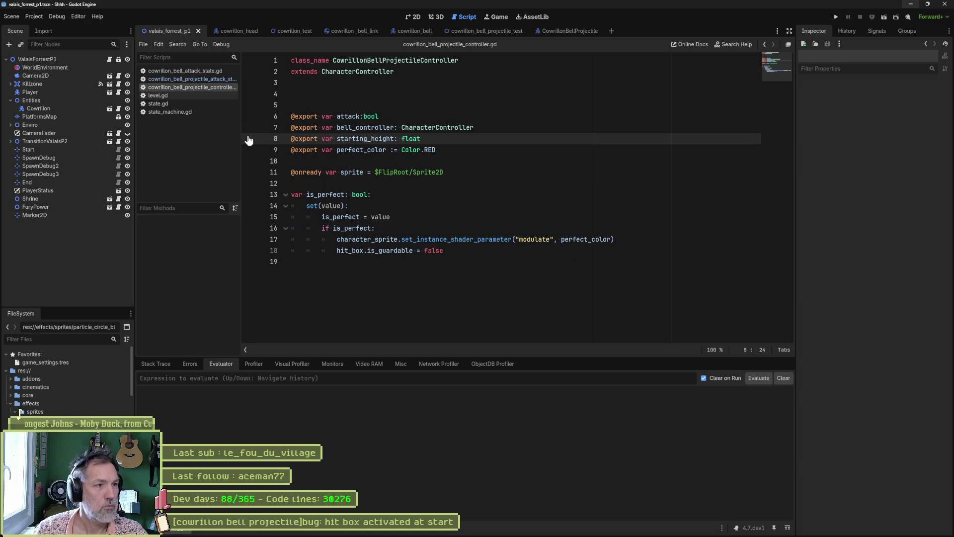
pyautogui.click(179, 79)
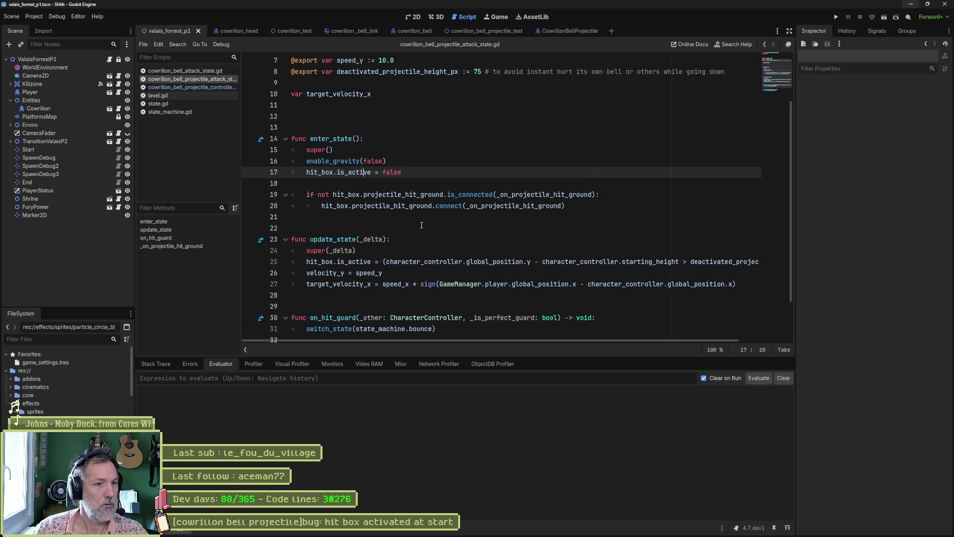
# Review the hit box activation condition, then close the bell projectile controller script.
pyautogui.scroll(3, 426, 197)
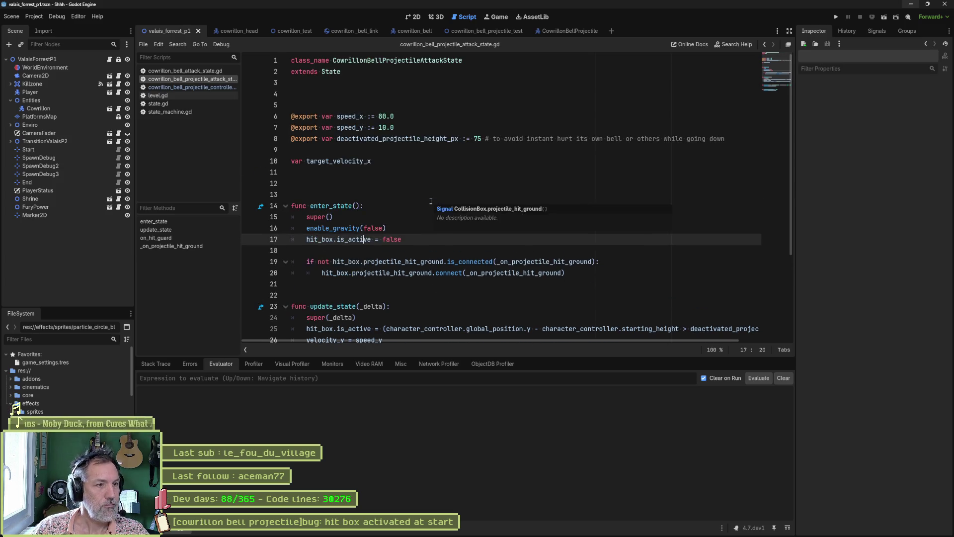
pyautogui.scroll(-4, 433, 202)
pyautogui.scroll(-1, 434, 200)
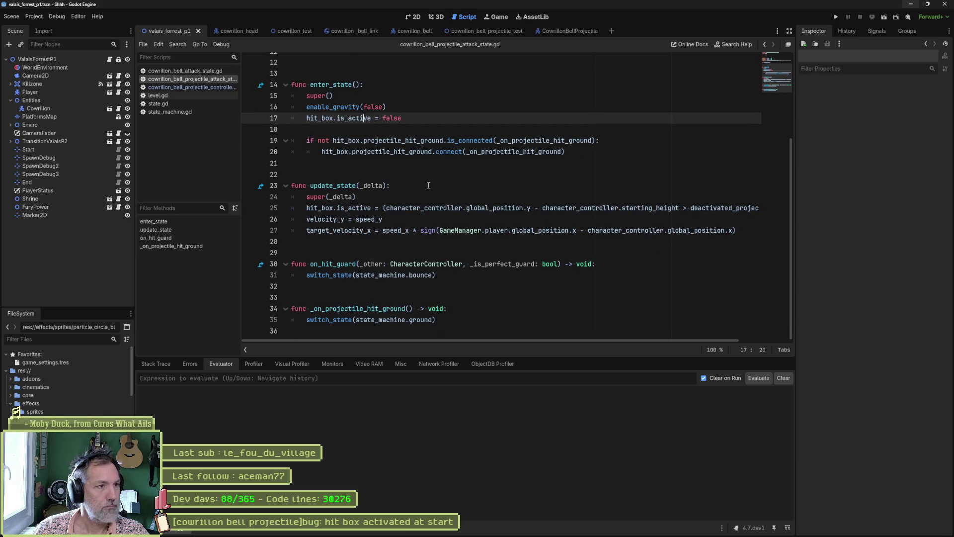
pyautogui.click(381, 206)
pyautogui.click(197, 87)
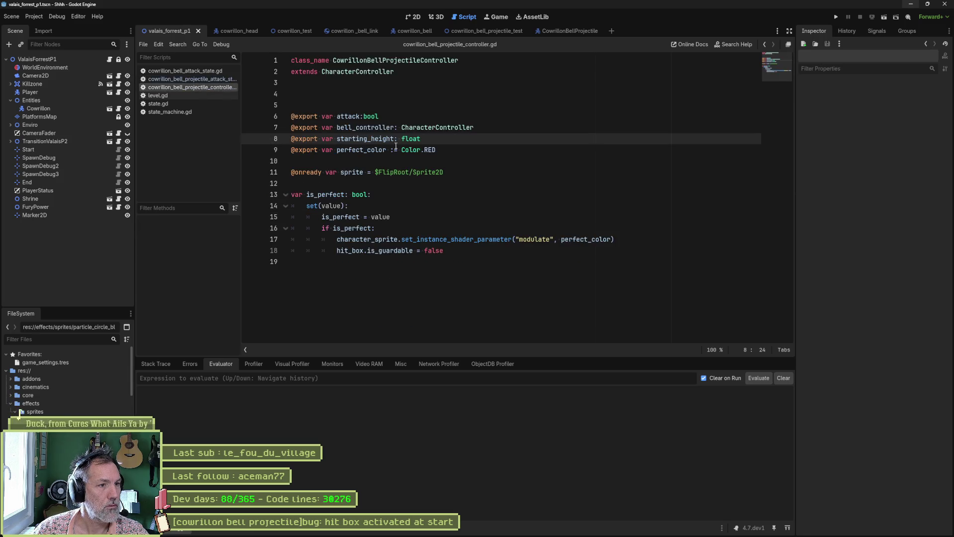
pyautogui.click(473, 172)
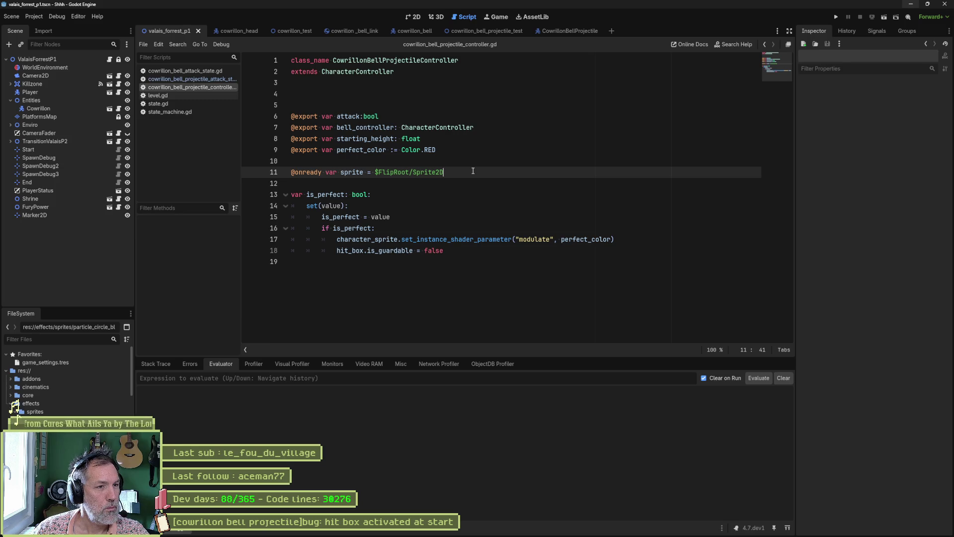
pyautogui.hotkey('ctrl', 'w')
# Close level.gd, state.gd and state_machine.gd, then switch to the cowrillon_bell scene.
pyautogui.click(182, 91)
pyautogui.hotkey('ctrl', 'w')
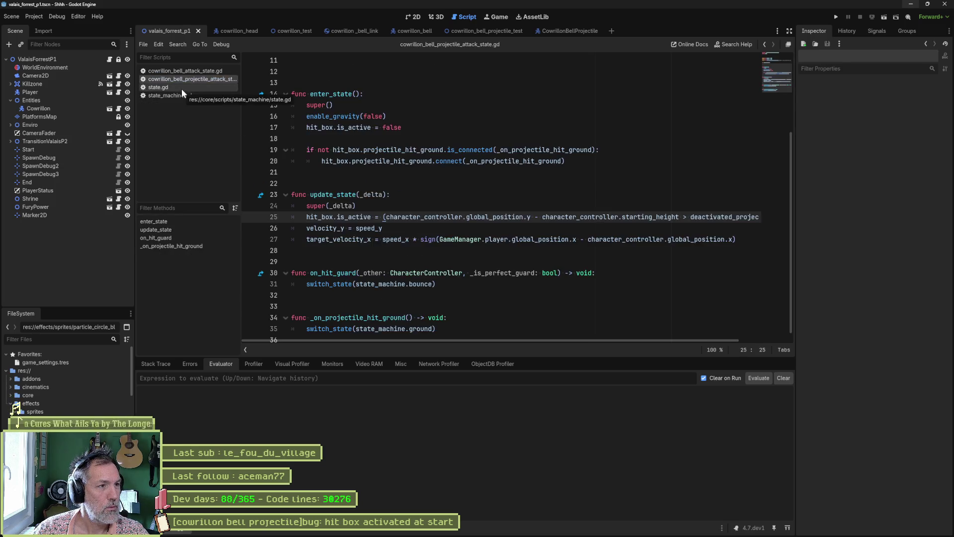
pyautogui.click(181, 88)
pyautogui.hotkey('ctrl', 'w')
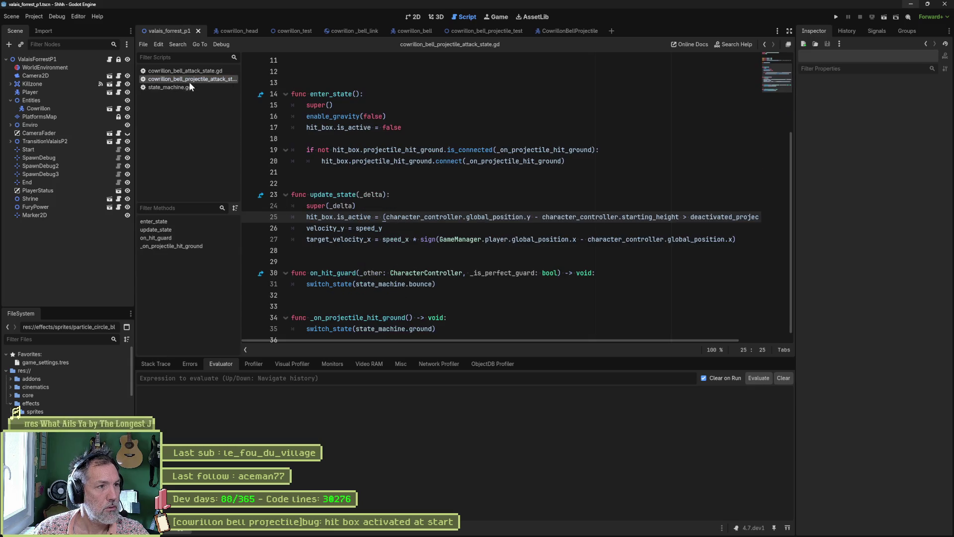
pyautogui.click(189, 84)
pyautogui.hotkey('ctrl', 'w')
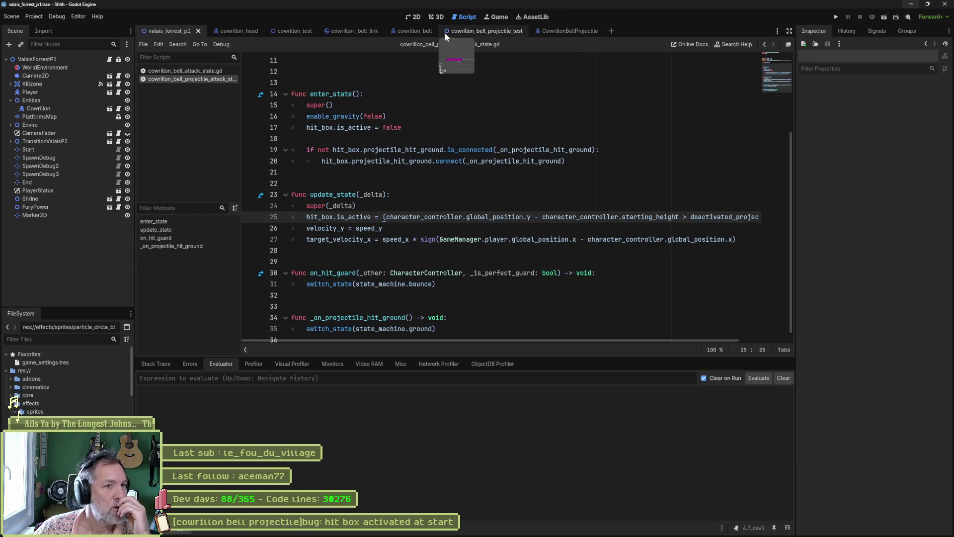
pyautogui.click(413, 29)
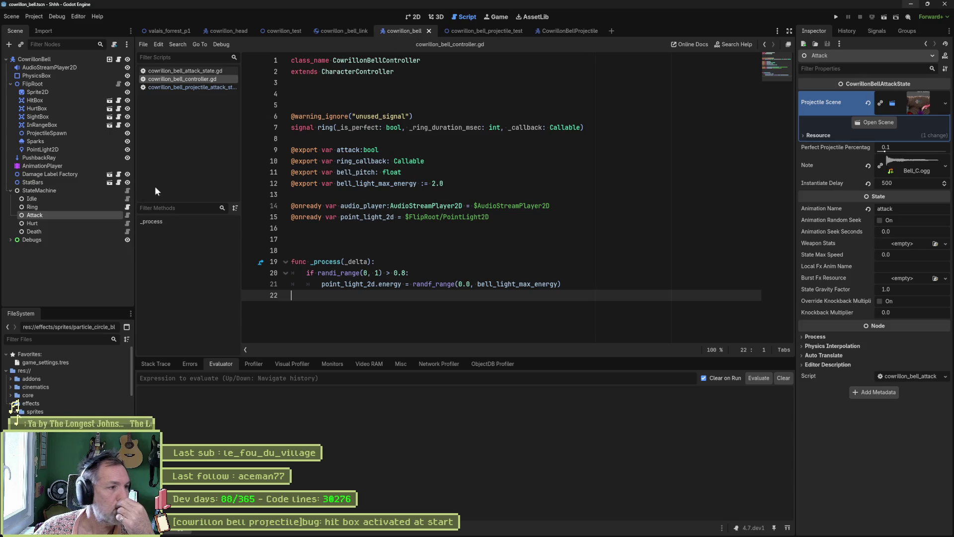
# Check starting_height on line 27 of cowrillon_bell_attack_state.gd, then close cowrillon_bell_controller.gd.
pyautogui.click(127, 217)
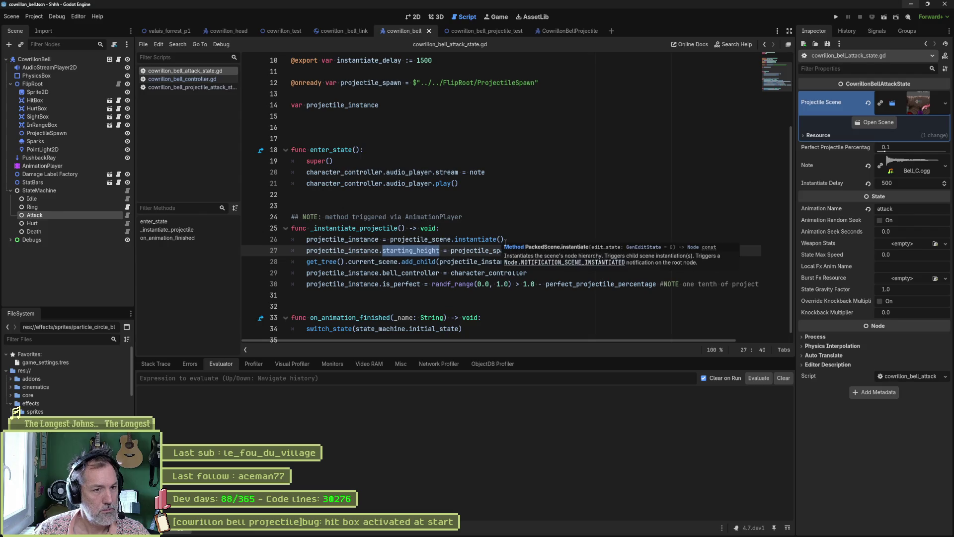
pyautogui.click(481, 239)
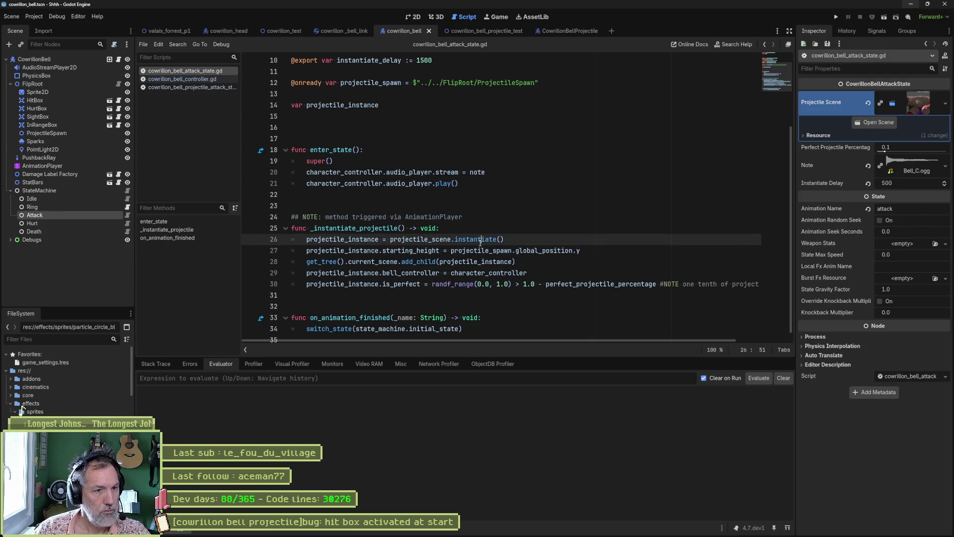
pyautogui.doubleClick(422, 251)
pyautogui.click(593, 250)
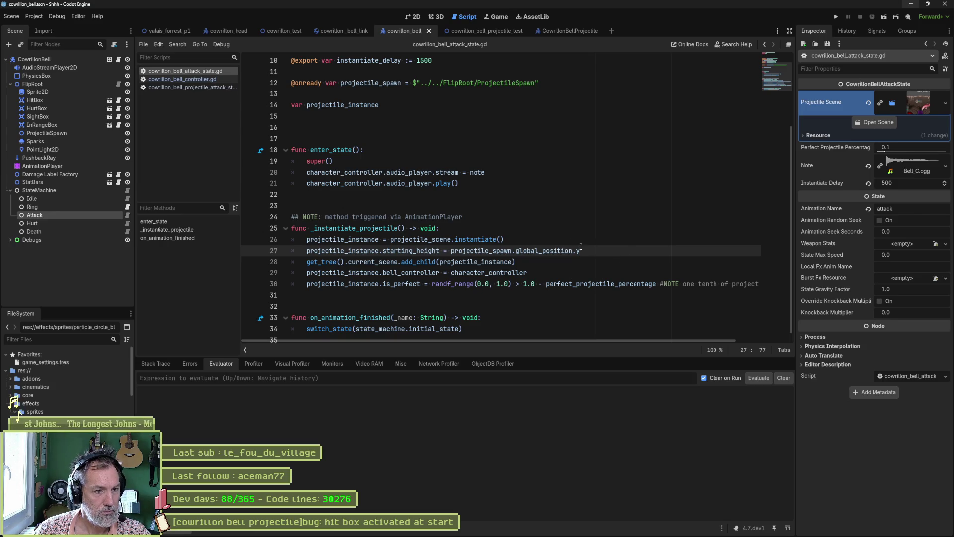
pyautogui.doubleClick(406, 251)
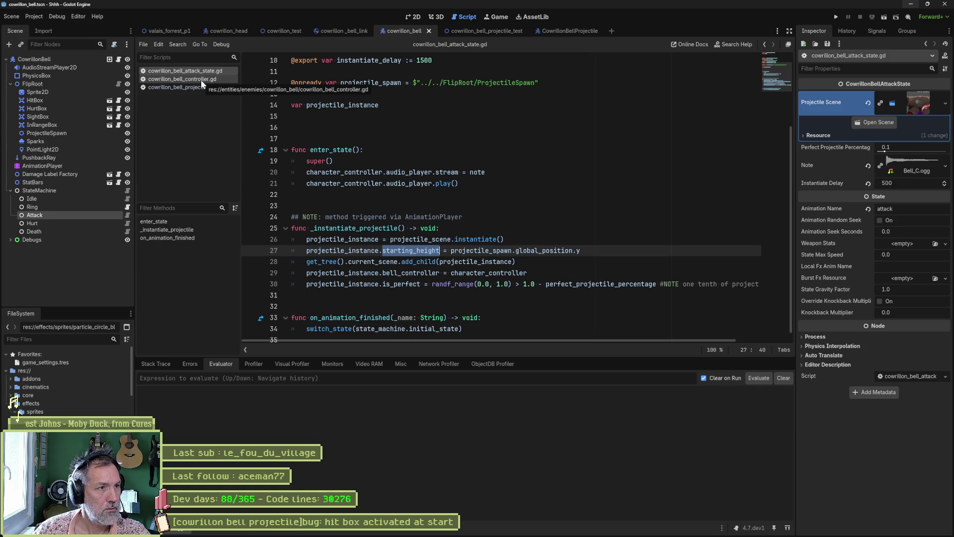
pyautogui.click(201, 80)
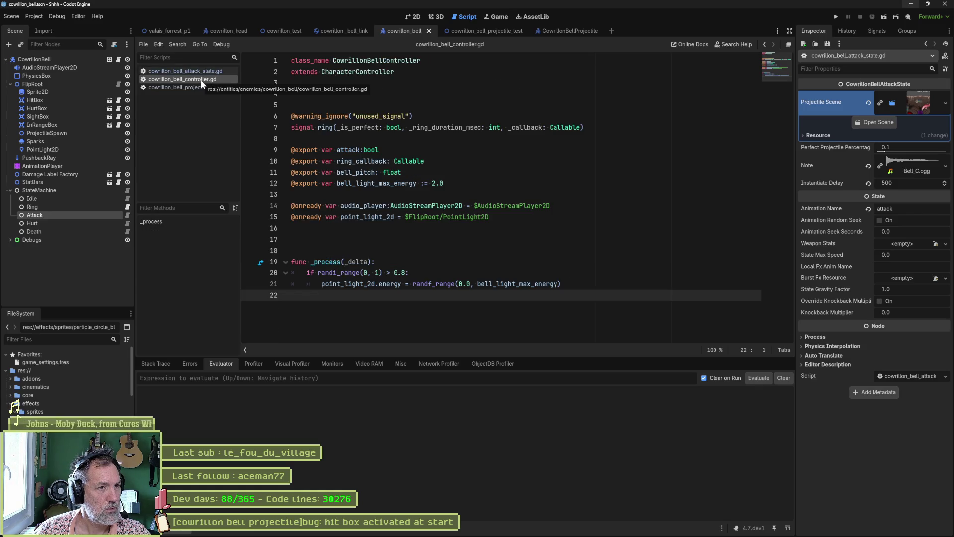
pyautogui.middleClick(200, 79)
pyautogui.click(200, 80)
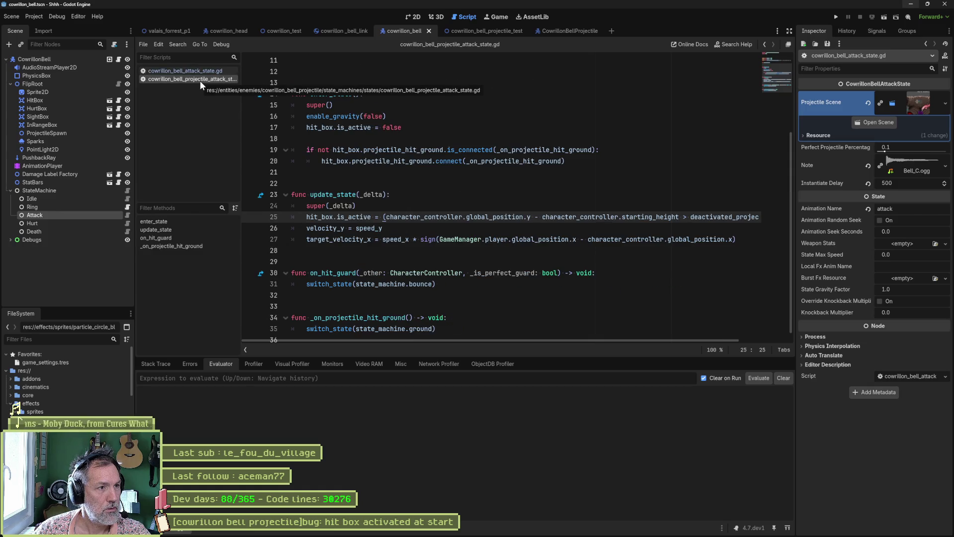
# Quick-open cowrillon_bell_projectile_controller.gd by searching 'cowrillon_bell_projectile_con'.
pyautogui.hotkey('shift', 'alt', 'o')
pyautogui.write('cowrillon')
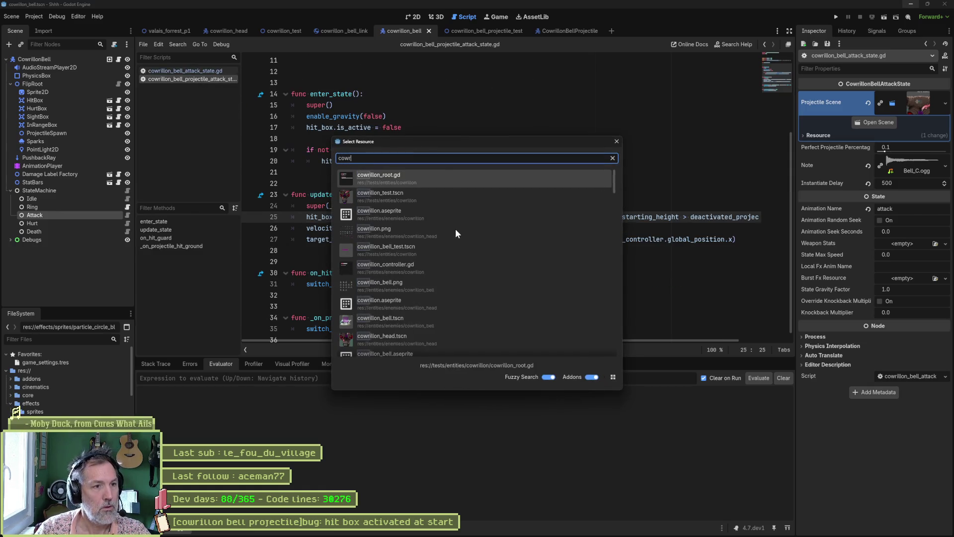
pyautogui.write('_bell_rp')
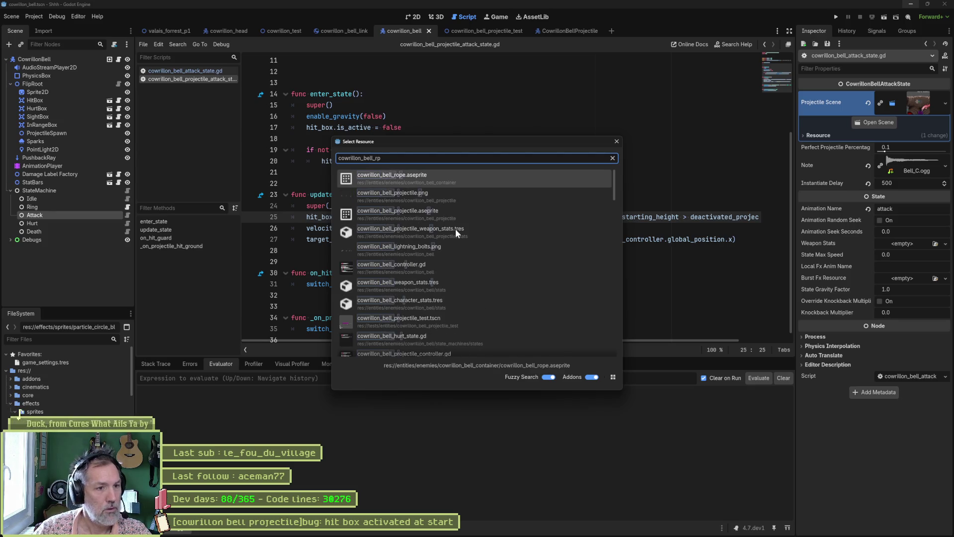
pyautogui.press('BackSpace')
pyautogui.press('BackSpace')
pyautogui.write('pc')
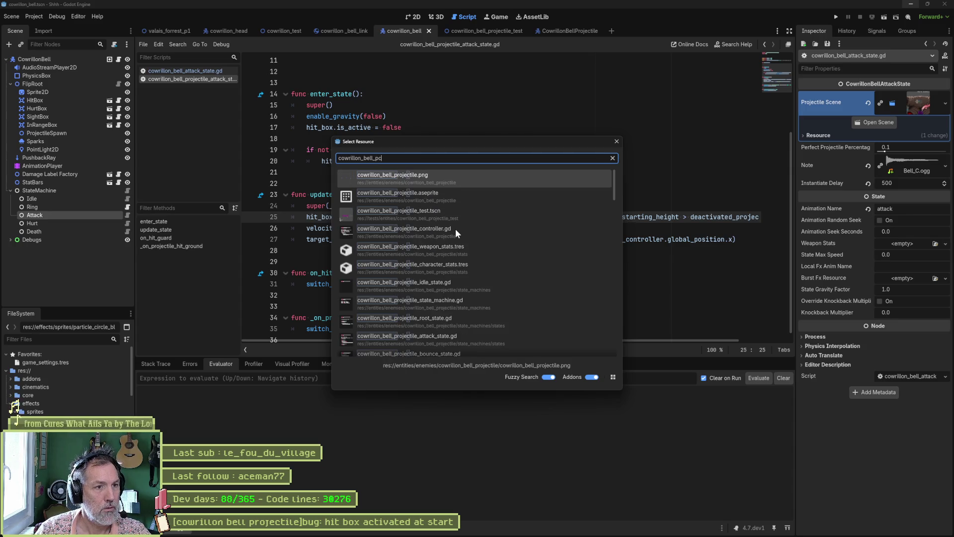
pyautogui.press('BackSpace')
pyautogui.write('rojectile_con')
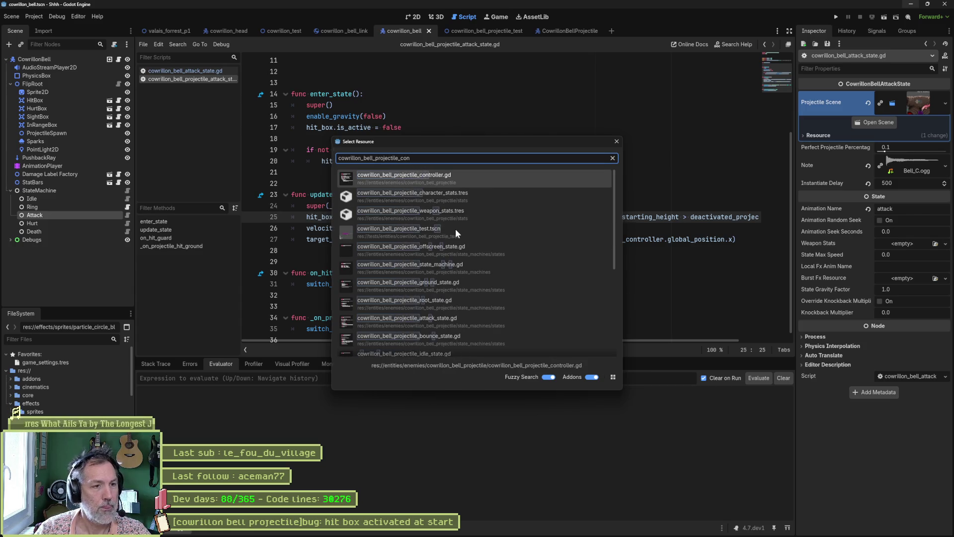
pyautogui.press('Return')
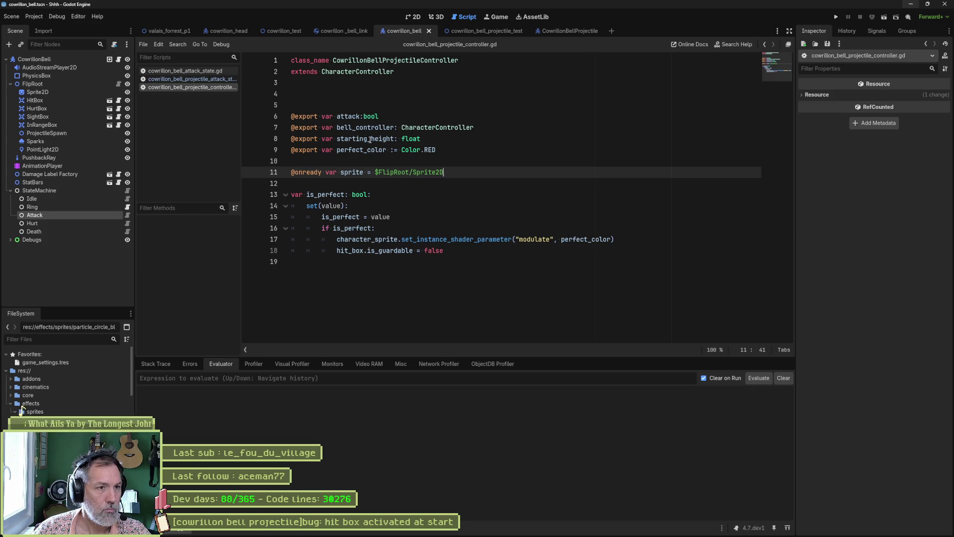
# Inspect the starting_height declaration, then switch to cowrillon_bell_attack_state.gd.
pyautogui.doubleClick(370, 139)
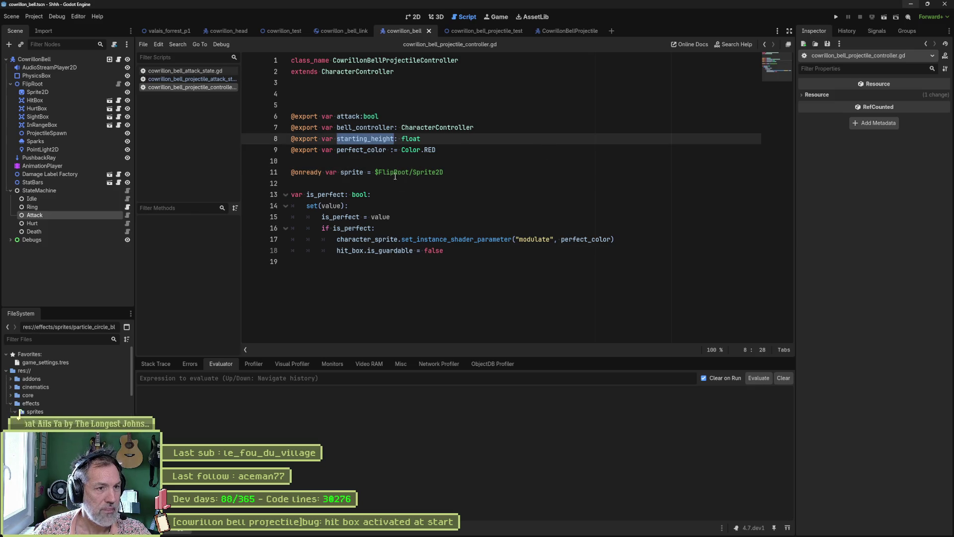
pyautogui.moveTo(401, 136)
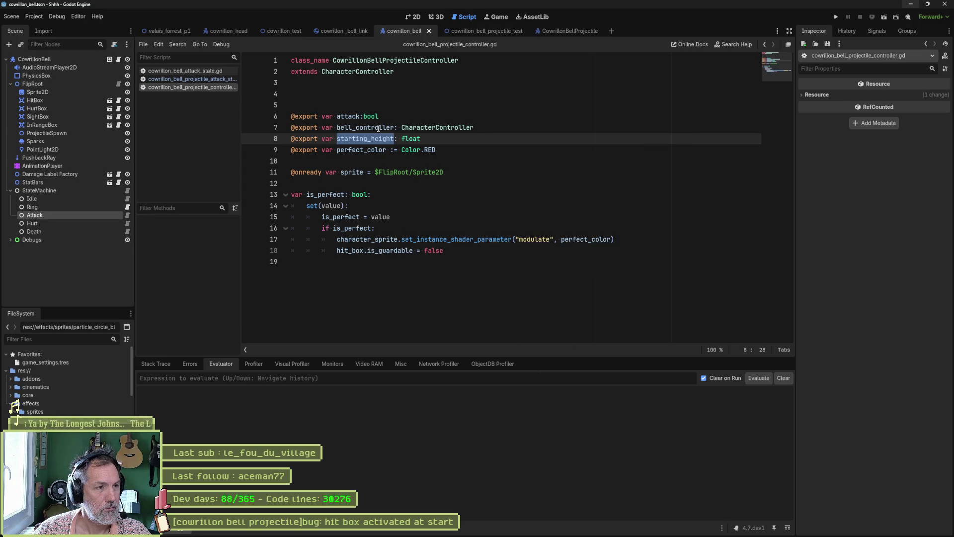
pyautogui.click(189, 80)
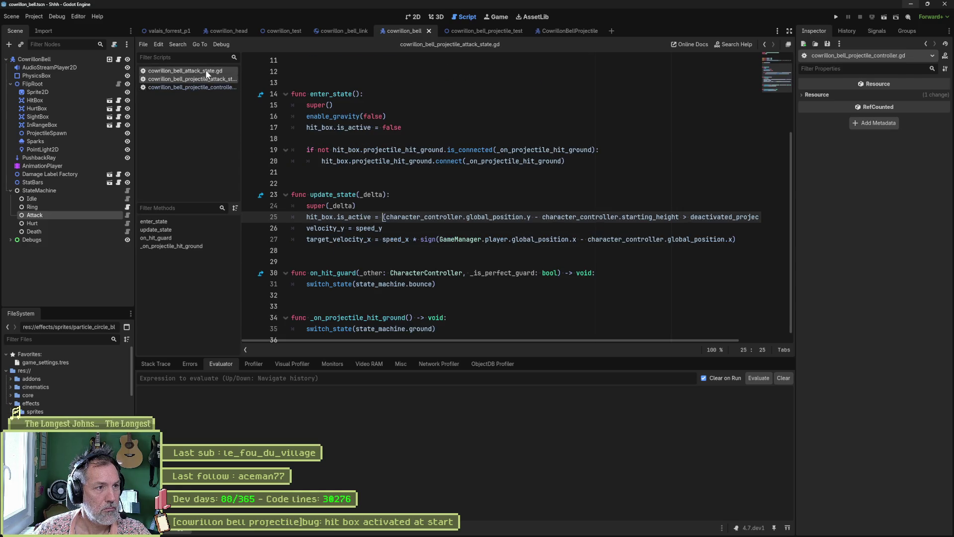
pyautogui.click(185, 71)
# Move the add_child line above the starting_height assignment and save the attack state script.
pyautogui.doubleClick(420, 261)
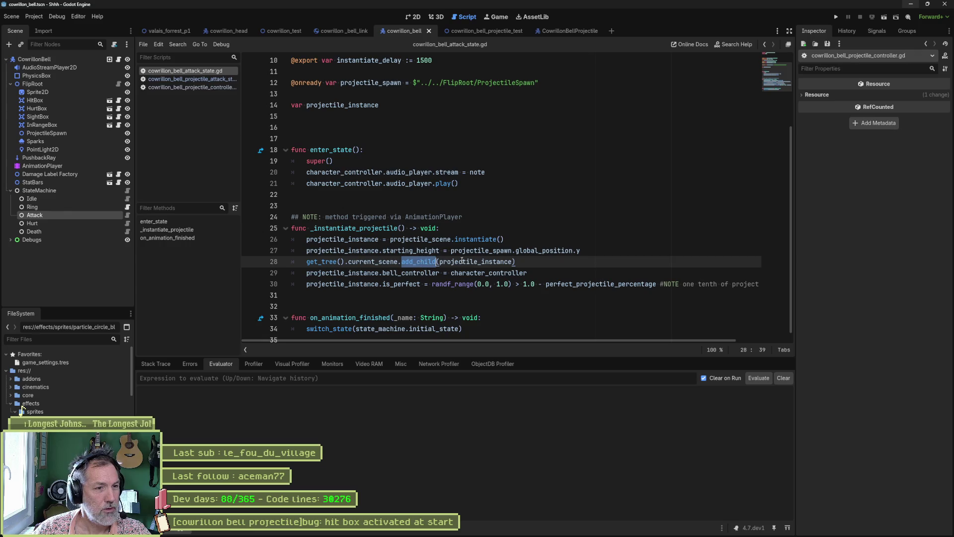
pyautogui.click(544, 265)
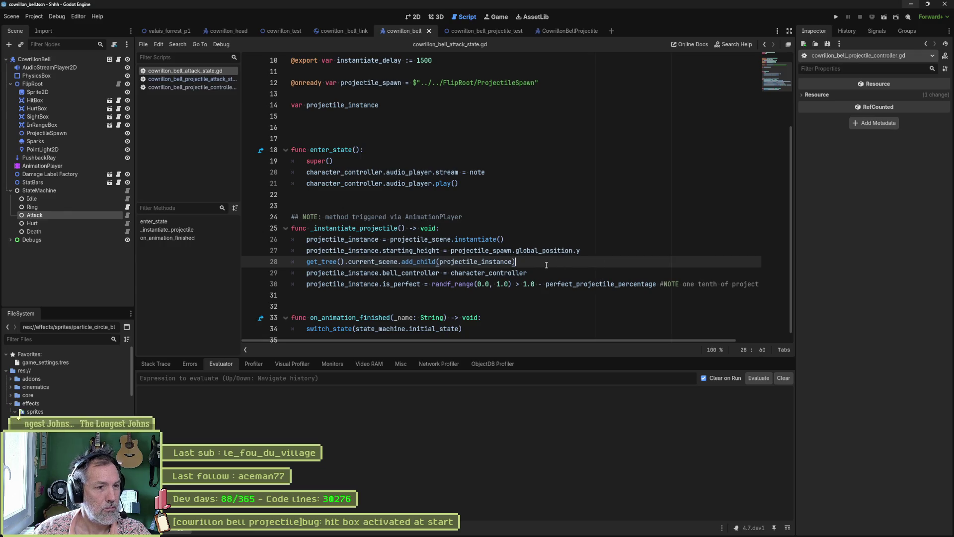
pyautogui.hotkey('alt', 'Up')
pyautogui.hotkey('ctrl', 's')
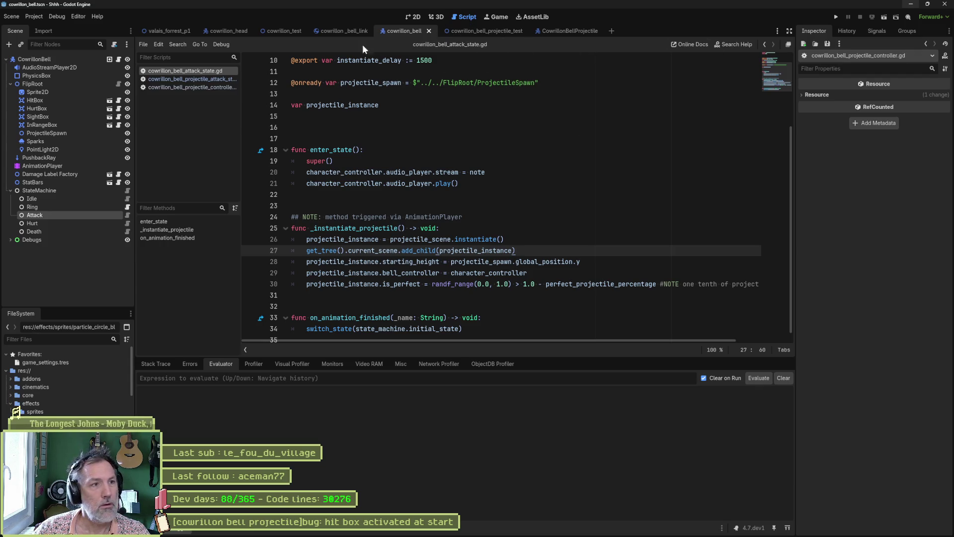
pyautogui.click(171, 31)
# Run the forest level, toggle Cowrillon's Bells Ring Attack in the remote inspector, then stop the game.
pyautogui.press('F5')
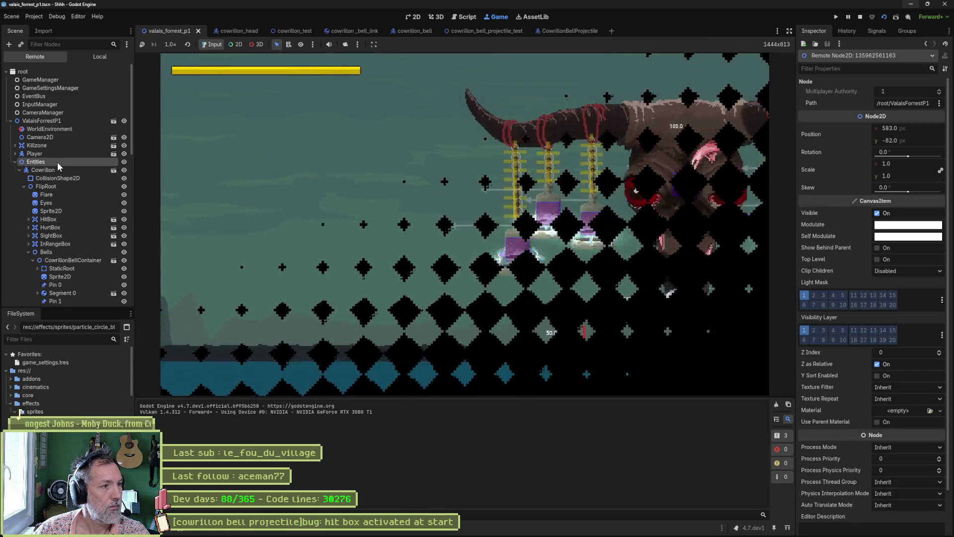
pyautogui.scroll(-10, 899, 338)
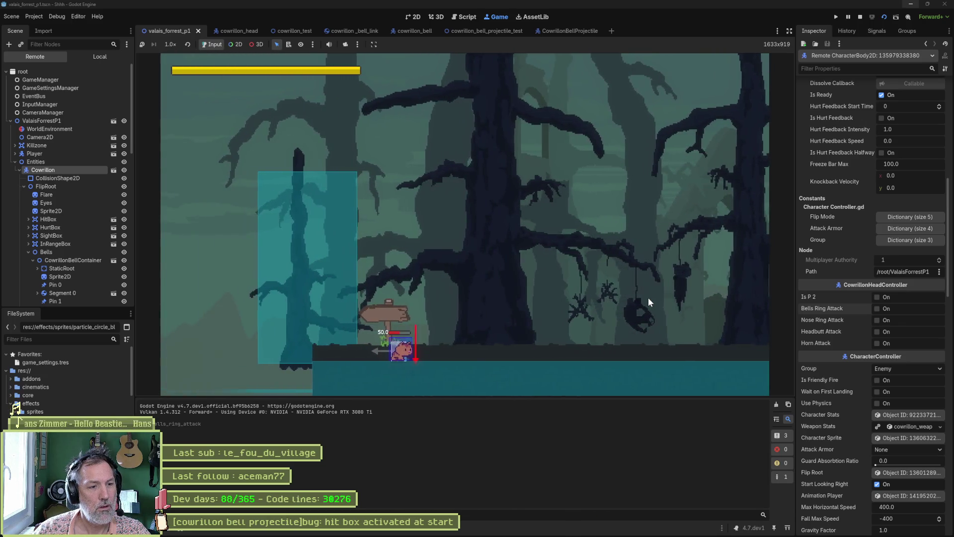
pyautogui.click(881, 309)
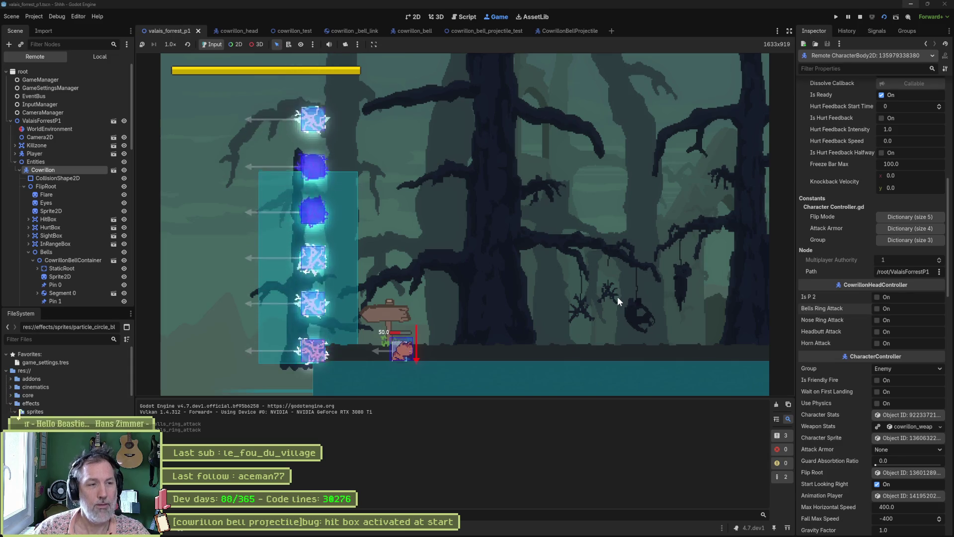
pyautogui.press('F8')
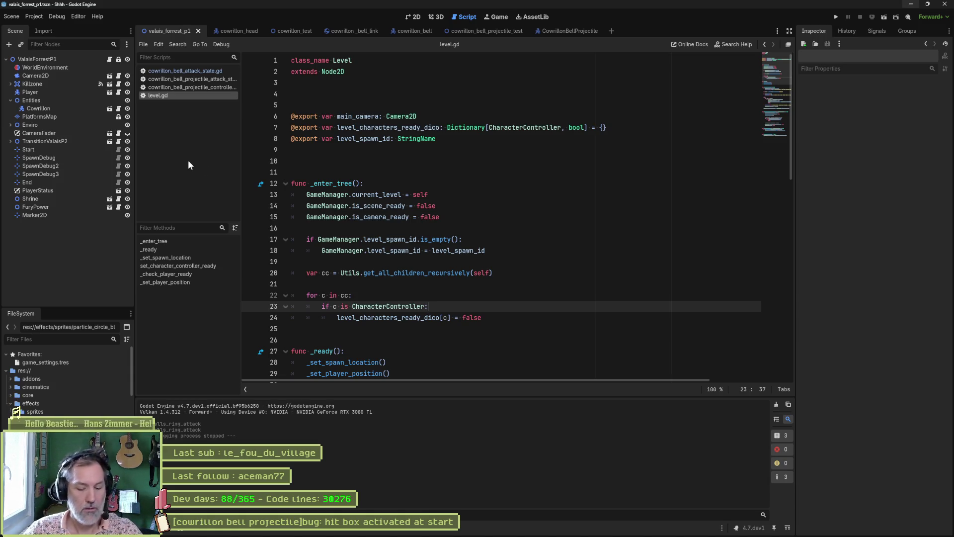
# Review _instantiate_projectile in cowrillon_bell_attack_state.gd, selecting projectile_spawn.global_position on line 28.
pyautogui.click(183, 86)
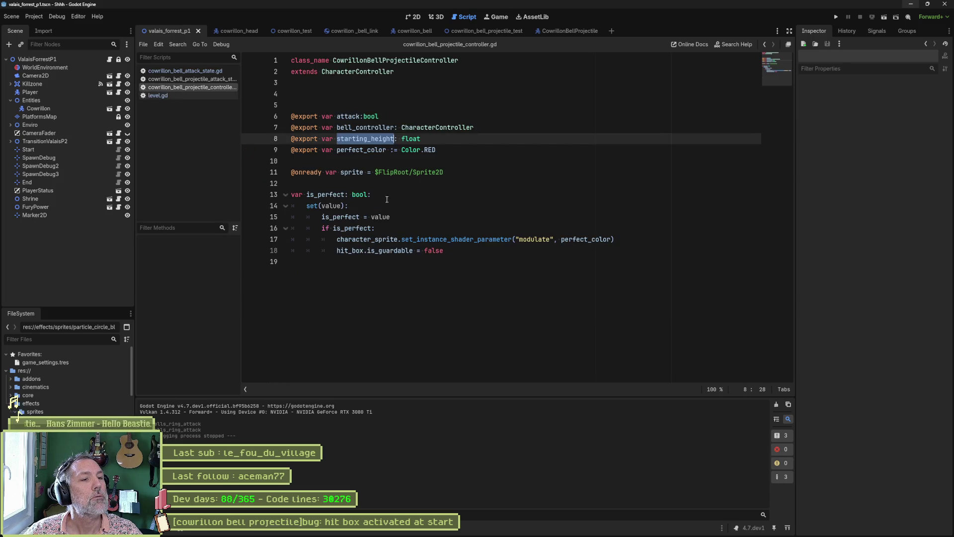
pyautogui.click(189, 71)
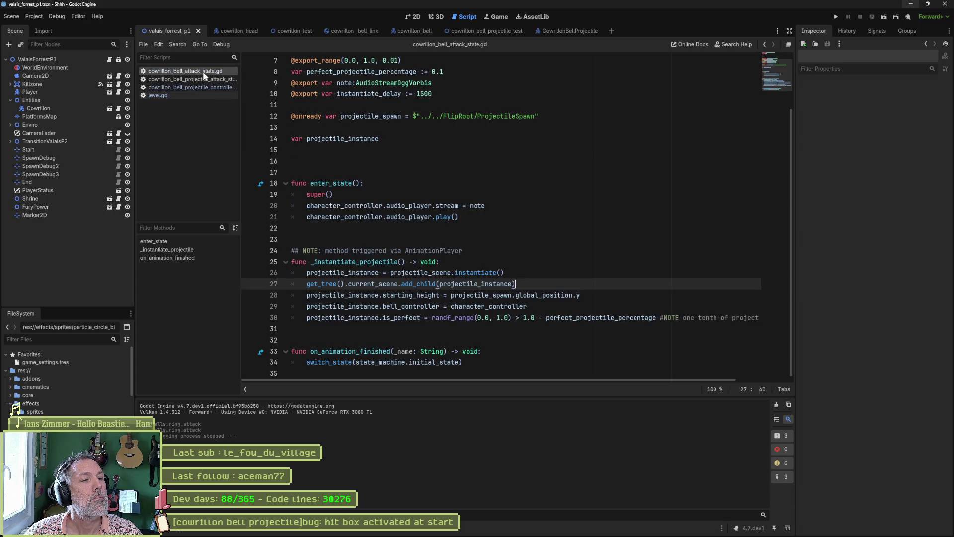
pyautogui.doubleClick(478, 274)
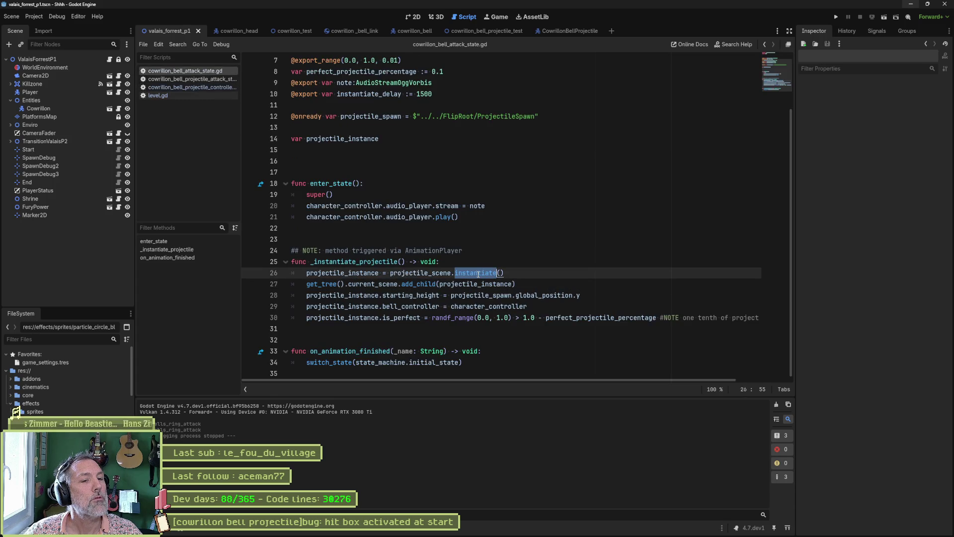
pyautogui.doubleClick(427, 285)
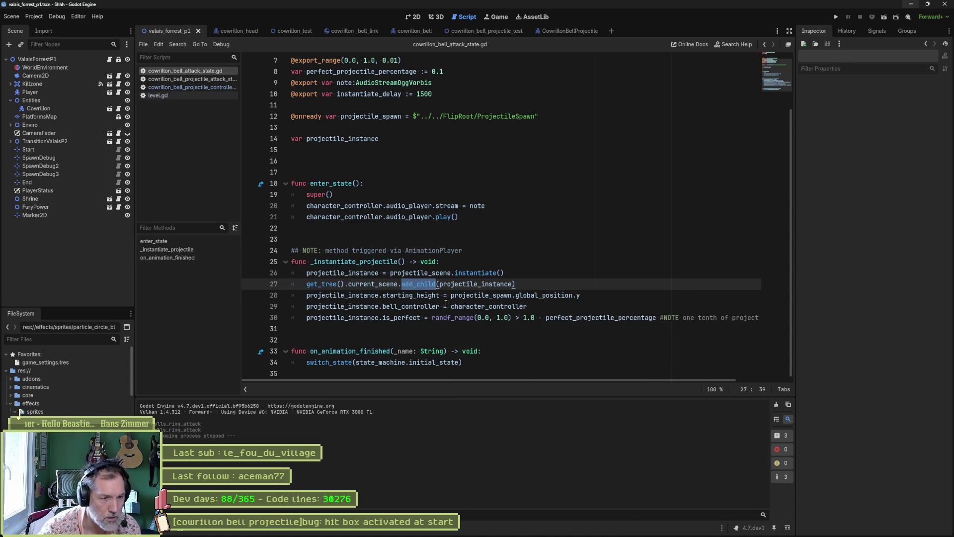
pyautogui.click(445, 306)
pyautogui.click(355, 295)
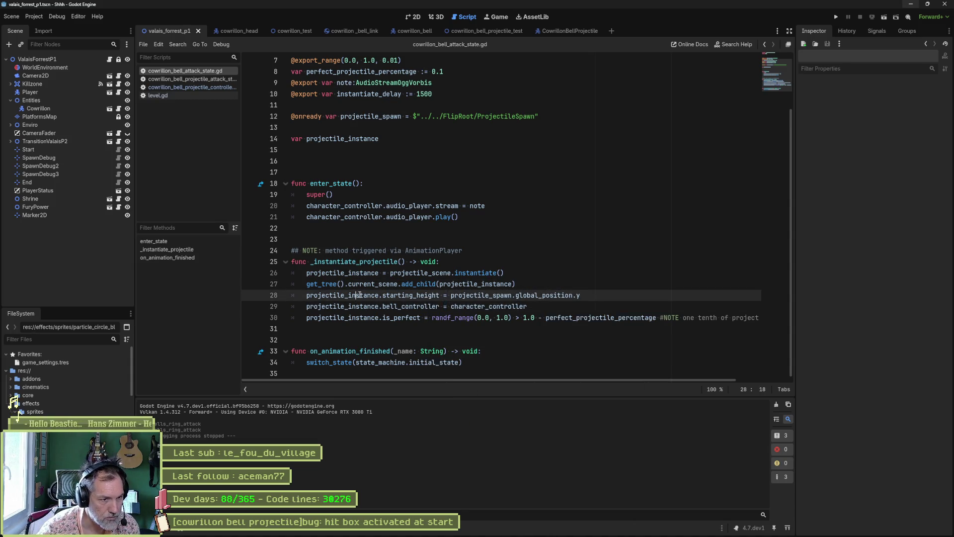
pyautogui.moveTo(451, 295); pyautogui.dragTo(580, 295)
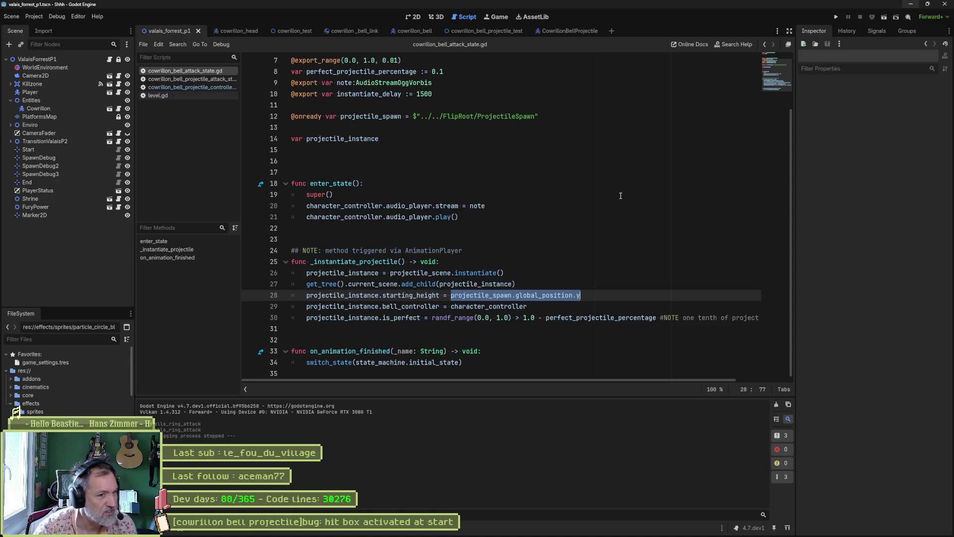
pyautogui.doubleClick(420, 295)
pyautogui.write('glo')
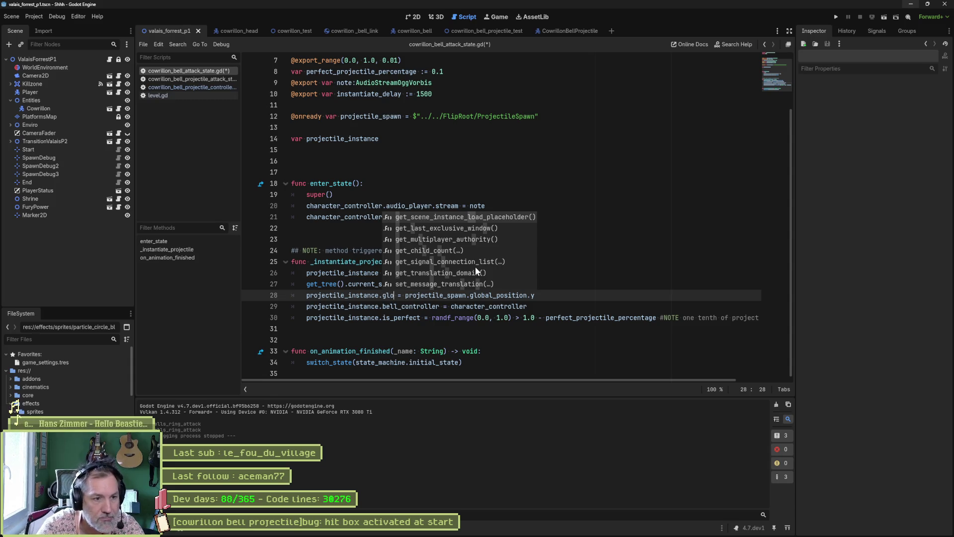
pyautogui.write('bal_position')
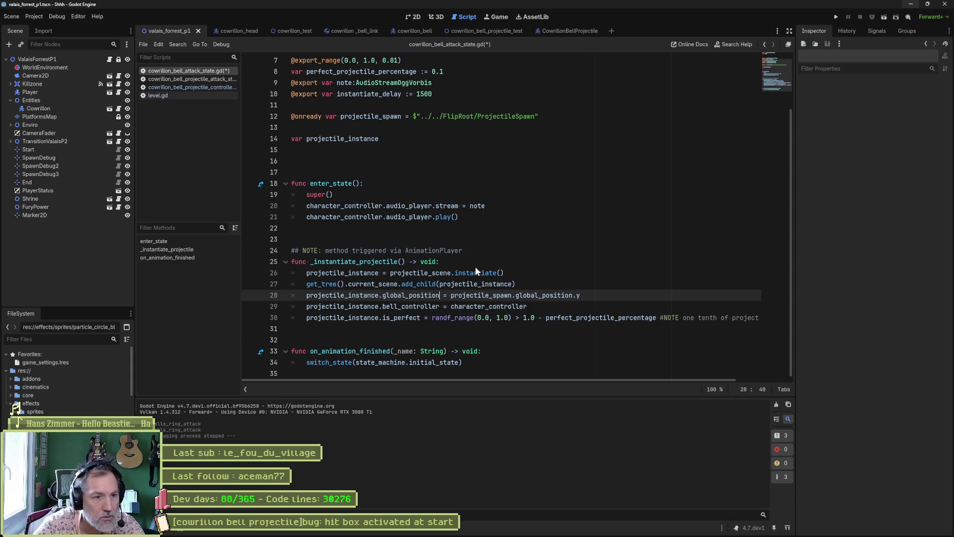
pyautogui.press('Delete')
pyautogui.press('Delete')
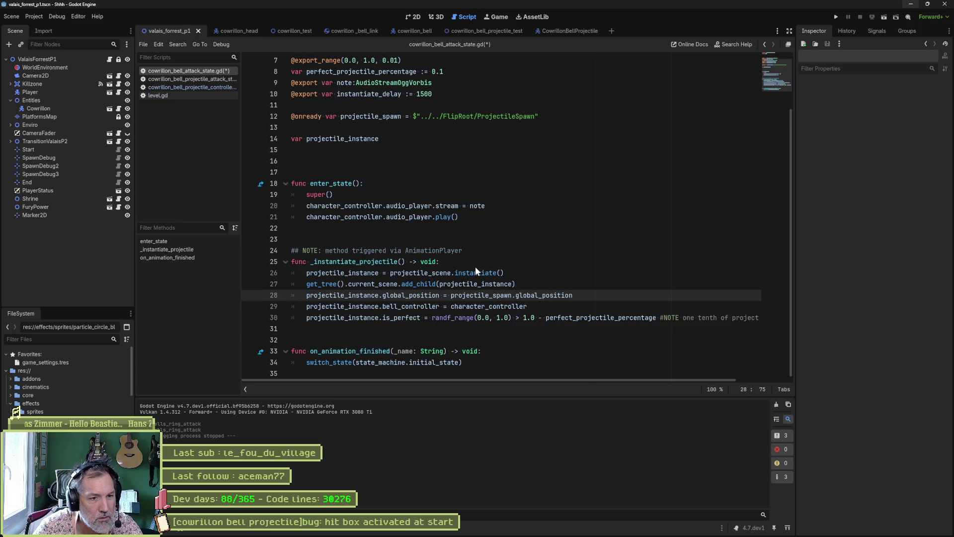
pyautogui.hotkey('ctrl', 's')
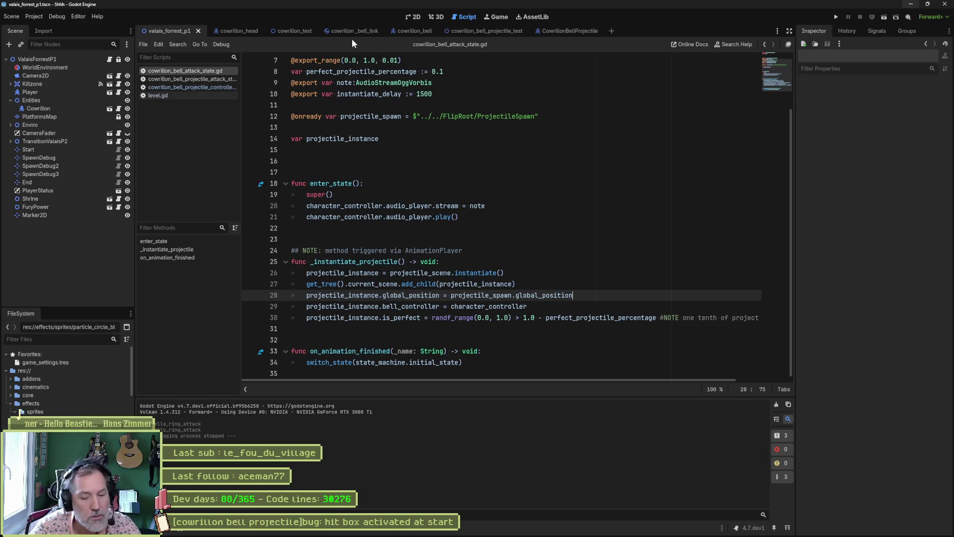
pyautogui.press('F6')
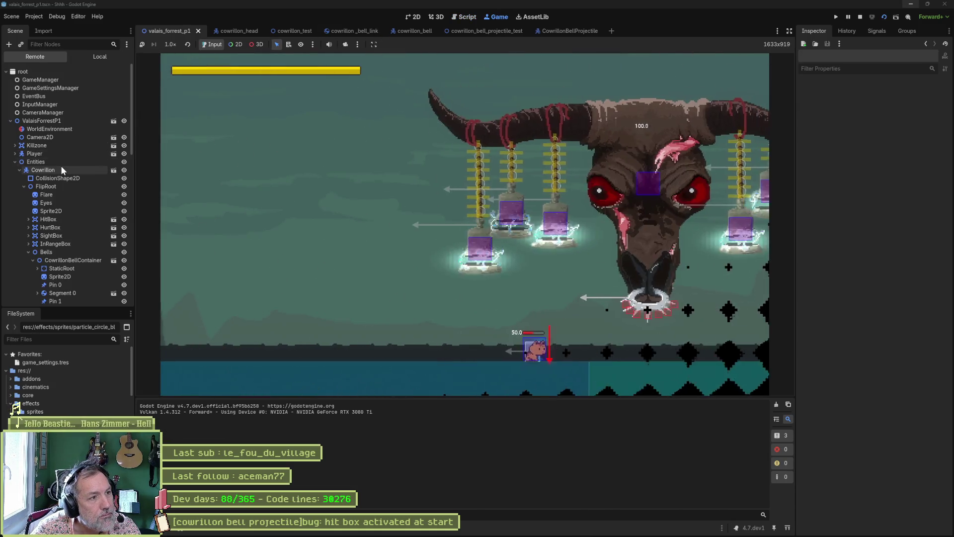
pyautogui.click(61, 171)
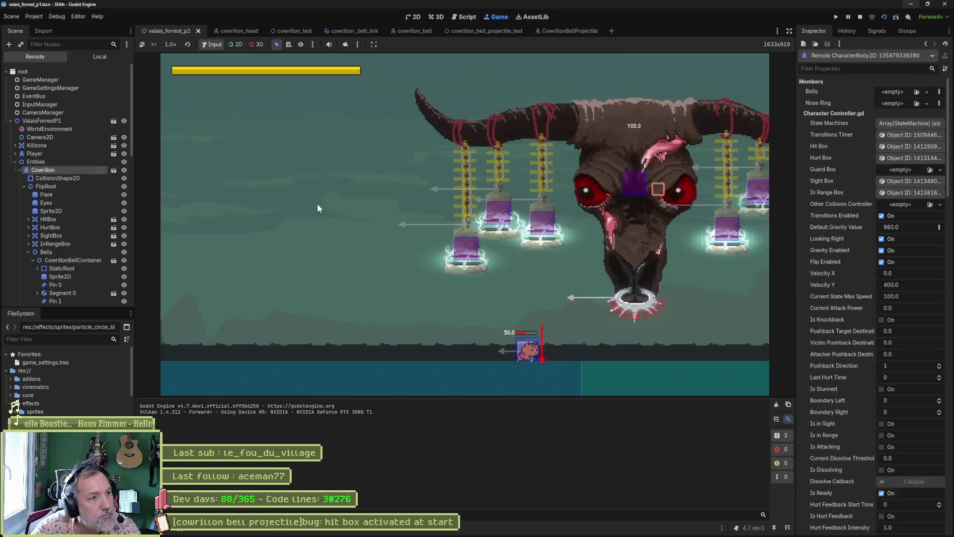
pyautogui.scroll(-5, 889, 298)
pyautogui.click(877, 308)
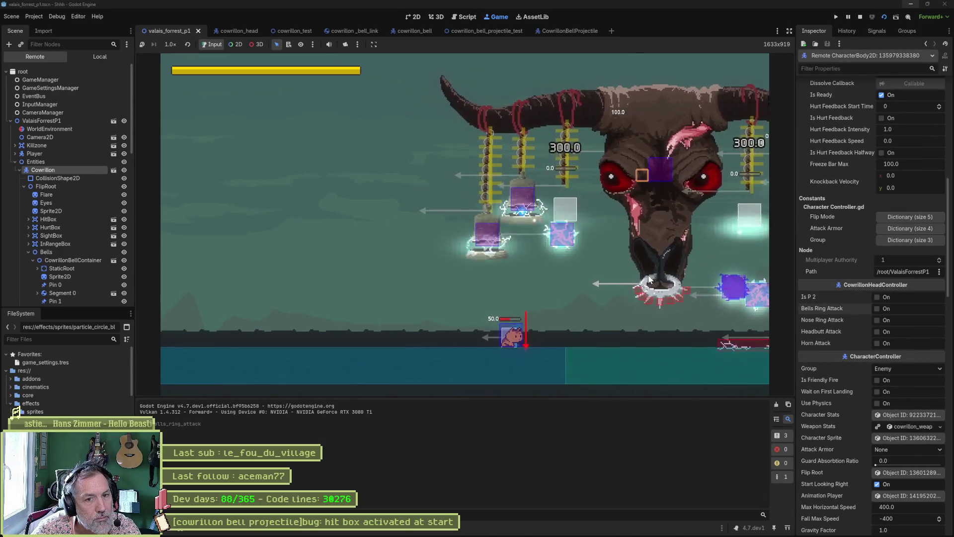
pyautogui.press('F8')
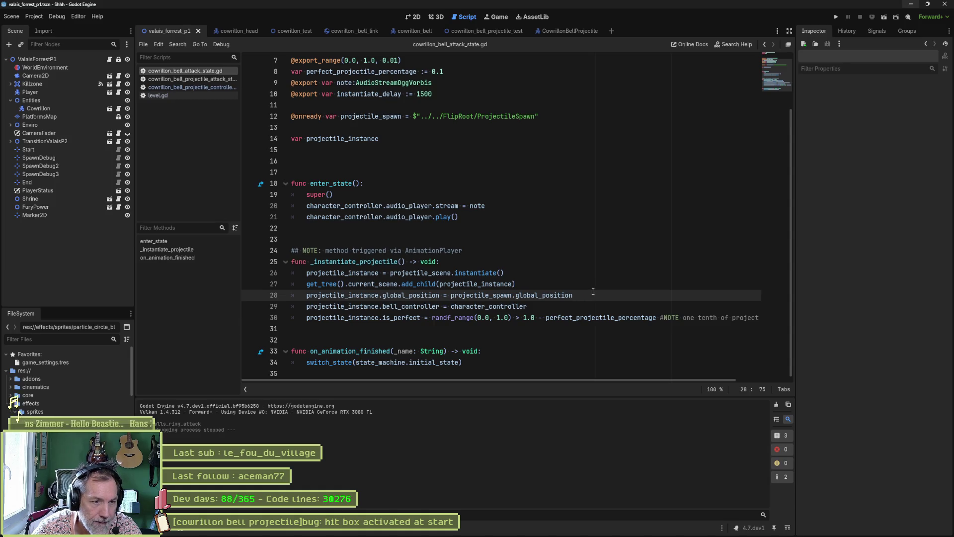
# Open cowrillon_bell_projectile_attack_state.gd and select the character_controller.starting_height term on line 25.
pyautogui.moveTo(507, 272); pyautogui.dragTo(558, 297)
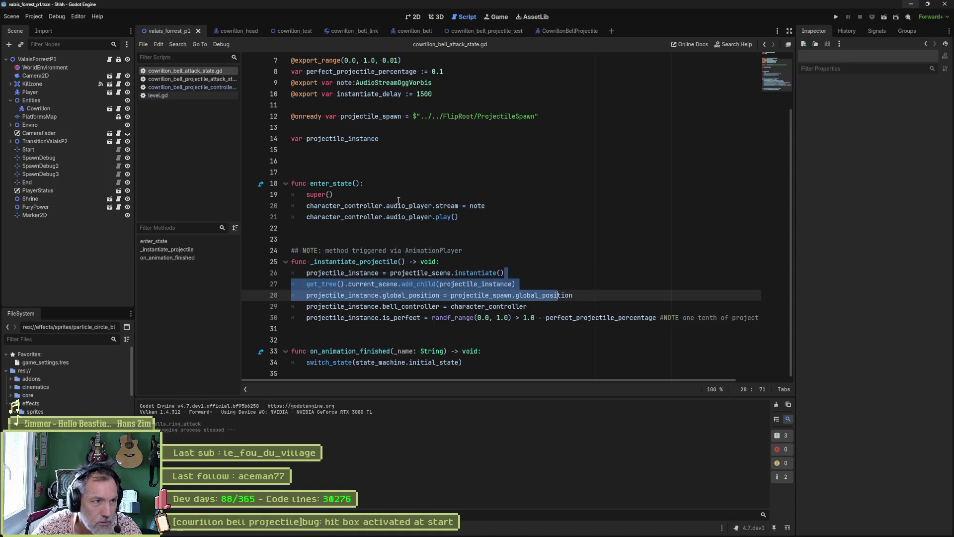
pyautogui.click(193, 88)
pyautogui.click(191, 81)
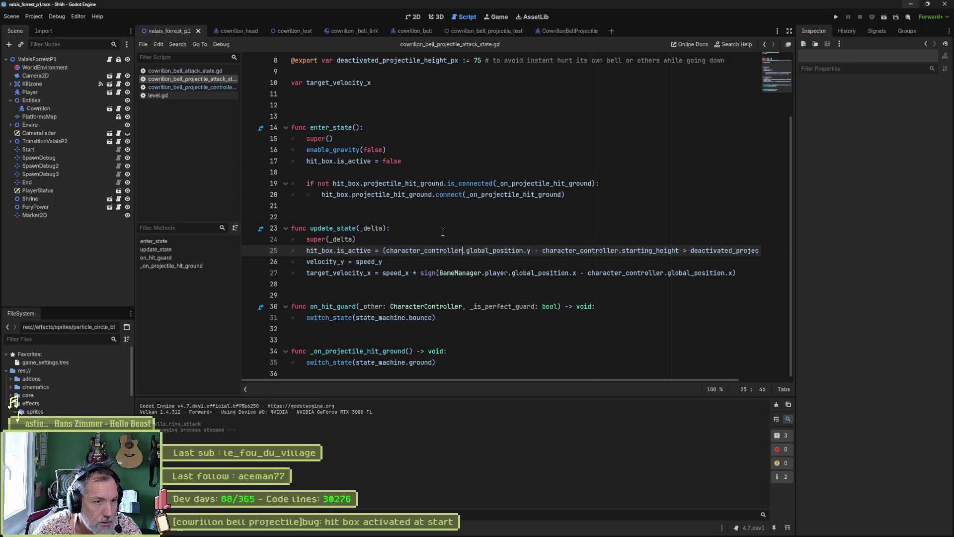
pyautogui.moveTo(412, 162); pyautogui.dragTo(425, 139)
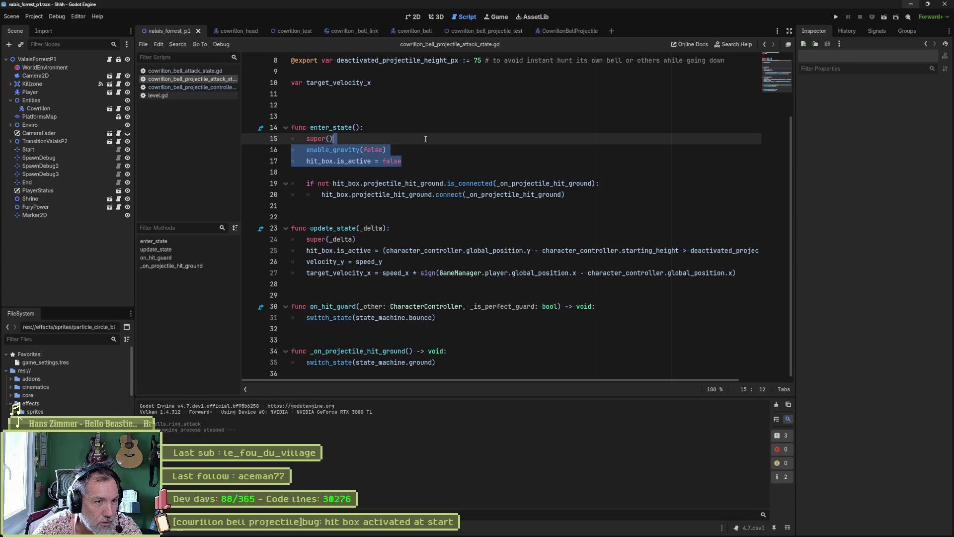
pyautogui.moveTo(389, 250); pyautogui.dragTo(394, 240)
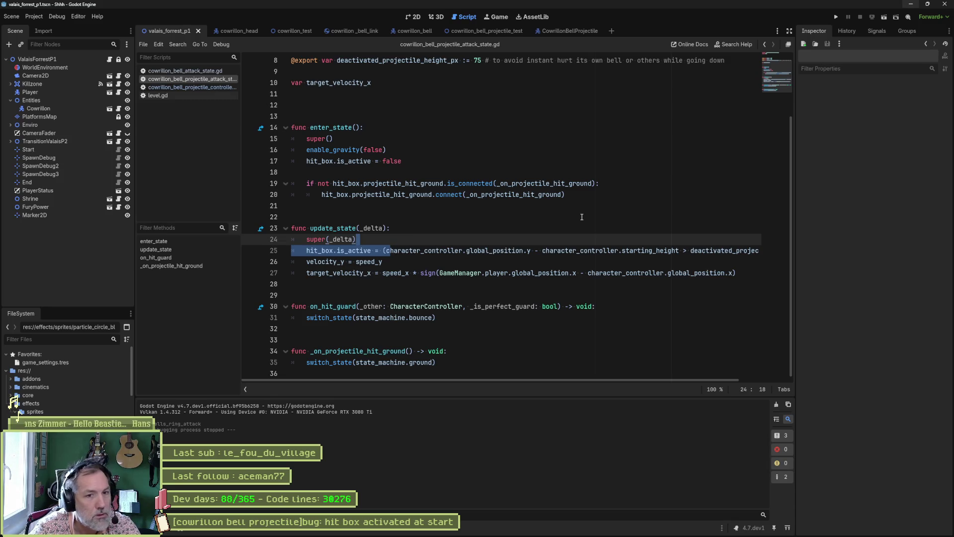
pyautogui.moveTo(543, 250)
pyautogui.mouseDown()
pyautogui.moveTo(696, 251)
pyautogui.moveTo(680, 250)
pyautogui.mouseUp()
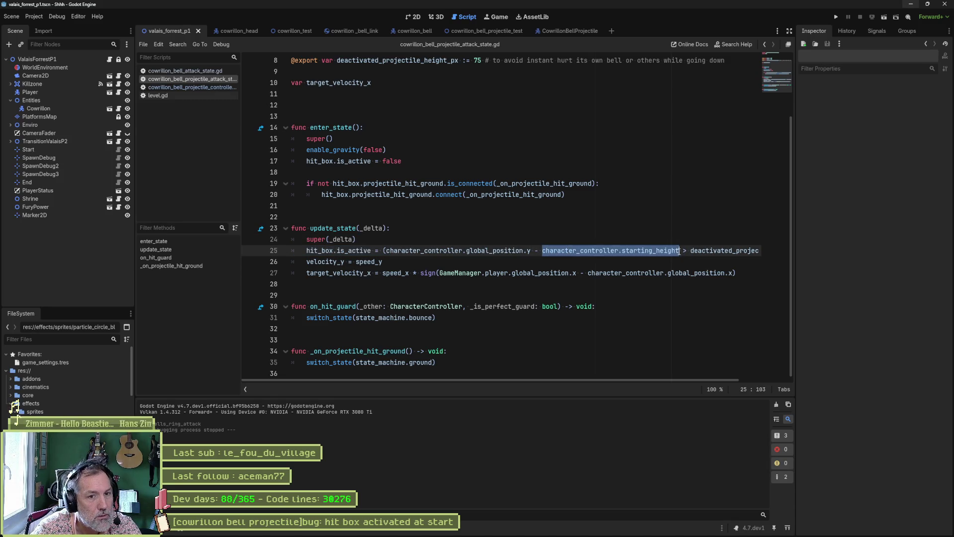
# Start replacing starting_height with character_controller.bell and check how bell_controller is declared and assigned.
pyautogui.write('bell')
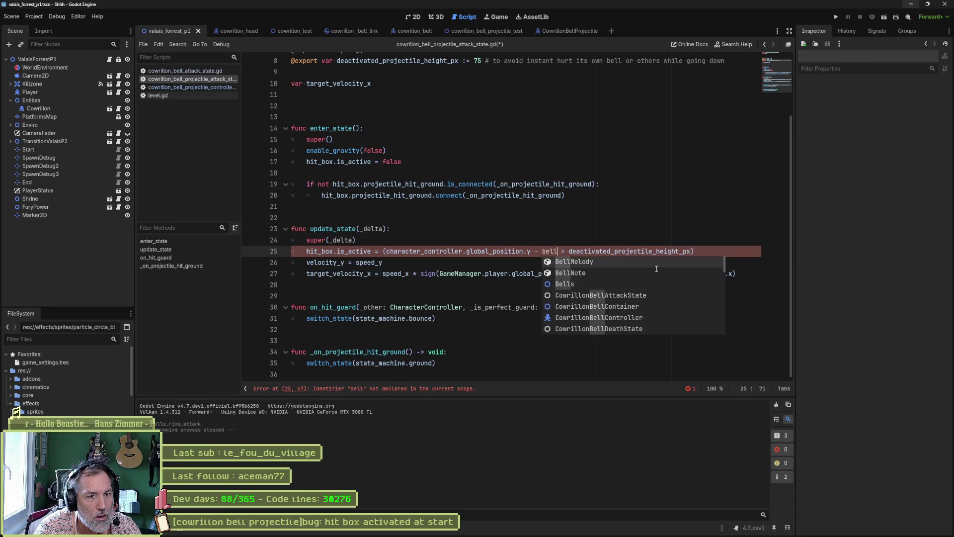
pyautogui.press('BackSpace')
pyautogui.press('BackSpace')
pyautogui.press('BackSpace')
pyautogui.write('character_controller.')
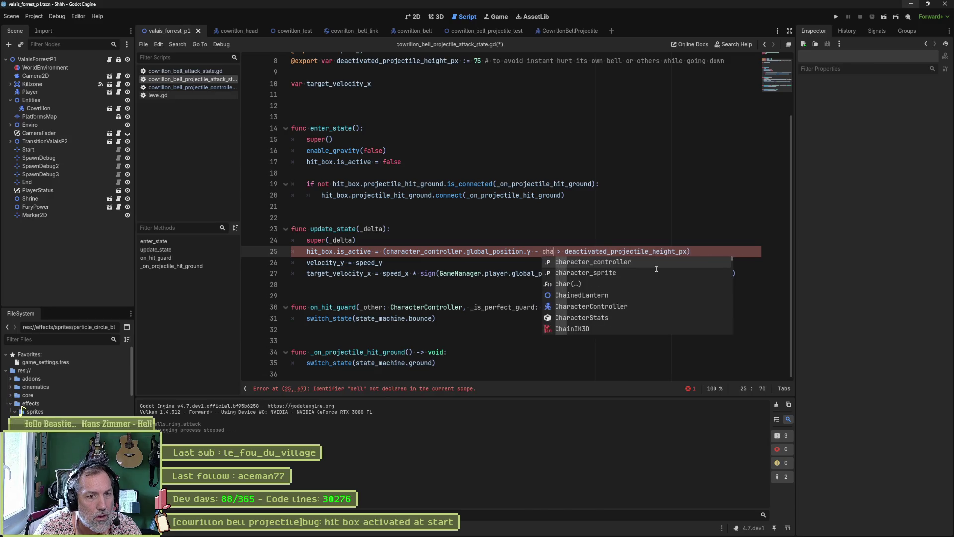
pyautogui.write('bel')
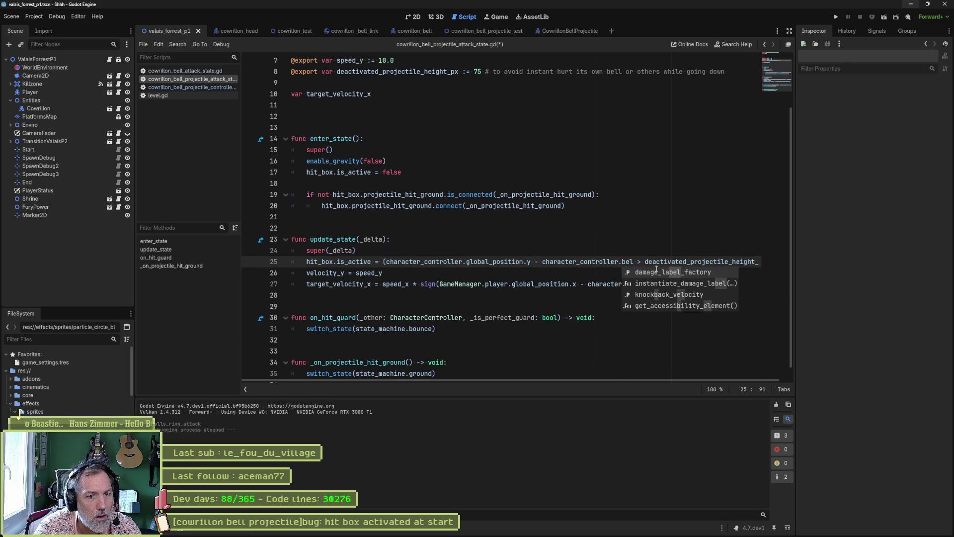
pyautogui.write('l')
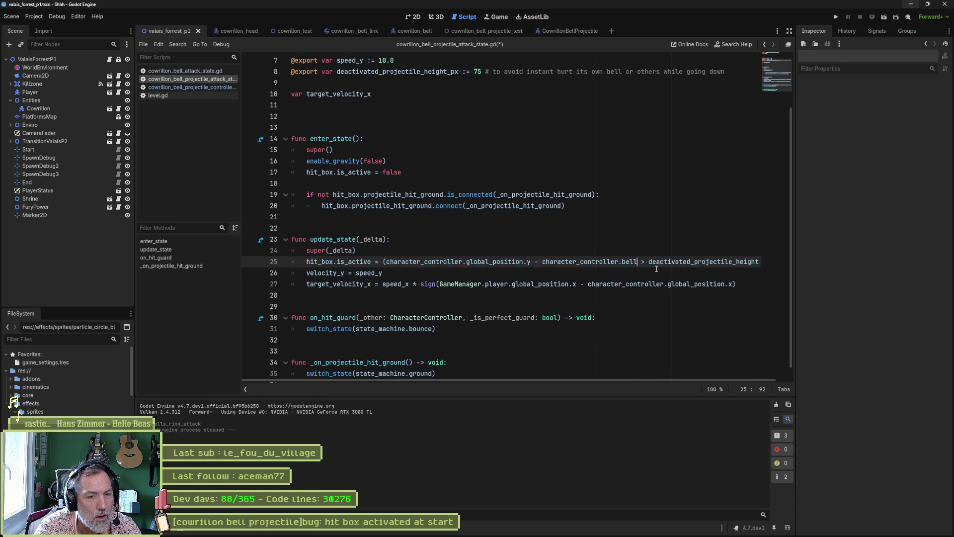
pyautogui.click(197, 88)
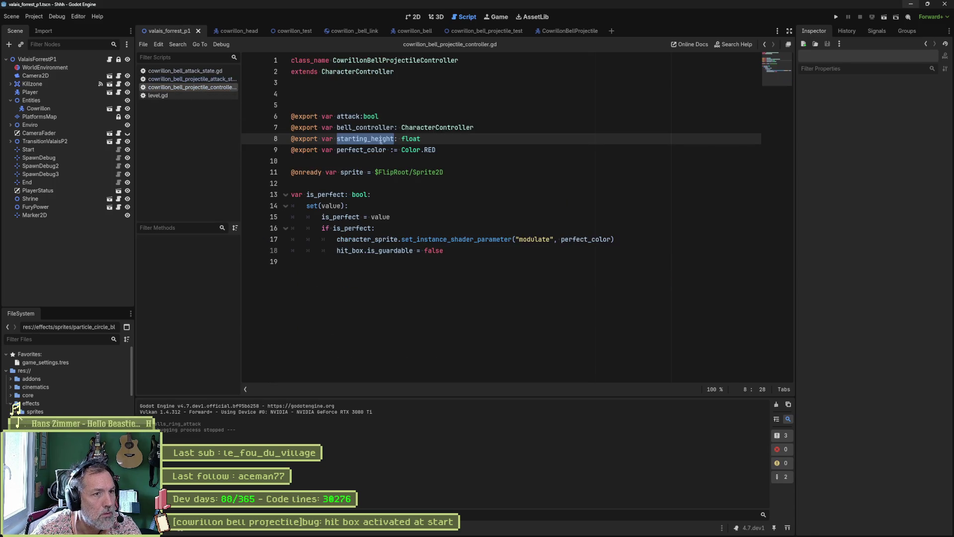
pyautogui.doubleClick(379, 128)
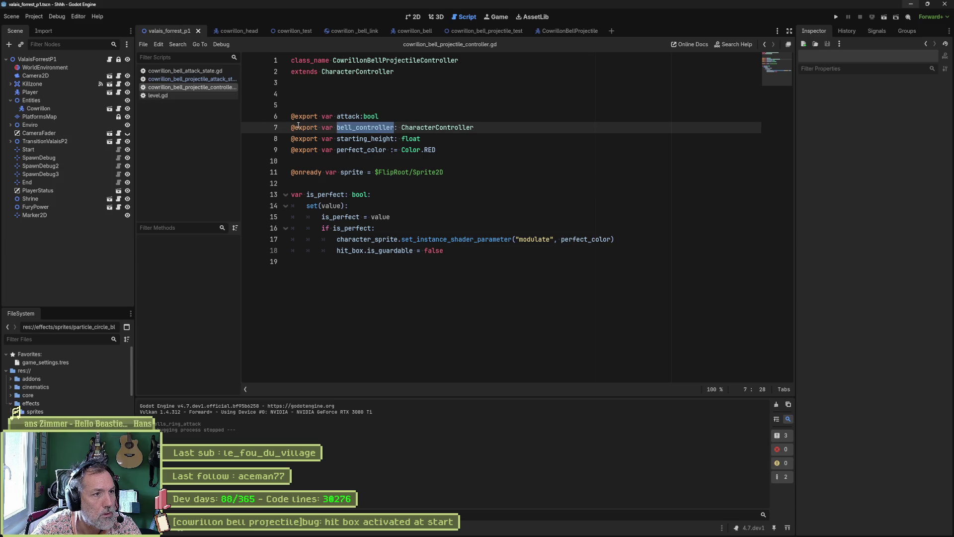
pyautogui.click(190, 70)
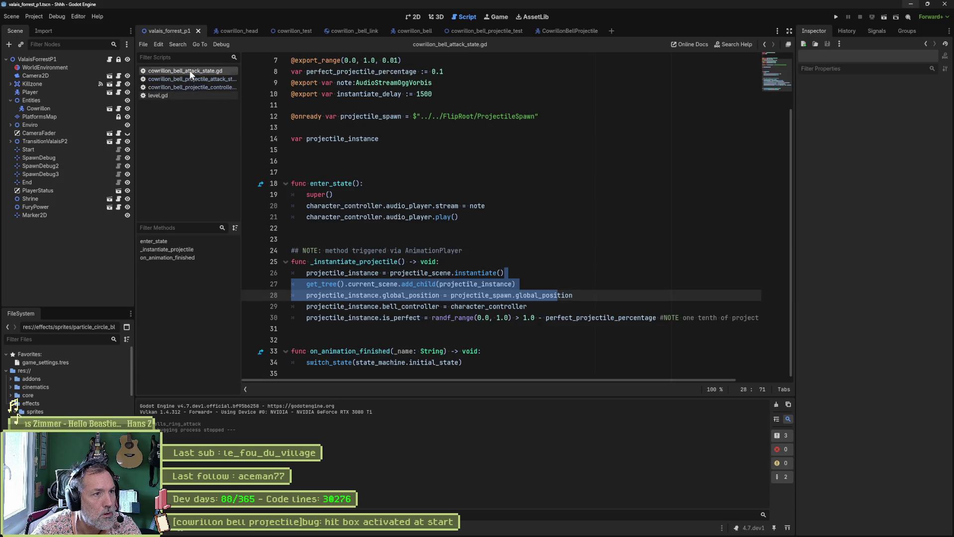
pyautogui.click(480, 293)
pyautogui.click(446, 306)
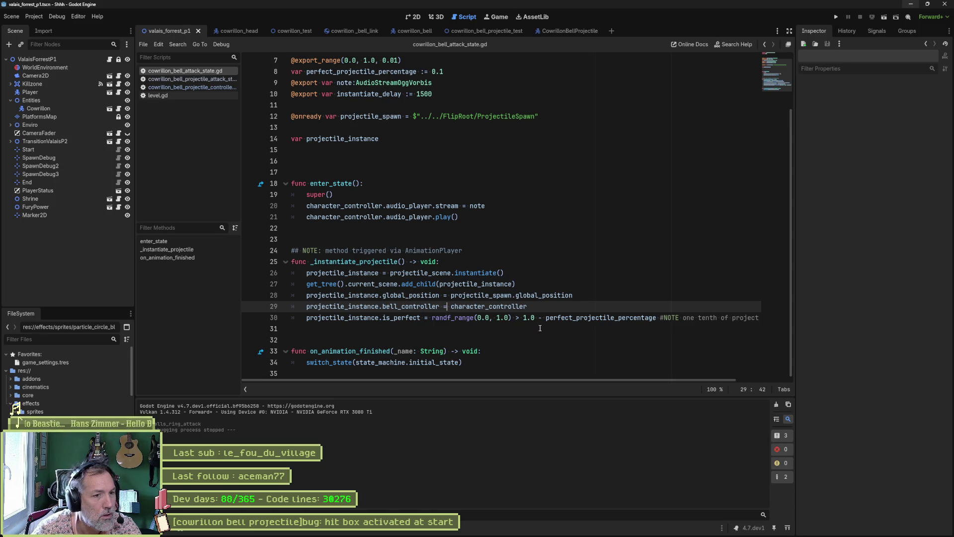
# Complete line 25 as character_controller.bell_controller, save, and run the game.
pyautogui.click(178, 81)
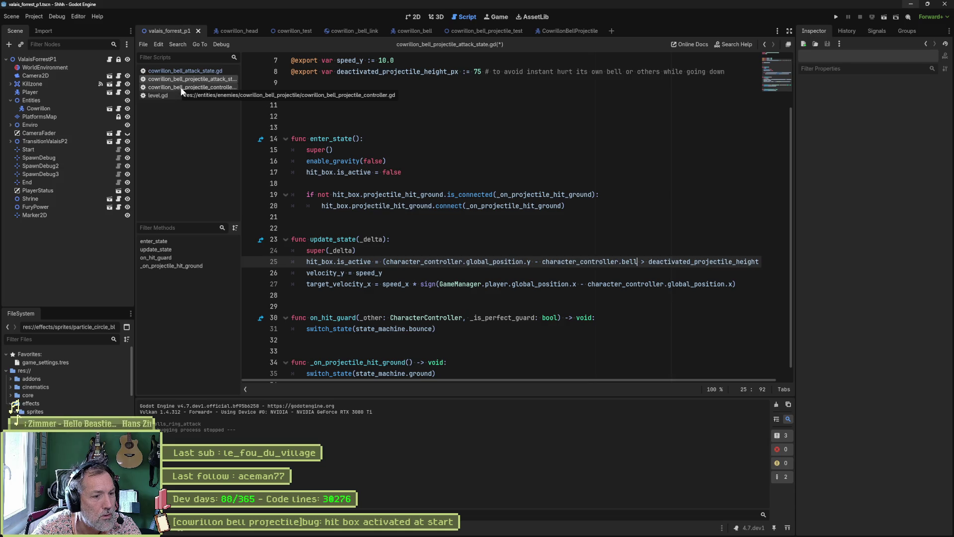
pyautogui.write('_controller')
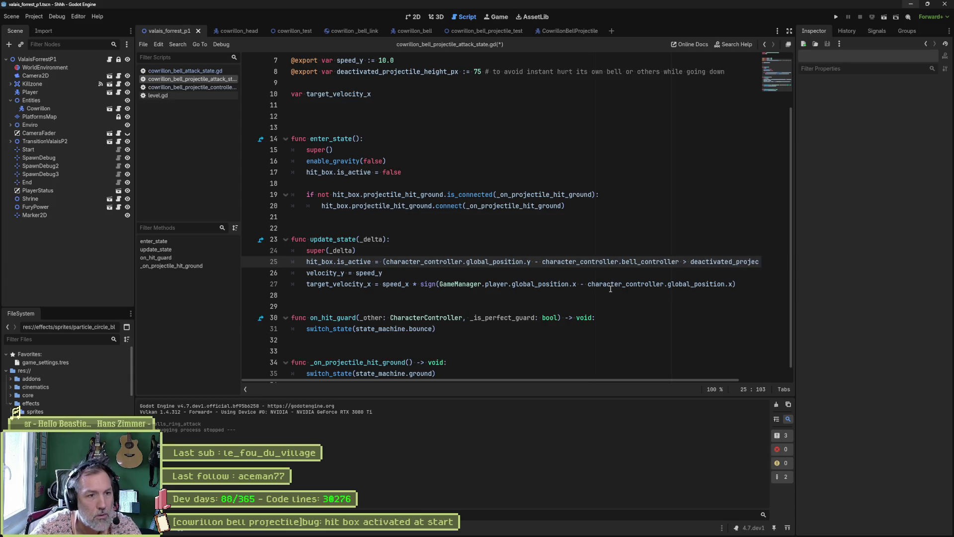
pyautogui.click(213, 86)
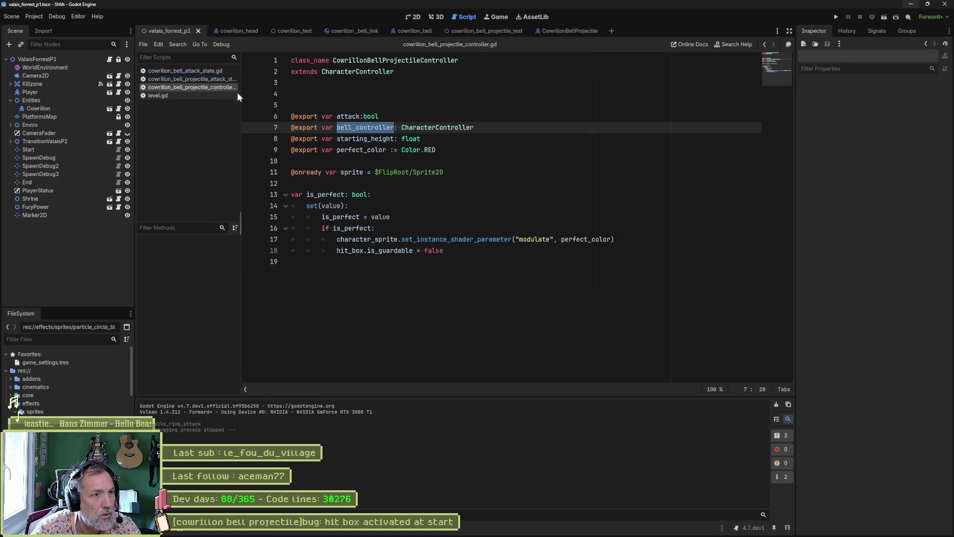
pyautogui.click(189, 78)
pyautogui.hotkey('ctrl', 's')
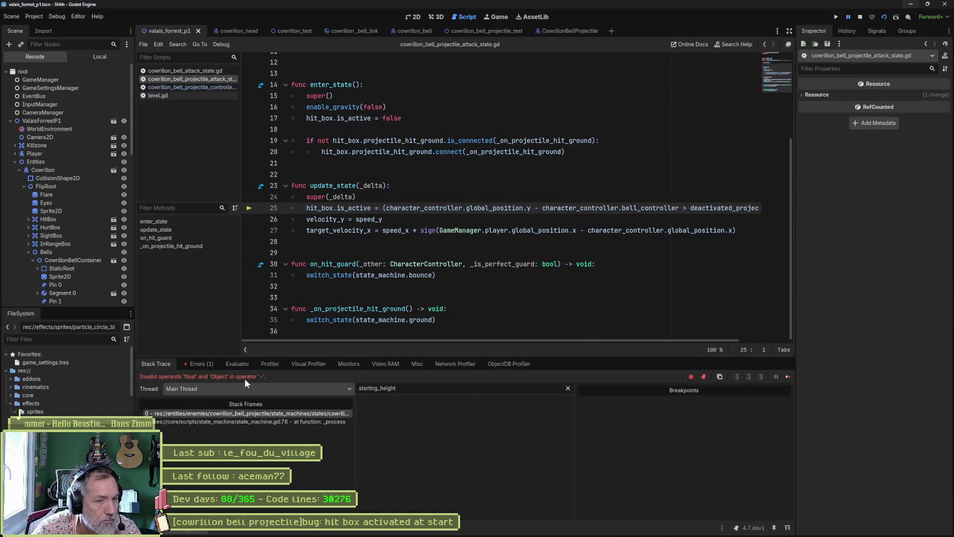
# Stop the failed run, make line 25 subtract bell_controller.global_position.y, save, and run the scene.
pyautogui.click(514, 252)
pyautogui.press('F8')
pyautogui.click(679, 207)
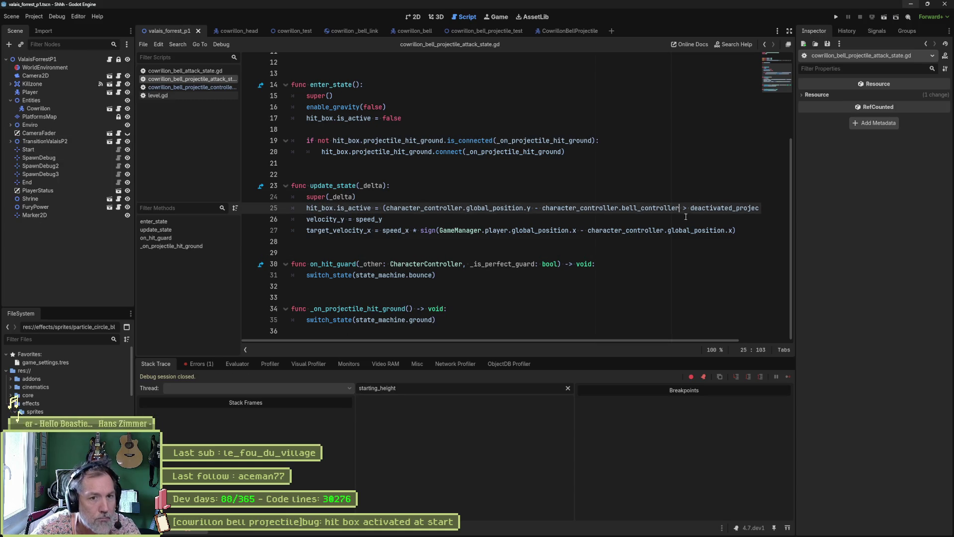
pyautogui.write('.global_posit')
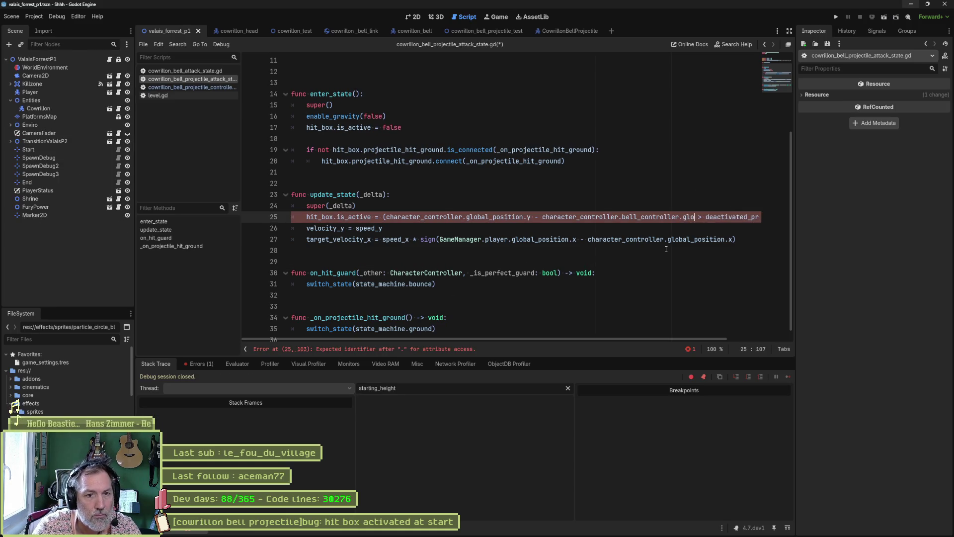
pyautogui.write('ion.y')
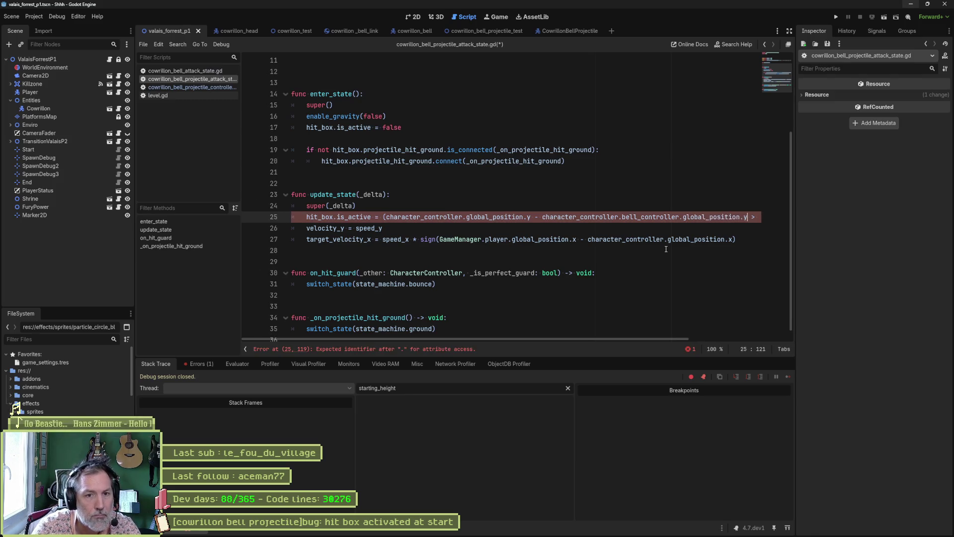
pyautogui.hotkey('ctrl', 's')
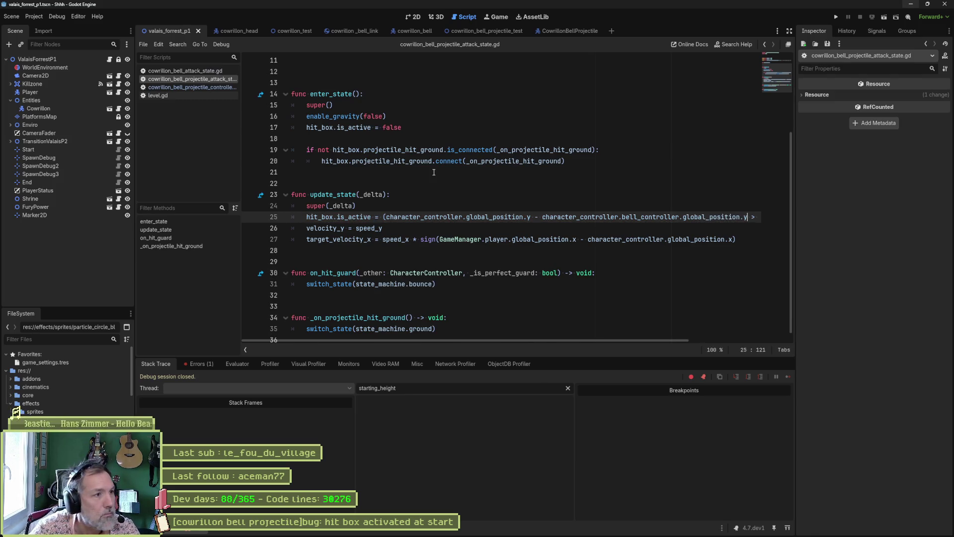
pyautogui.press('F6')
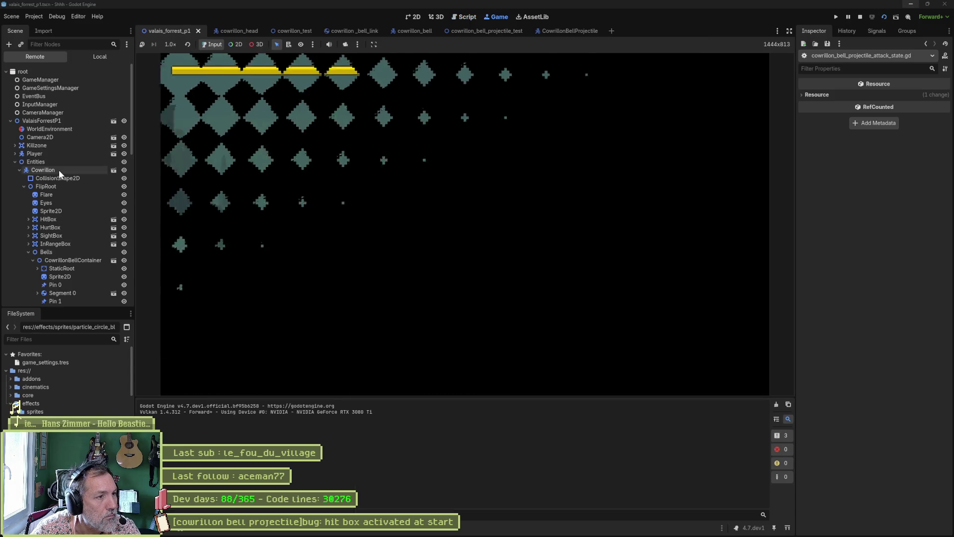
# Select Cowrillon in the Remote scene tree, check Bells Ring Attack, then stop the game.
pyautogui.click(58, 169)
pyautogui.scroll(-6, 870, 323)
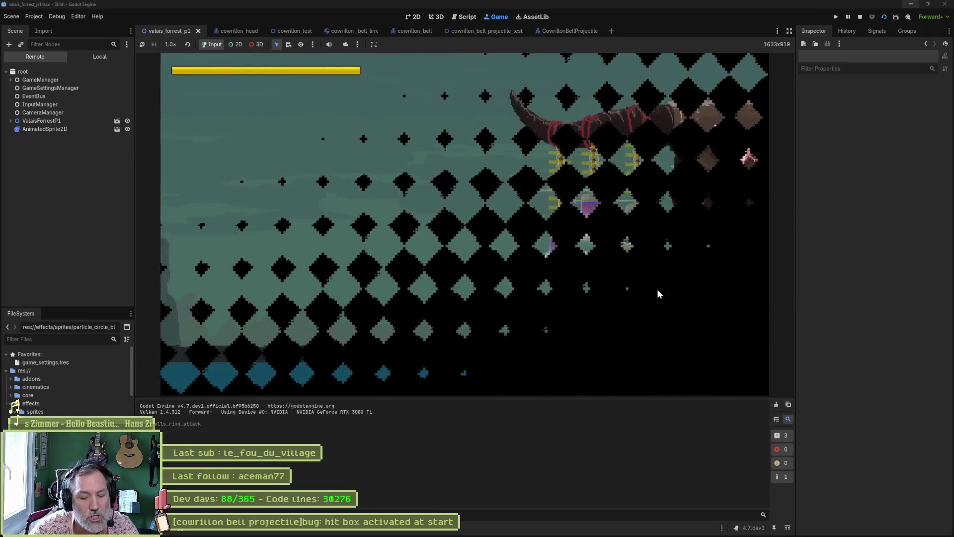
pyautogui.click(38, 122)
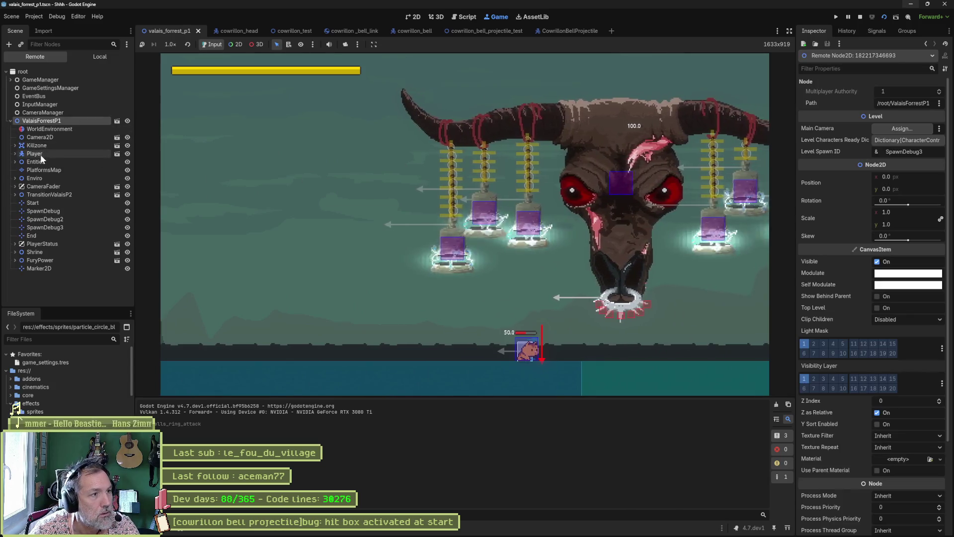
pyautogui.click(43, 169)
pyautogui.scroll(-10, 842, 294)
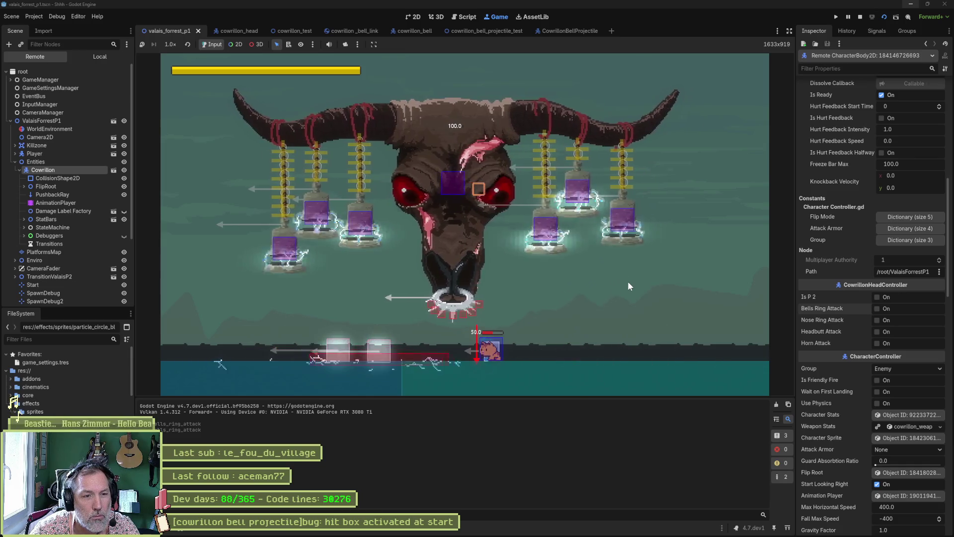
pyautogui.click(877, 308)
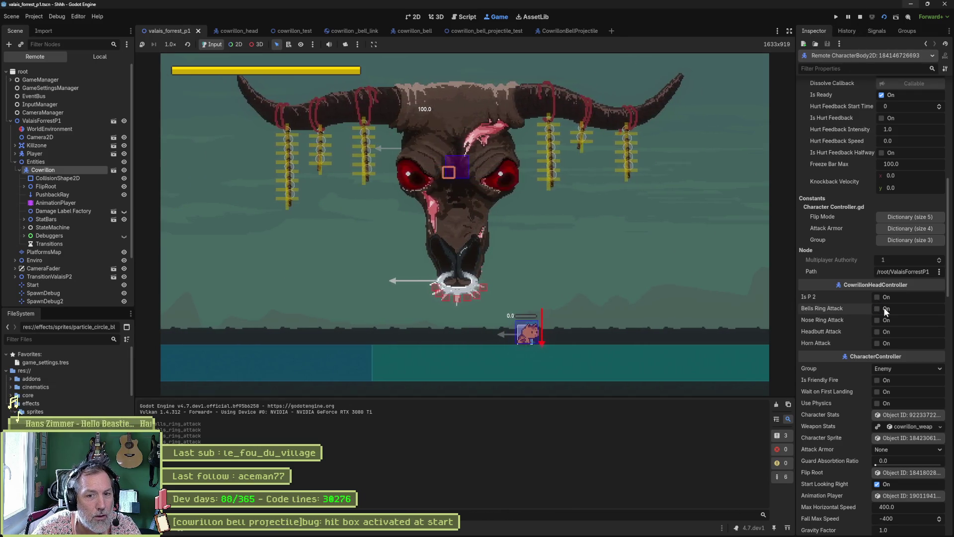
pyautogui.click(860, 18)
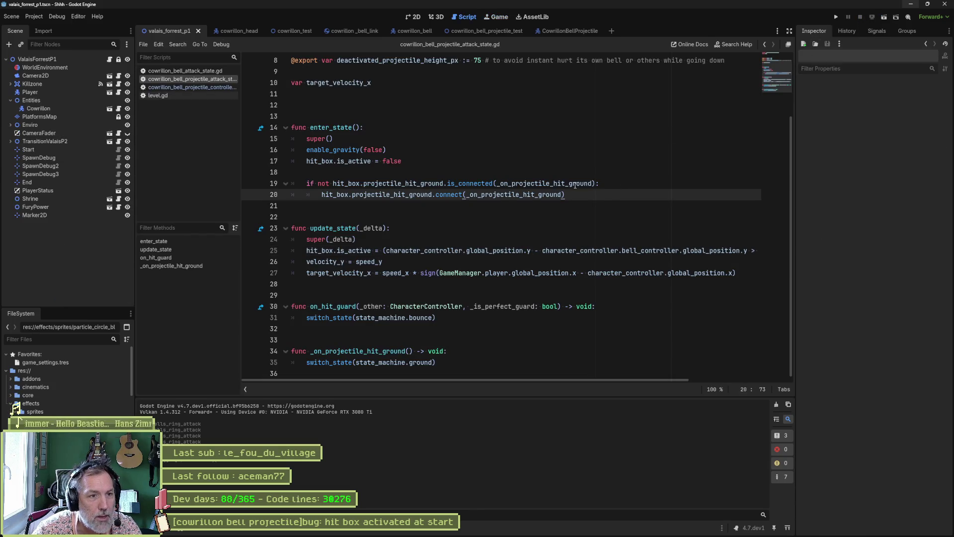
# Check where the bell attack state sets the projectile's global_position, then bring up Fork.
pyautogui.click(199, 87)
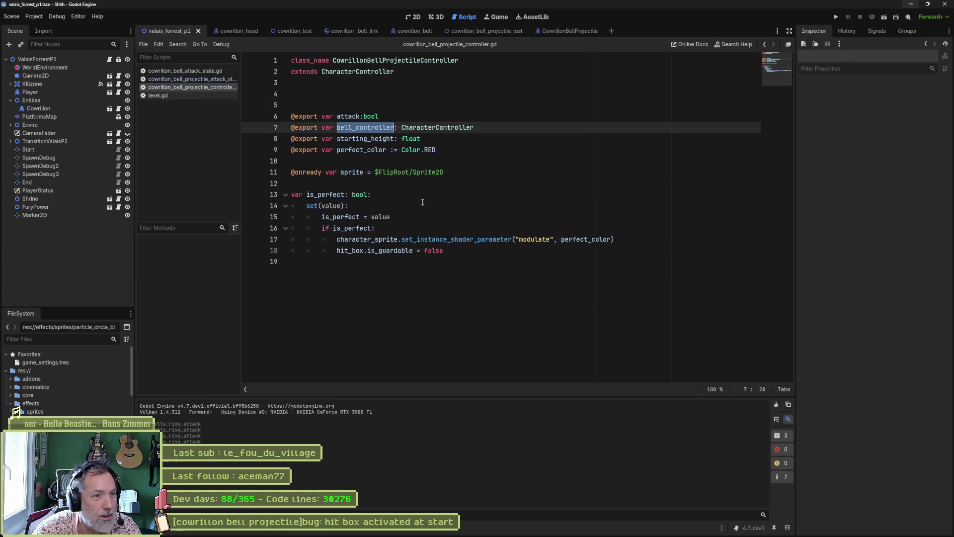
pyautogui.click(198, 79)
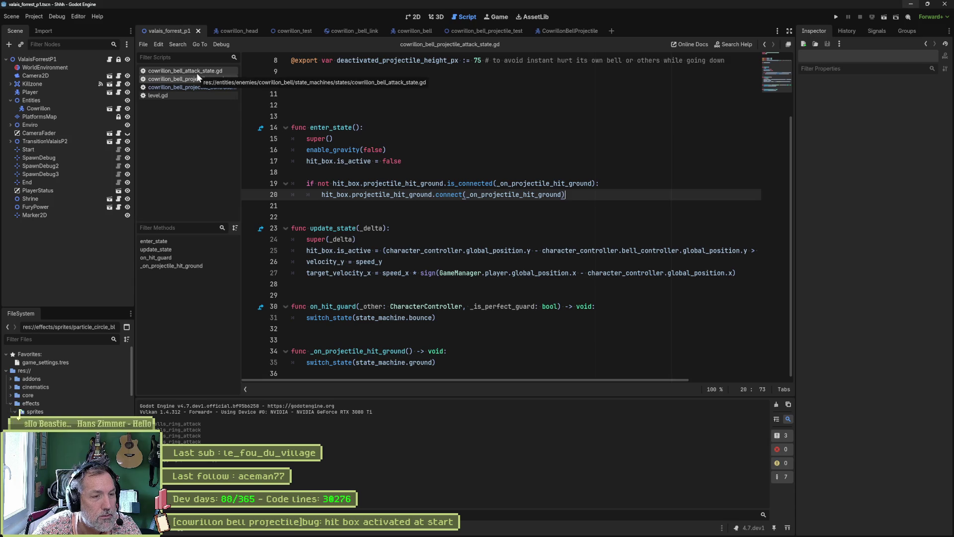
pyautogui.click(198, 70)
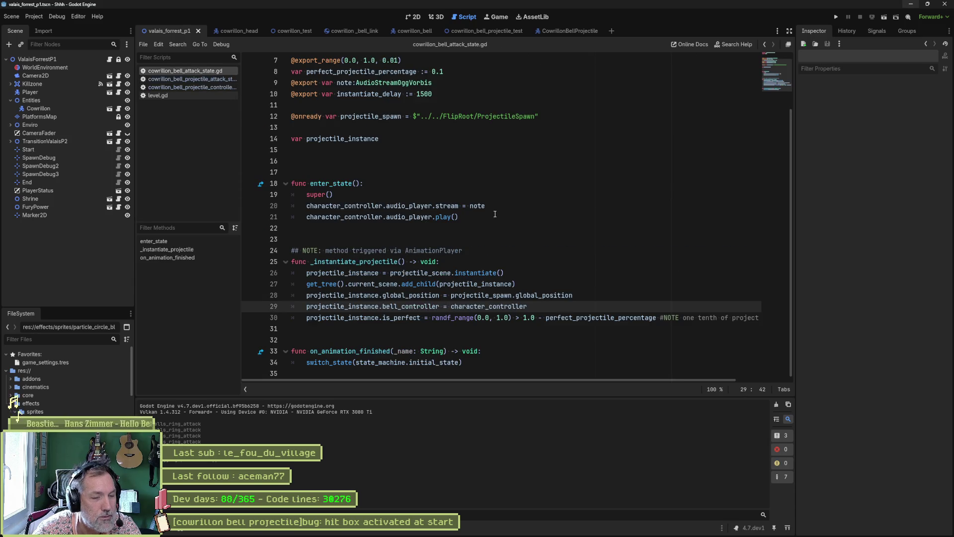
pyautogui.doubleClick(423, 295)
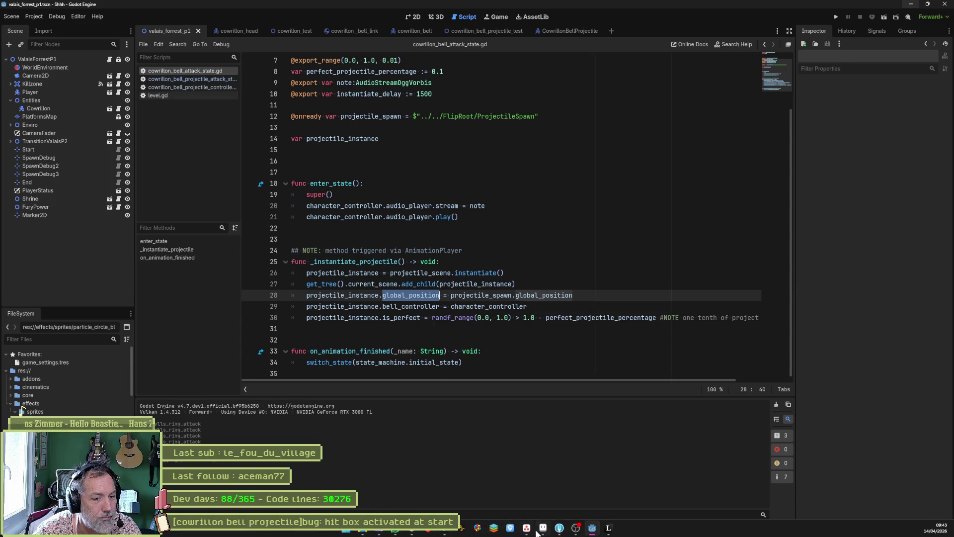
pyautogui.click(555, 533)
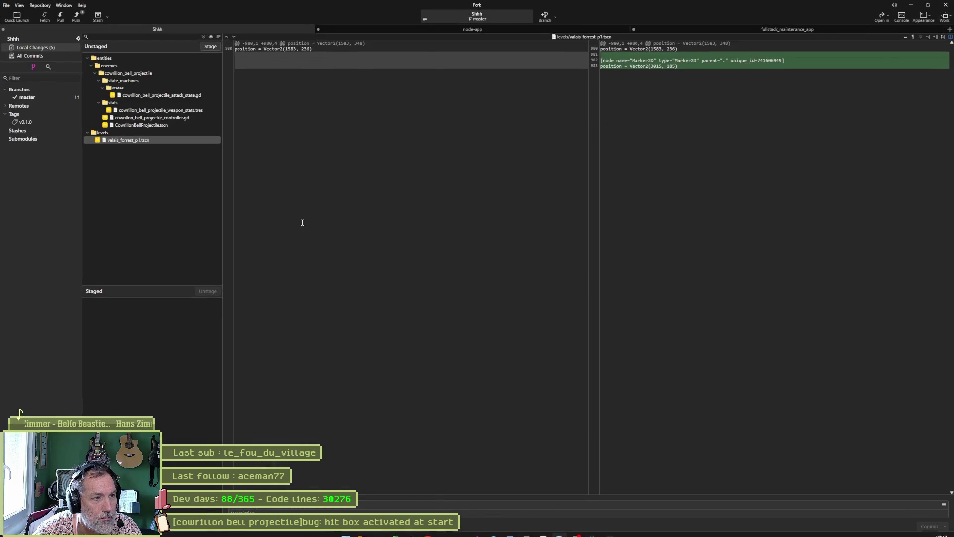
# Review the attack state and projectile controller diffs in Fork, then return to Godot.
pyautogui.click(190, 97)
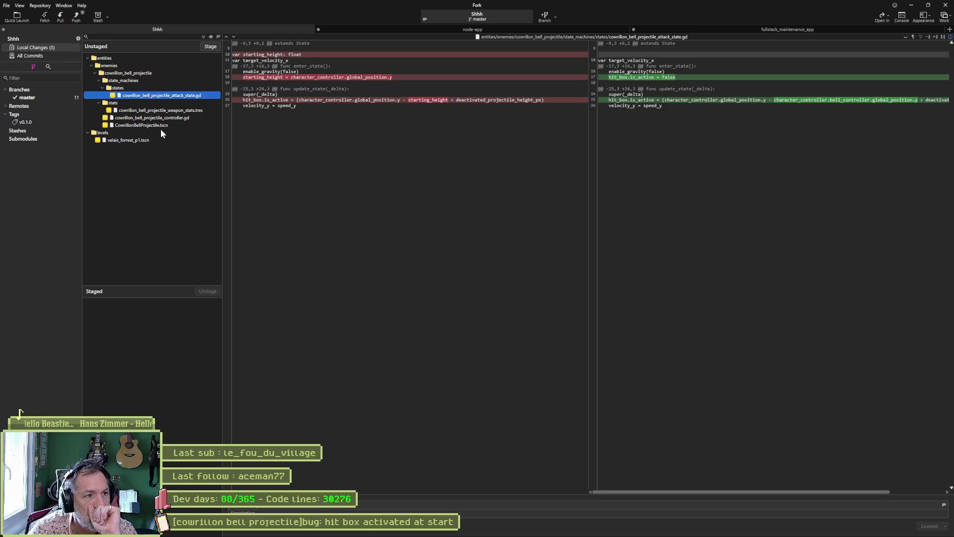
pyautogui.click(182, 118)
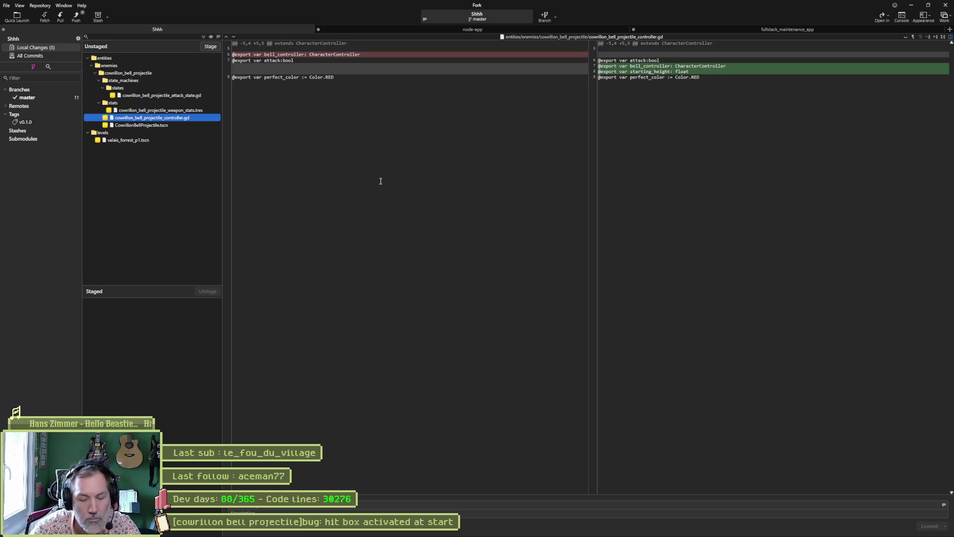
pyautogui.moveTo(477, 534)
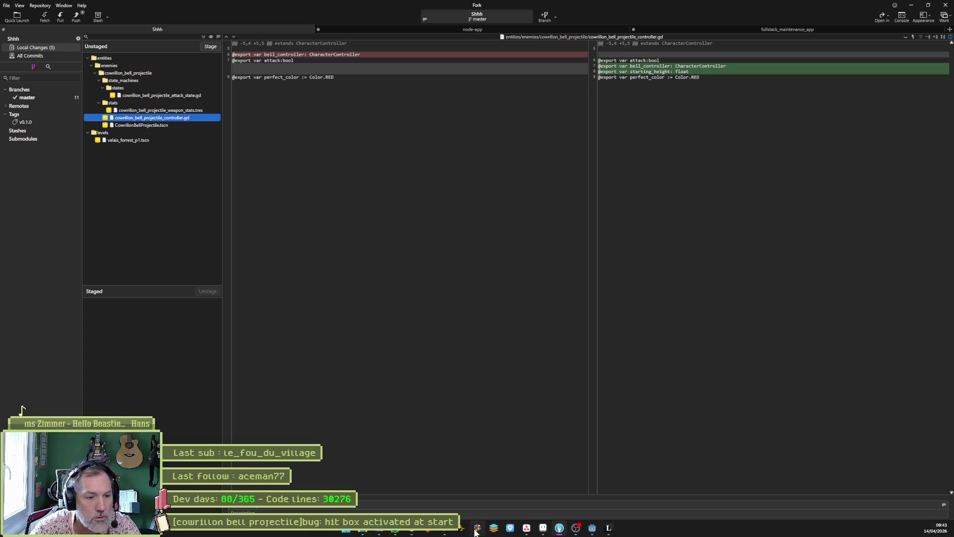
pyautogui.click(591, 529)
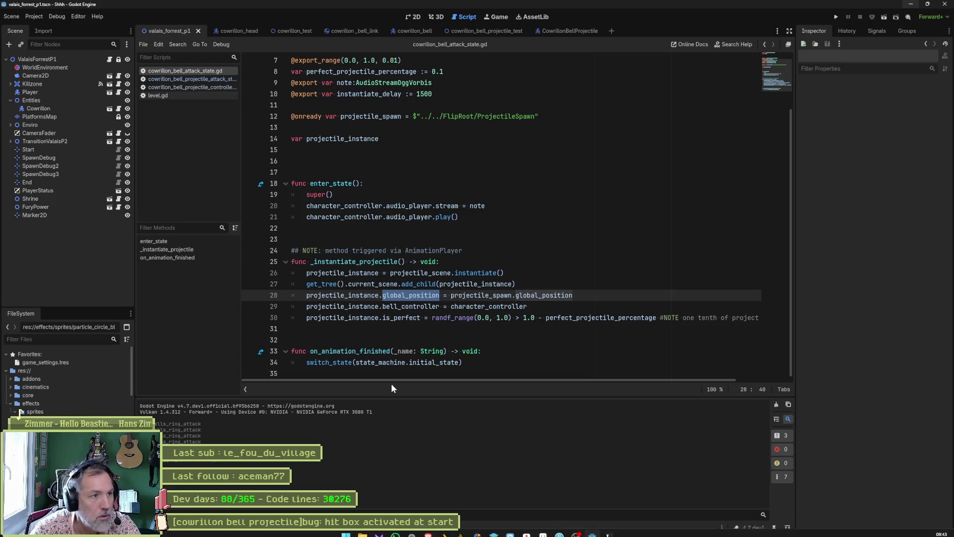
# Delete the starting_height export line from the projectile controller script, save, and run the game.
pyautogui.click(215, 88)
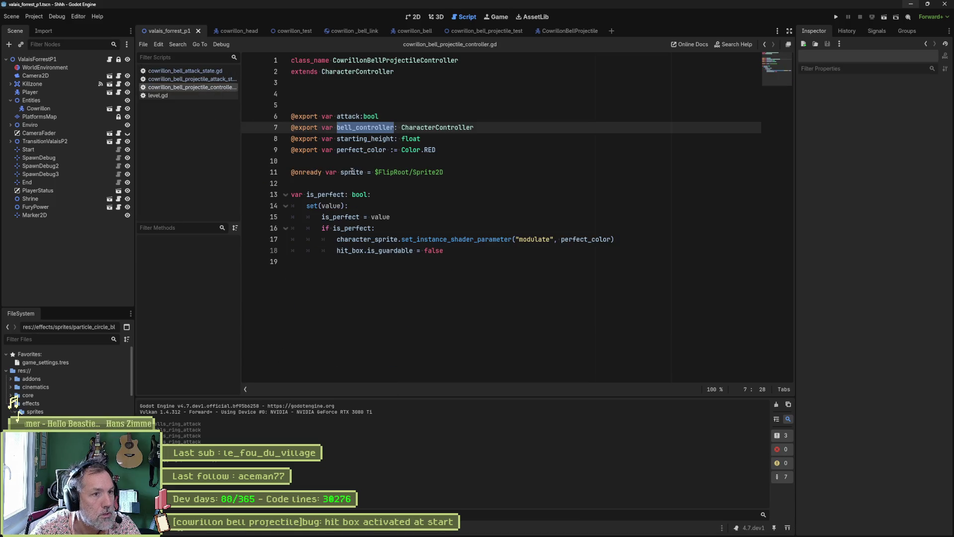
pyautogui.click(435, 141)
pyautogui.hotkey('ctrl', 'shift', 'k')
pyautogui.hotkey('ctrl', 's')
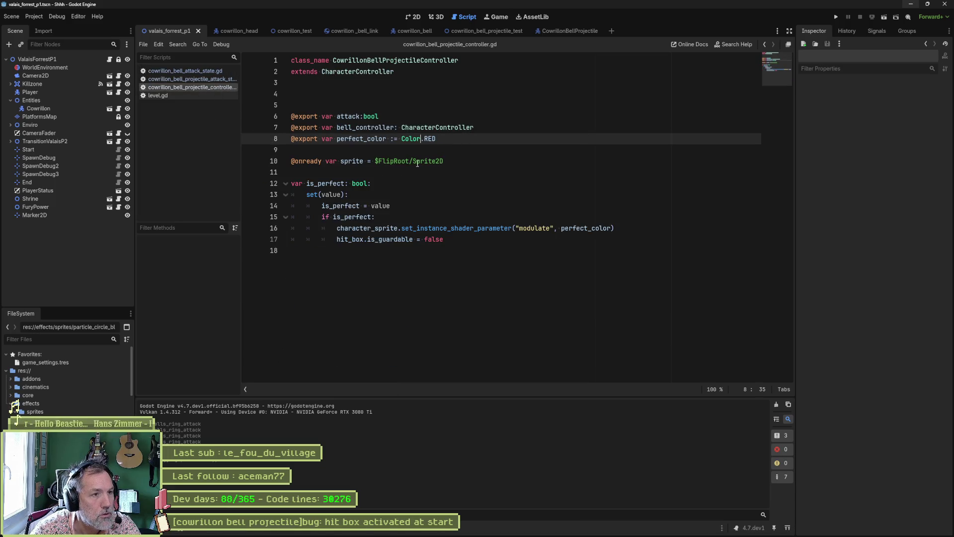
pyautogui.press('F5')
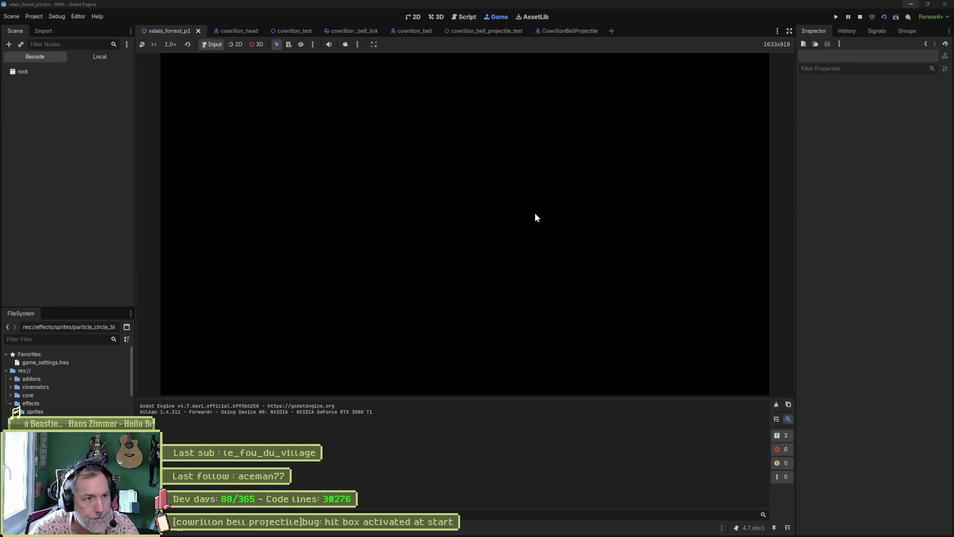
# Inspect the running Cowrillon node during the bells attack, then stop the game and return to Fork.
pyautogui.click(59, 170)
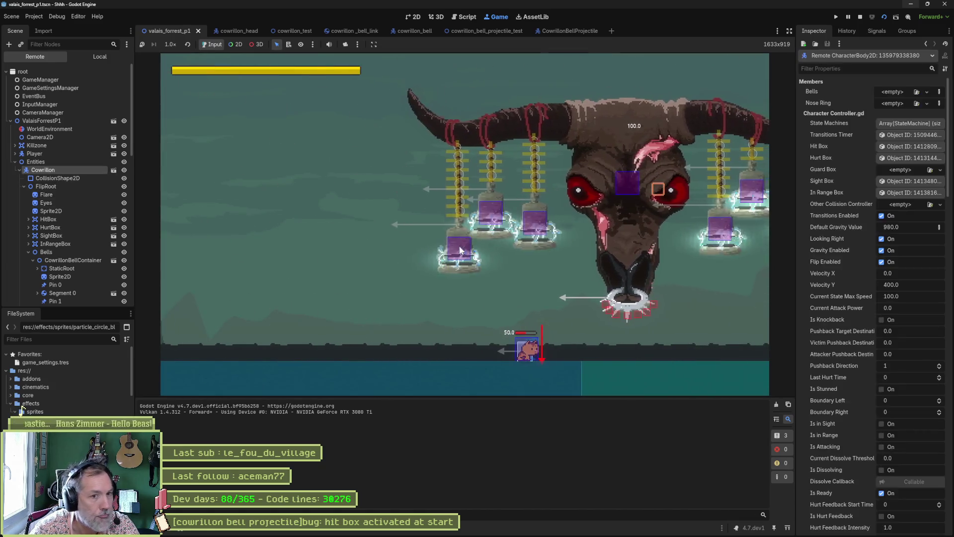
pyautogui.scroll(-10, 878, 341)
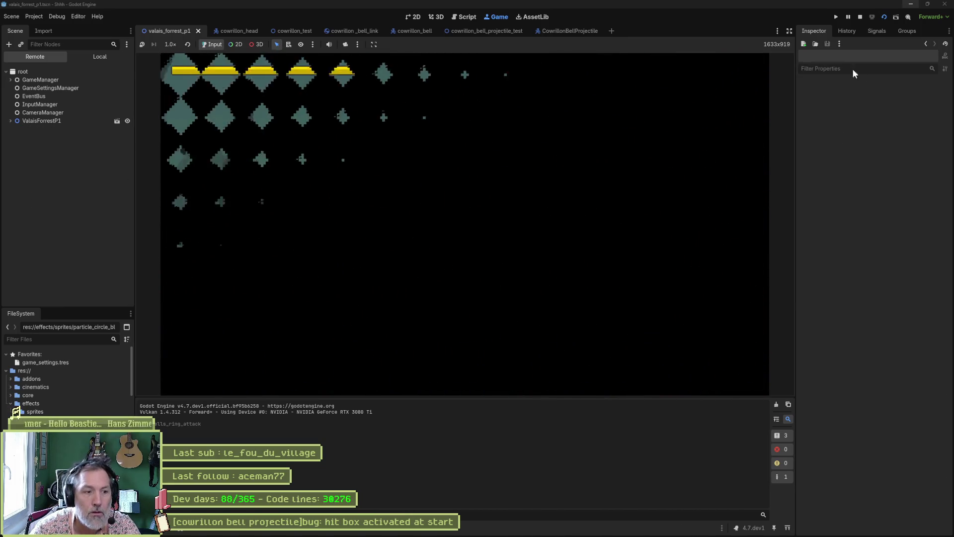
pyautogui.click(861, 17)
pyautogui.hotkey('alt', 'Tab')
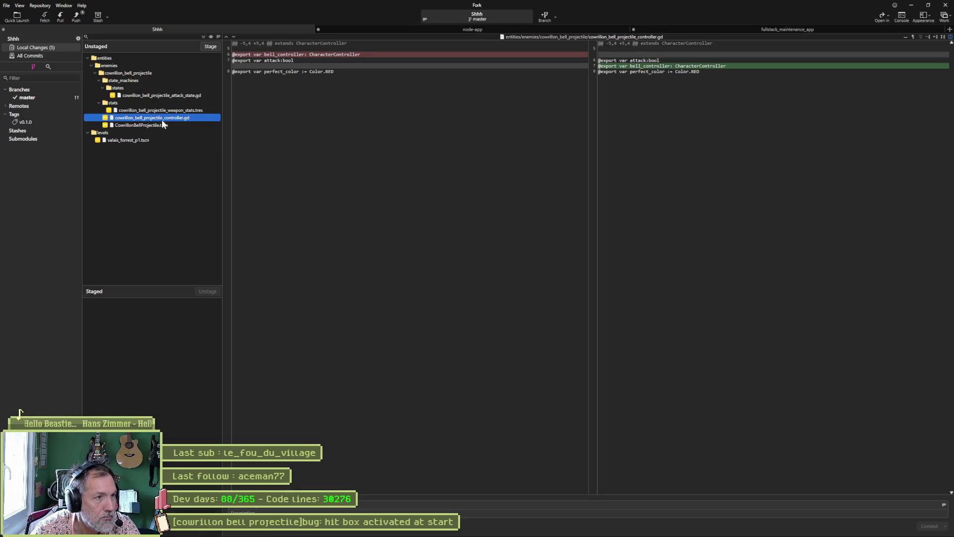
# Stage all five changed files in Fork and view the Asana task '[cowrillon bell projectile]bug: hit box activated at start'.
pyautogui.click(203, 36)
pyautogui.click(528, 528)
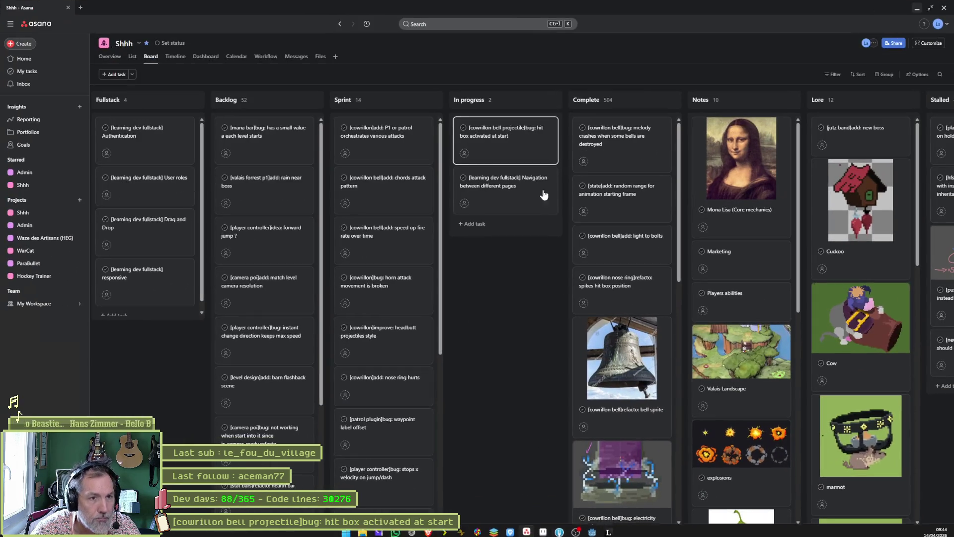
pyautogui.click(519, 135)
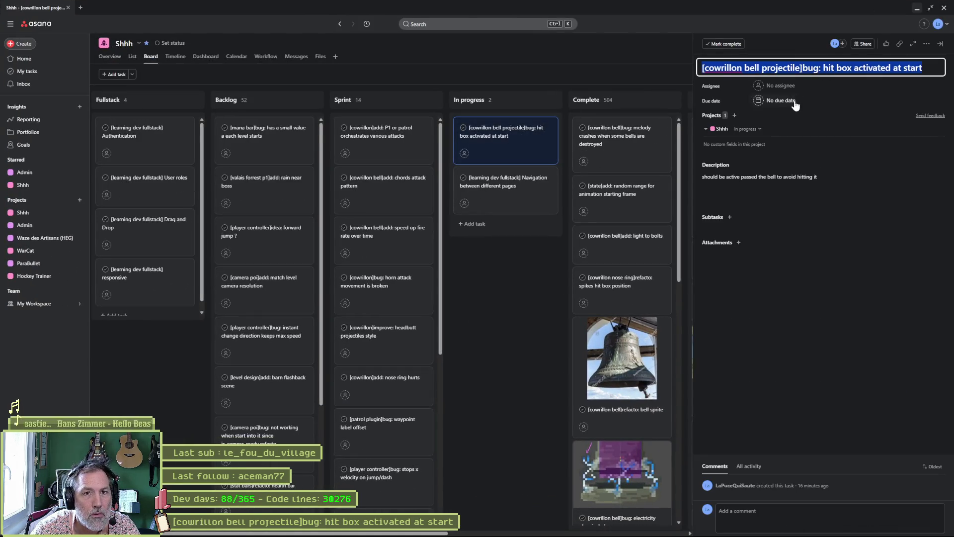
pyautogui.hotkey('alt', 'Tab')
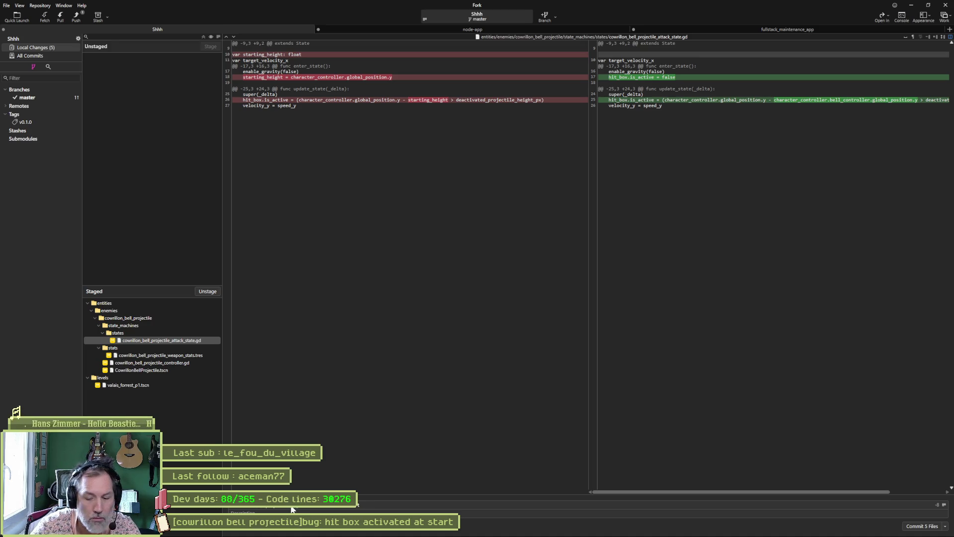
# Commit the five staged files, push master to origin, and drag the hit box bug card to Complete.
pyautogui.write('t')
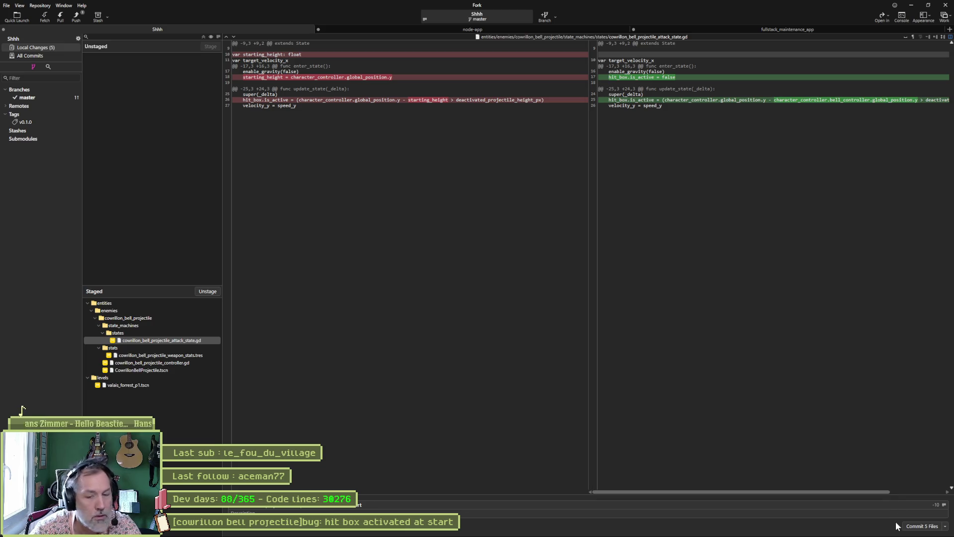
pyautogui.click(921, 525)
pyautogui.click(76, 16)
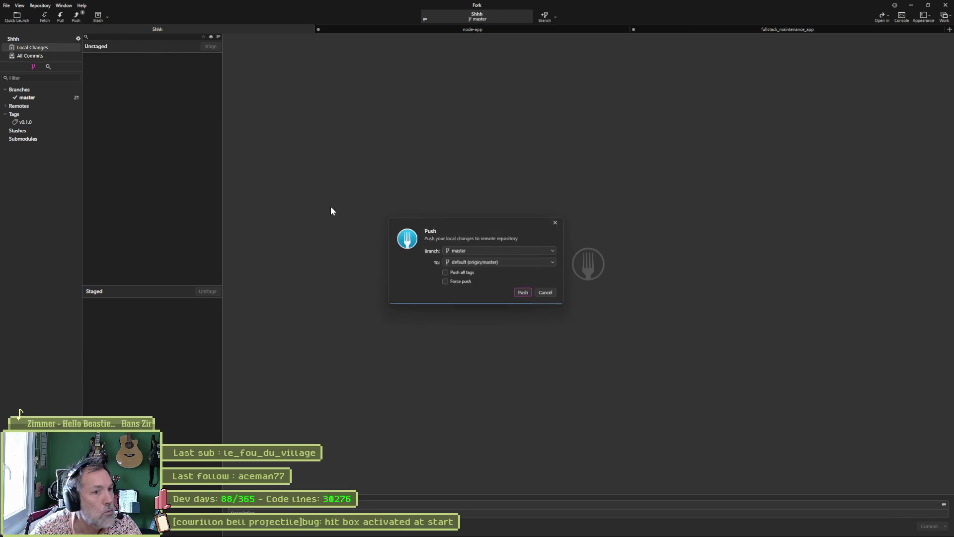
pyautogui.click(519, 292)
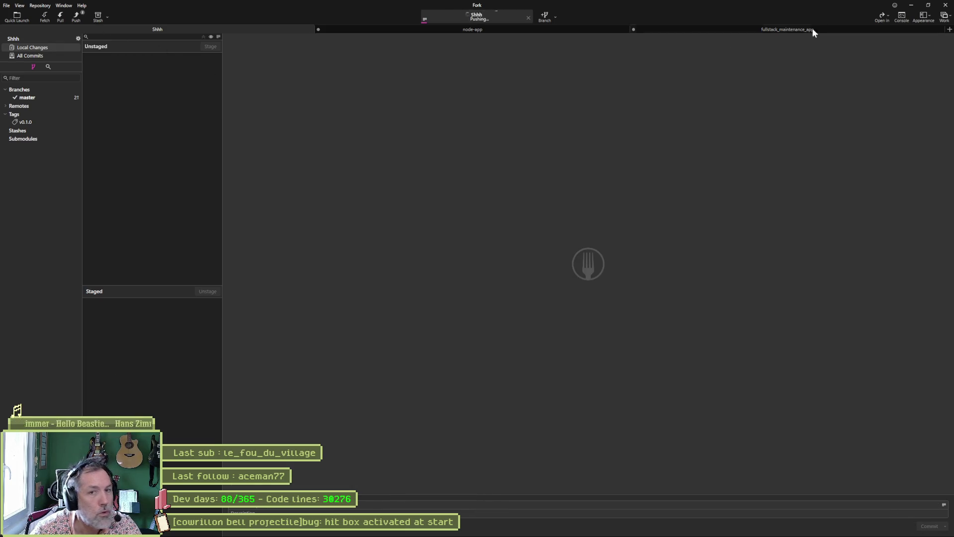
pyautogui.click(913, 9)
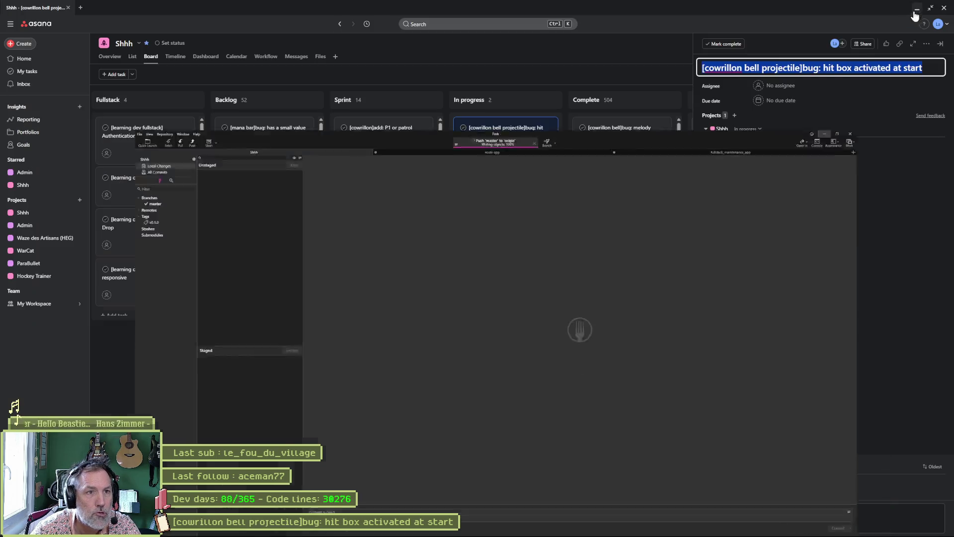
pyautogui.moveTo(543, 135); pyautogui.dragTo(620, 135)
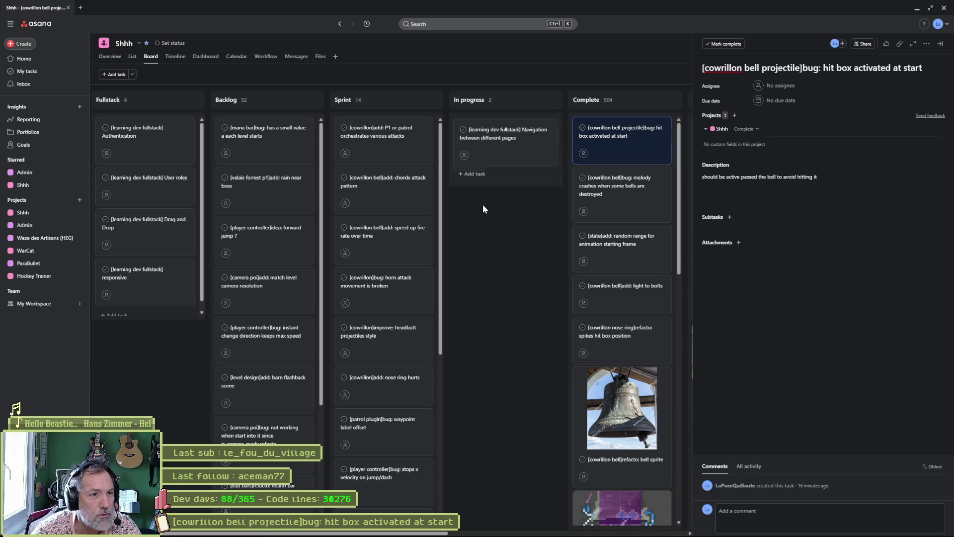
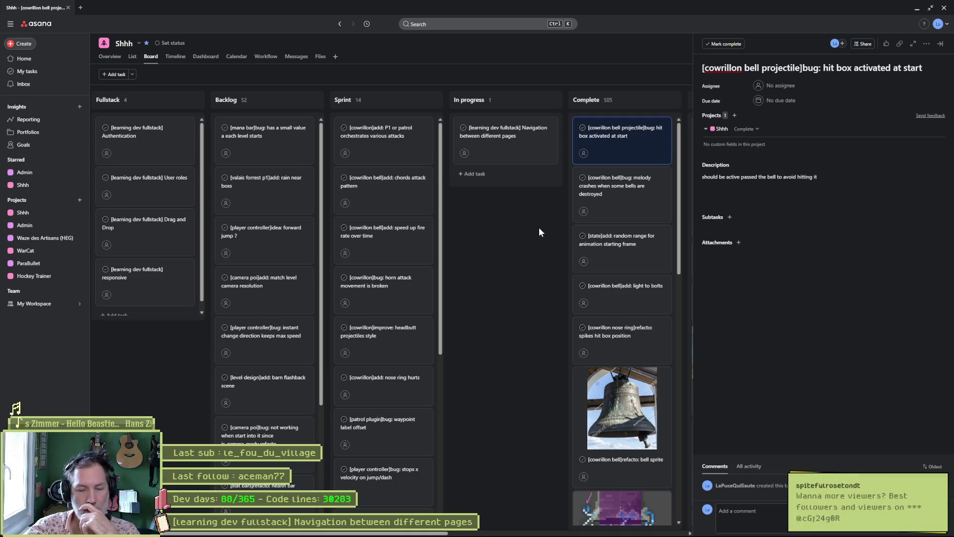
# Permanently delete the '[cowrillon bell]add: chords attack pattern' task from its actions menu.
pyautogui.click(387, 142)
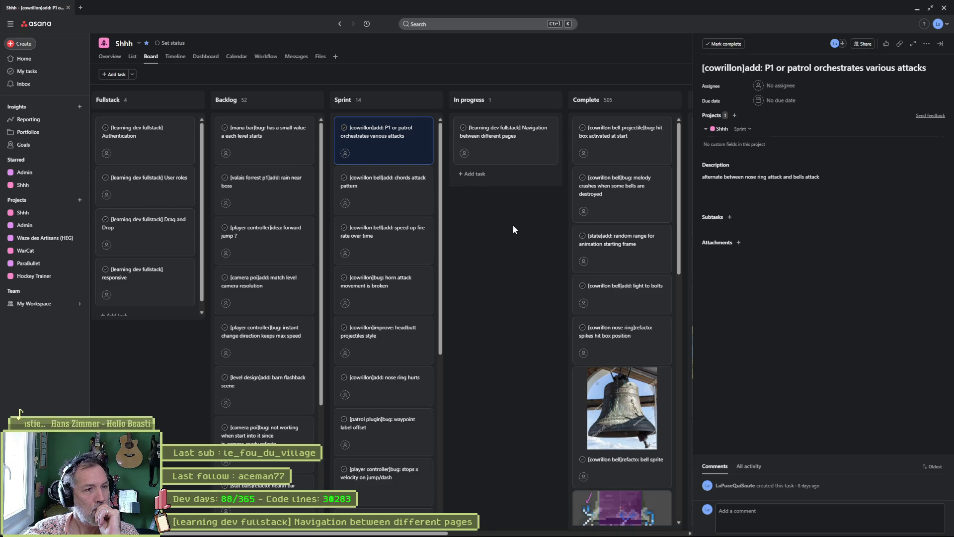
pyautogui.click(393, 184)
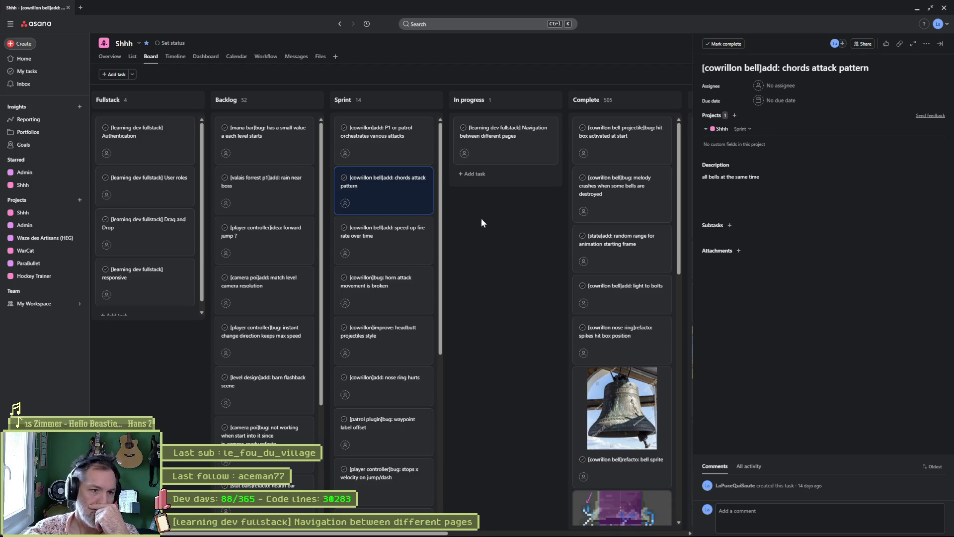
pyautogui.click(927, 44)
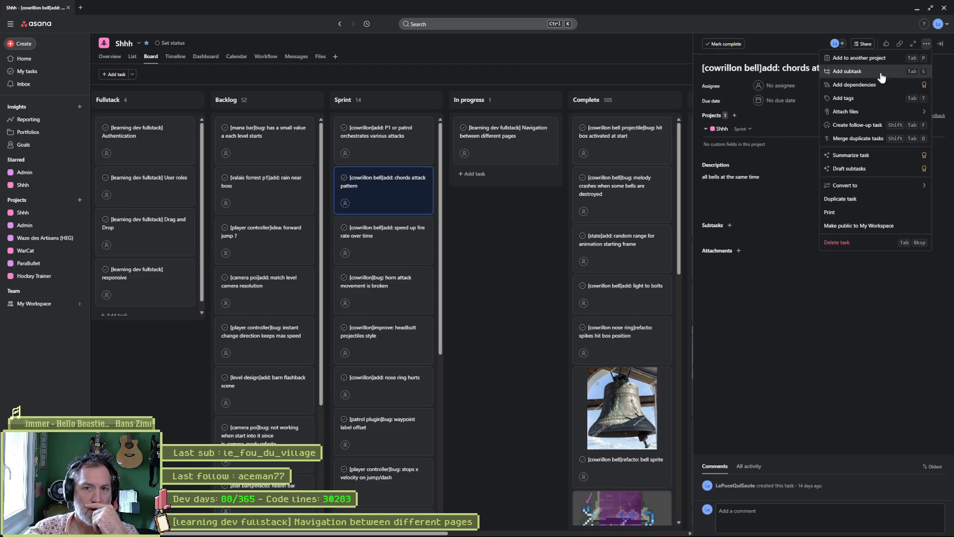
pyautogui.click(844, 242)
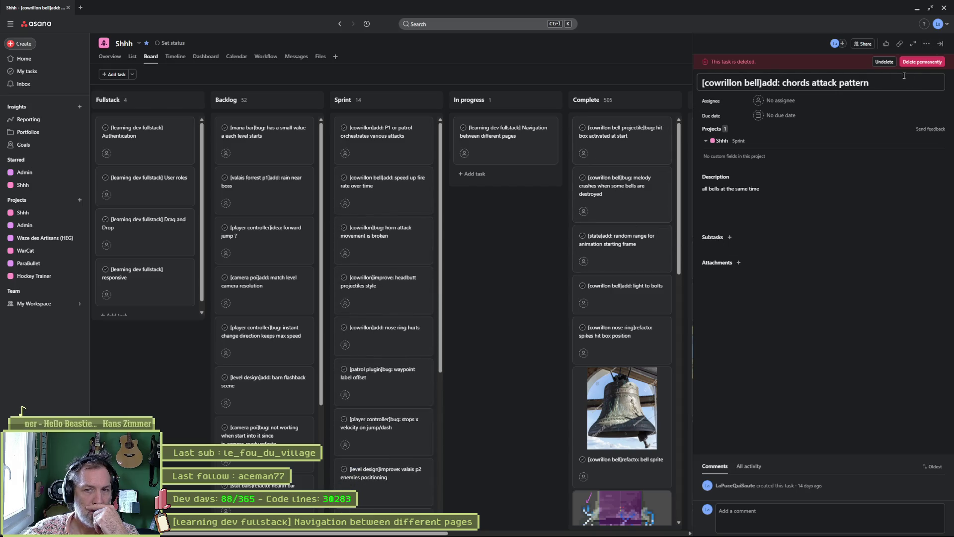
pyautogui.click(922, 61)
pyautogui.click(560, 305)
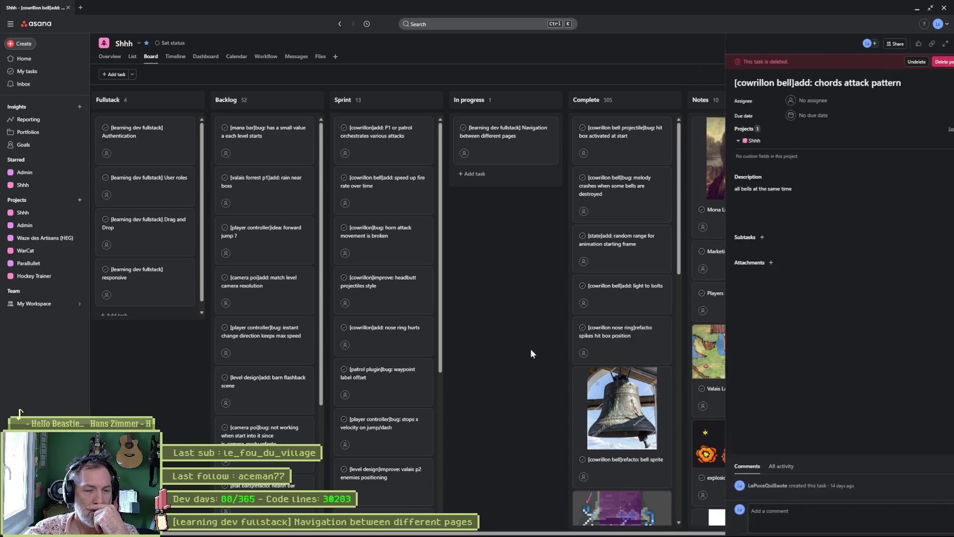
# Move the speed-up fire rate task to Backlog and the nose ring hurts task to Complete.
pyautogui.click(380, 187)
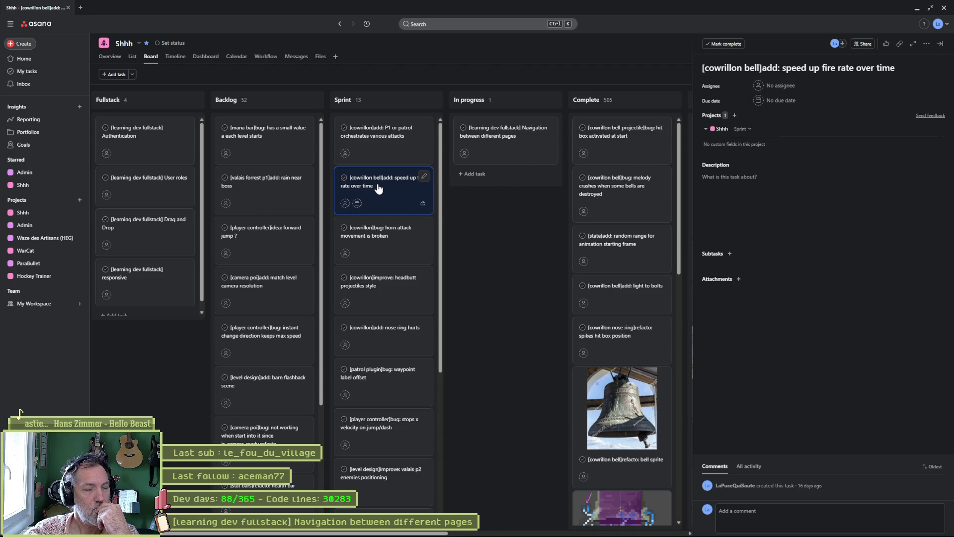
pyautogui.moveTo(352, 180); pyautogui.dragTo(266, 132)
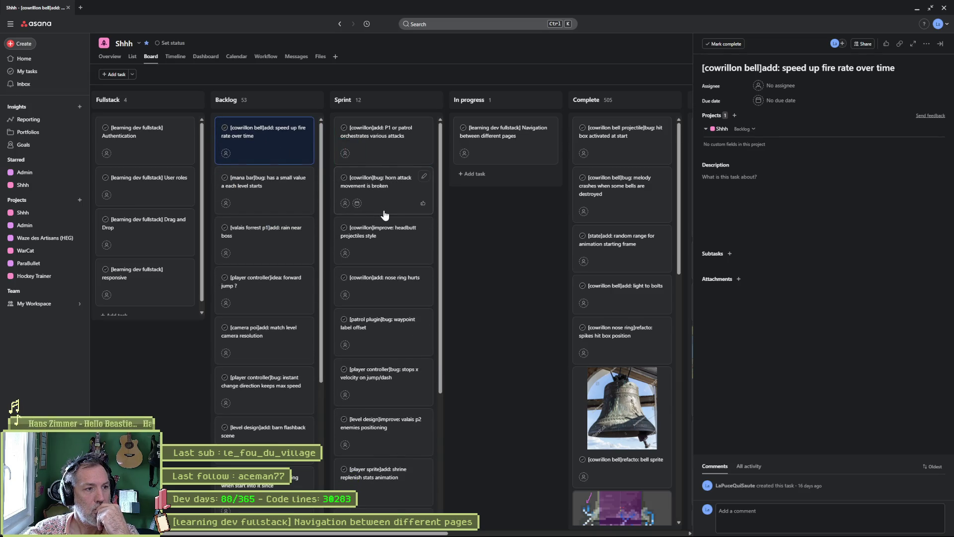
pyautogui.click(398, 196)
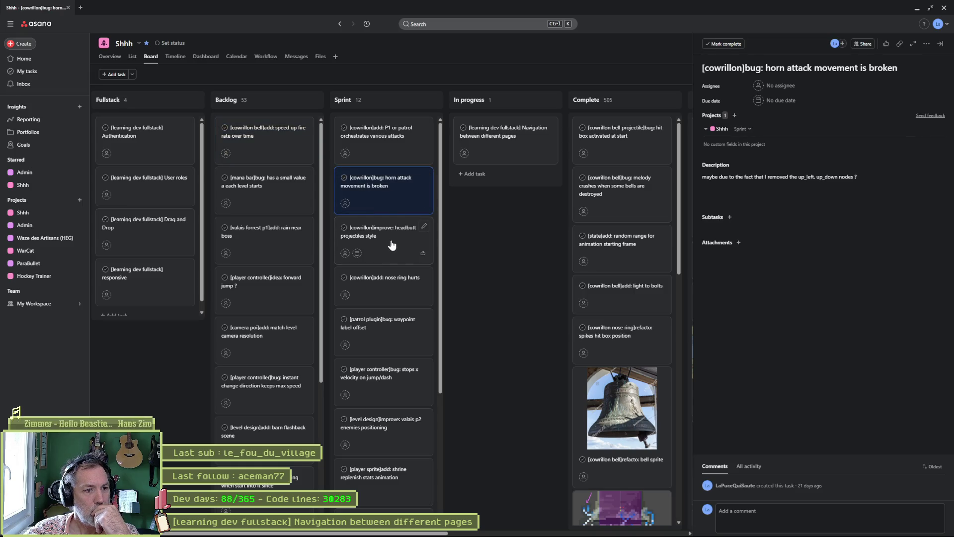
pyautogui.click(380, 287)
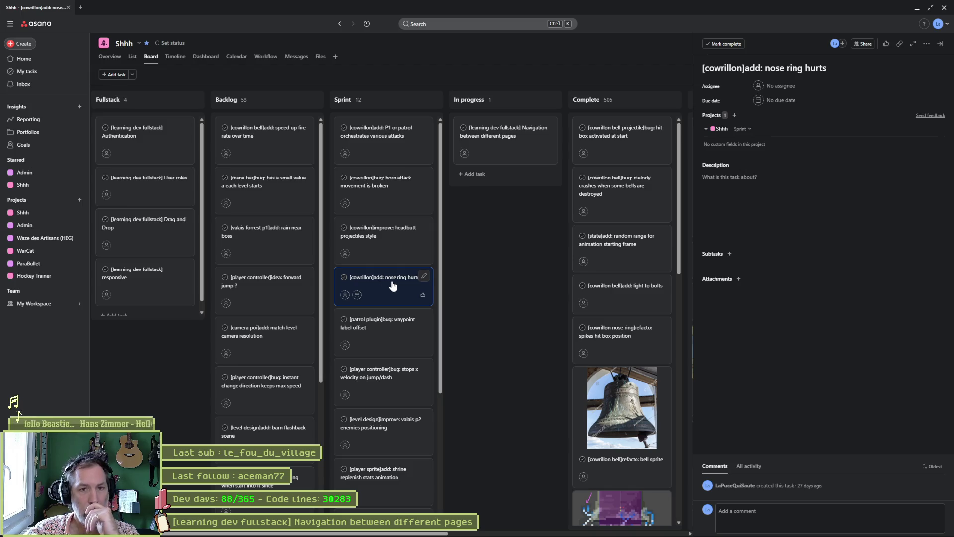
pyautogui.moveTo(388, 285); pyautogui.dragTo(604, 139)
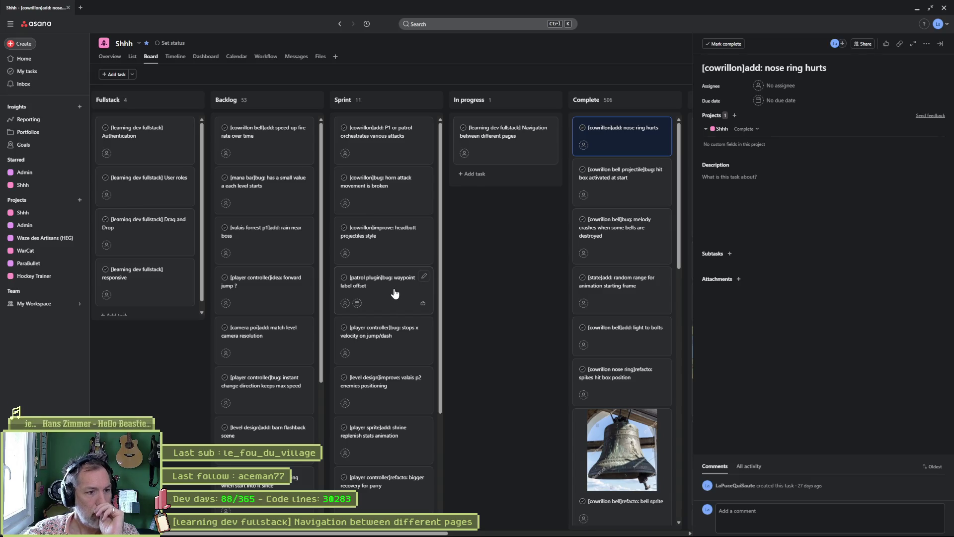
# Send the waypoint label offset task to Backlog and move the P1 patrol task into In progress.
pyautogui.moveTo(391, 288); pyautogui.dragTo(272, 146)
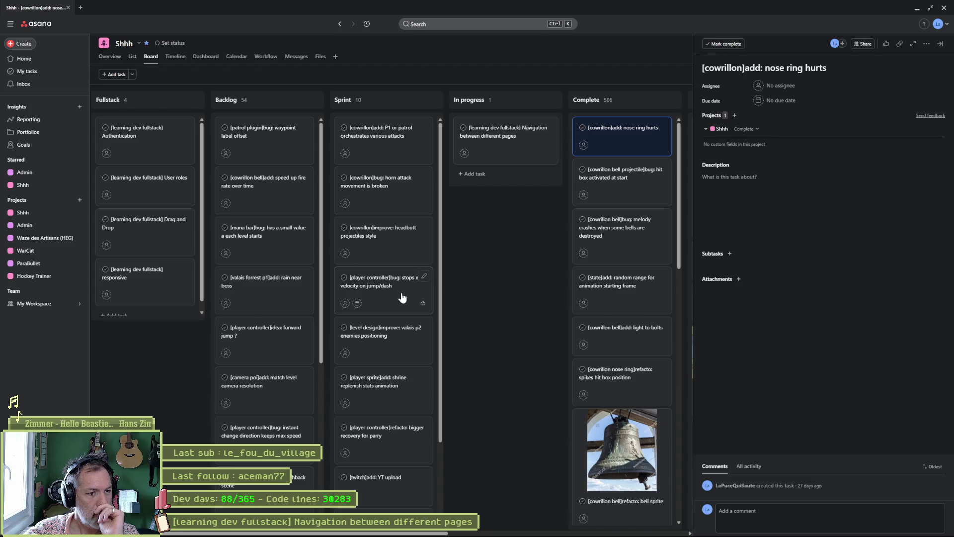
pyautogui.scroll(-2, 393, 397)
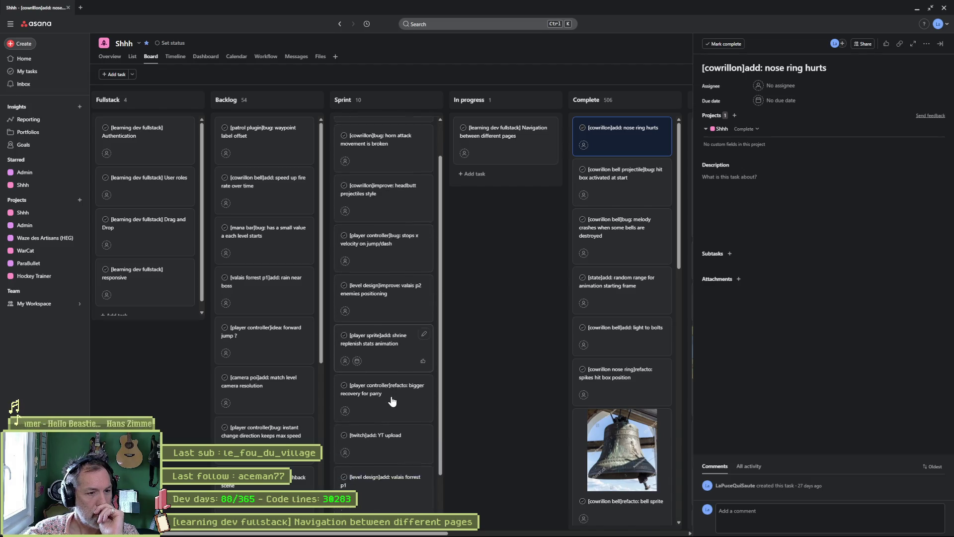
pyautogui.scroll(2, 393, 403)
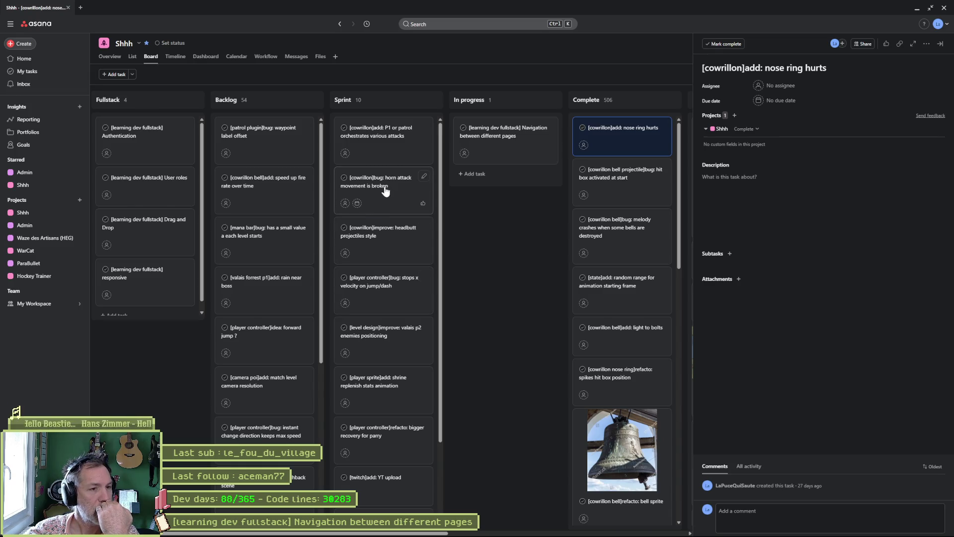
pyautogui.click(384, 145)
pyautogui.moveTo(419, 128); pyautogui.dragTo(514, 144)
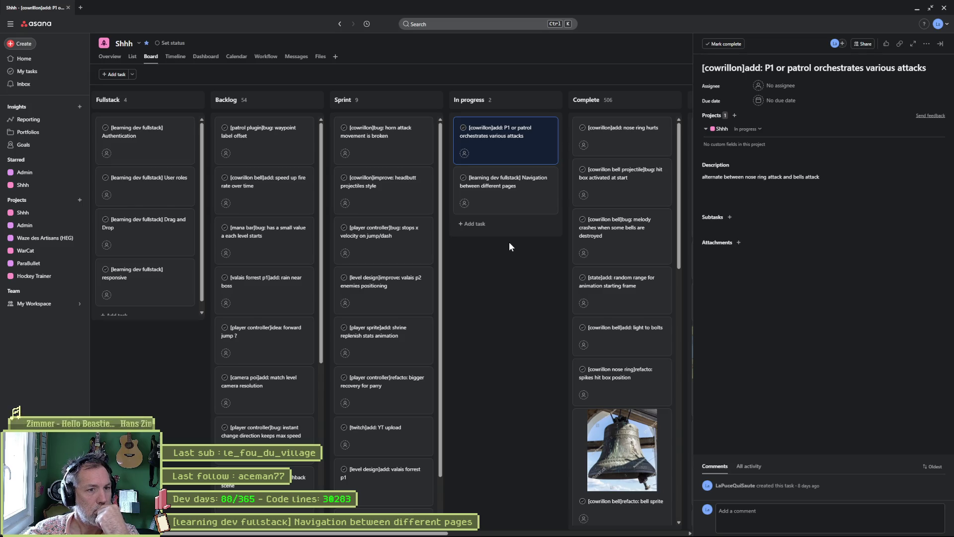
pyautogui.click(917, 8)
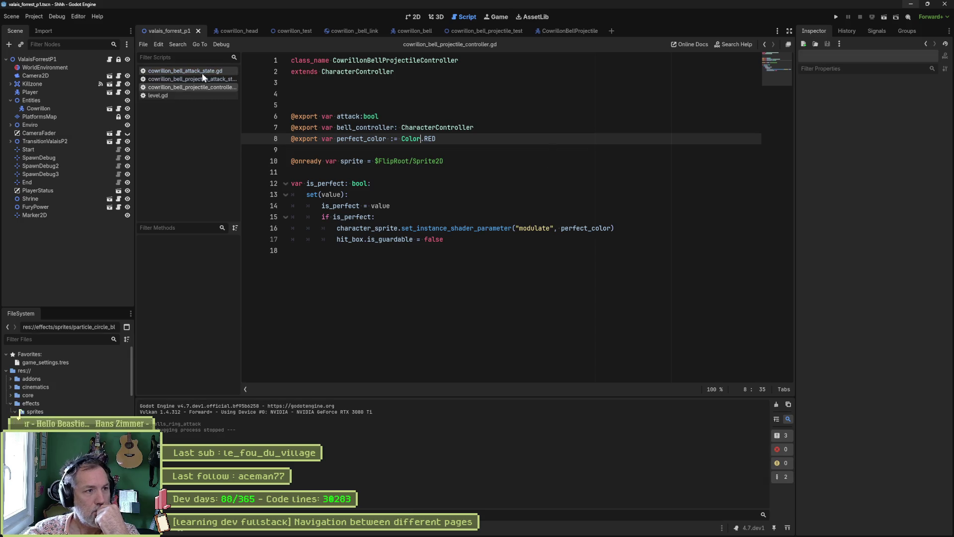
# Close the open scripts and the cowrillon_test scene, then show cowrillon_bell_link in the 2D editor.
pyautogui.middleClick(201, 73)
pyautogui.middleClick(198, 71)
pyautogui.middleClick(197, 70)
pyautogui.middleClick(196, 70)
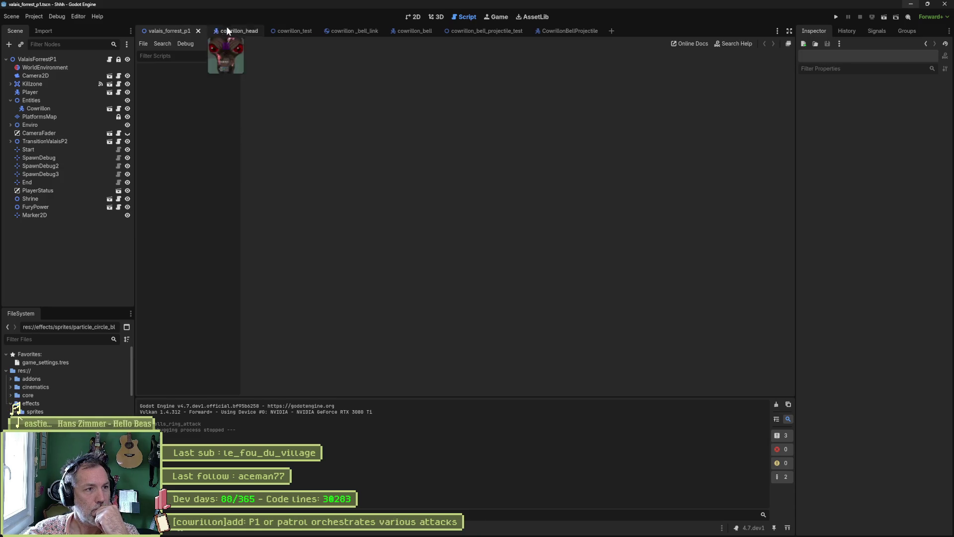
pyautogui.middleClick(291, 31)
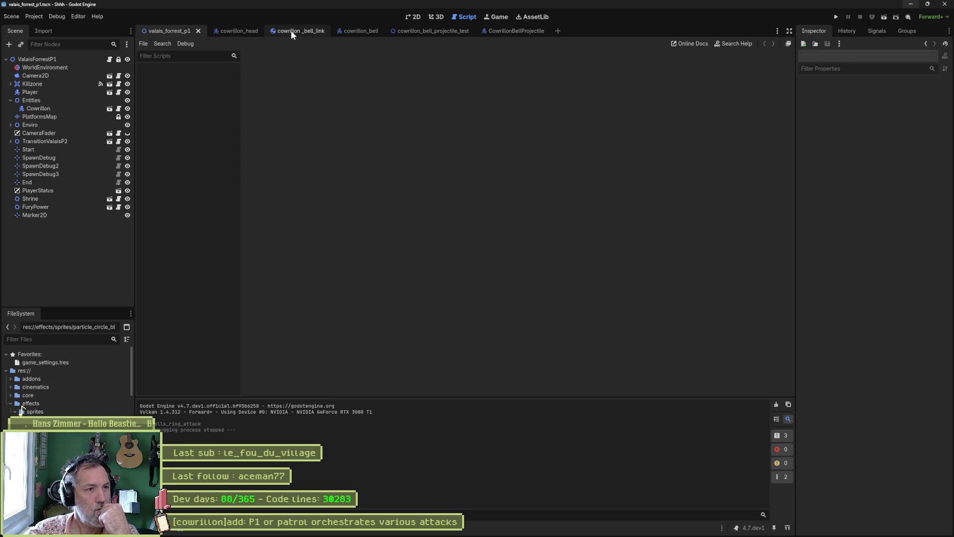
pyautogui.click(291, 31)
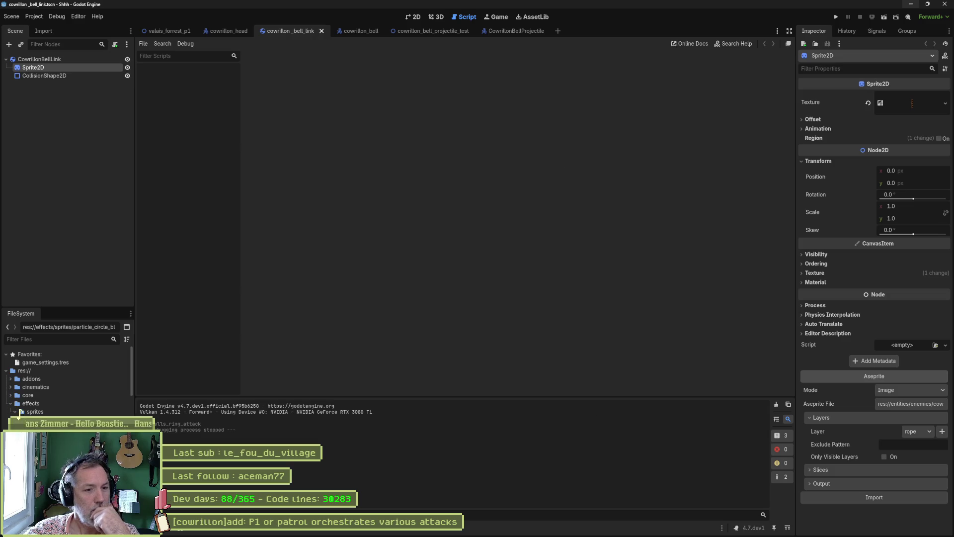
pyautogui.click(413, 18)
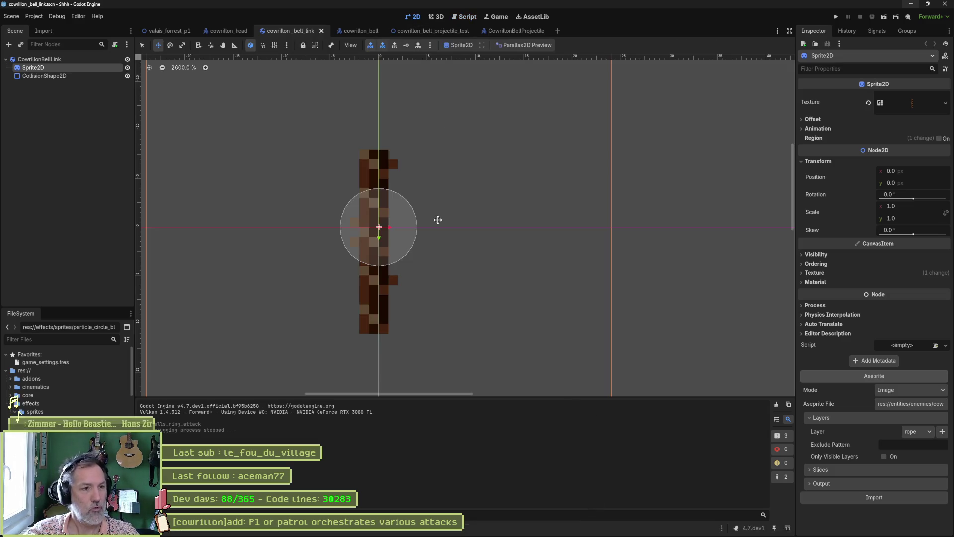
pyautogui.click(543, 528)
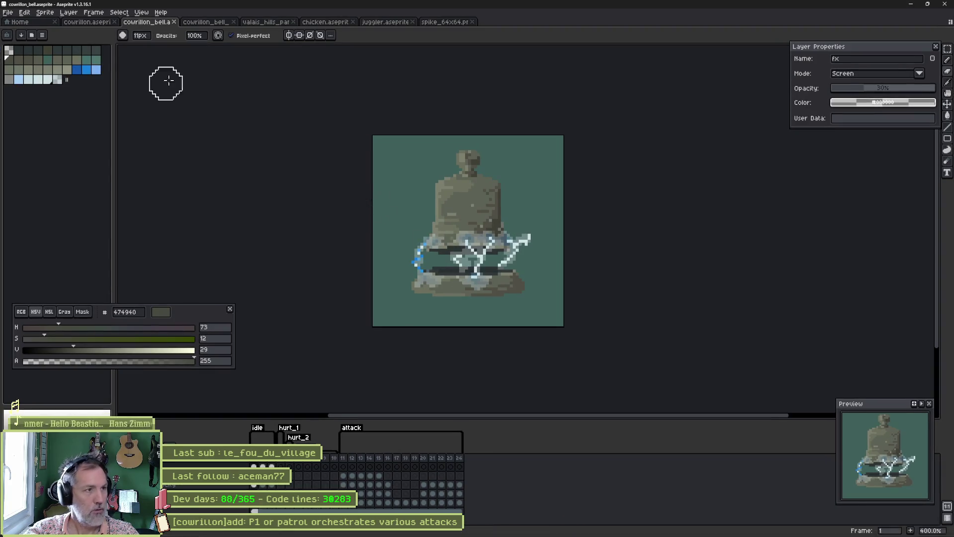
# Close the spike_64x64, juggler, chicken and valais_hills_panoramas sprite tabs.
pyautogui.click(437, 22)
pyautogui.middleClick(436, 23)
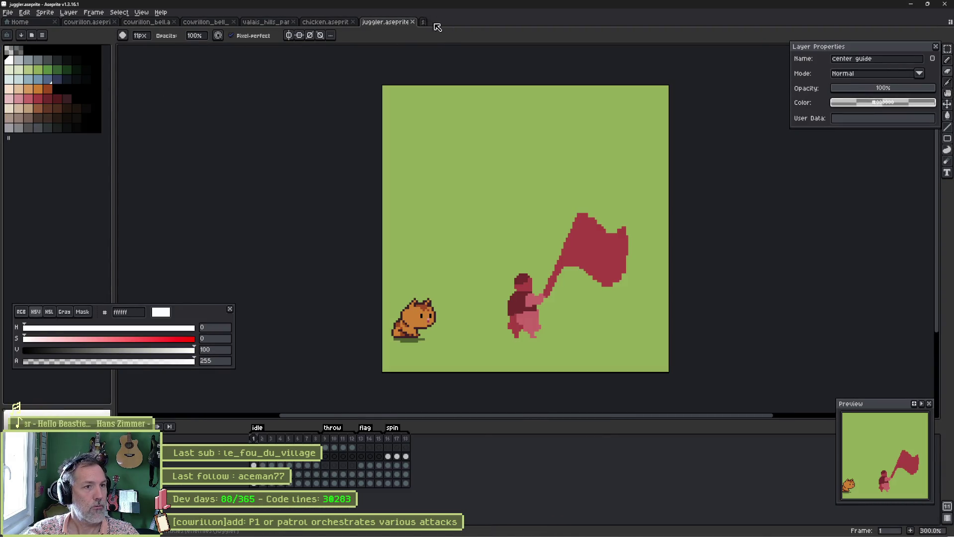
pyautogui.middleClick(384, 24)
pyautogui.middleClick(331, 25)
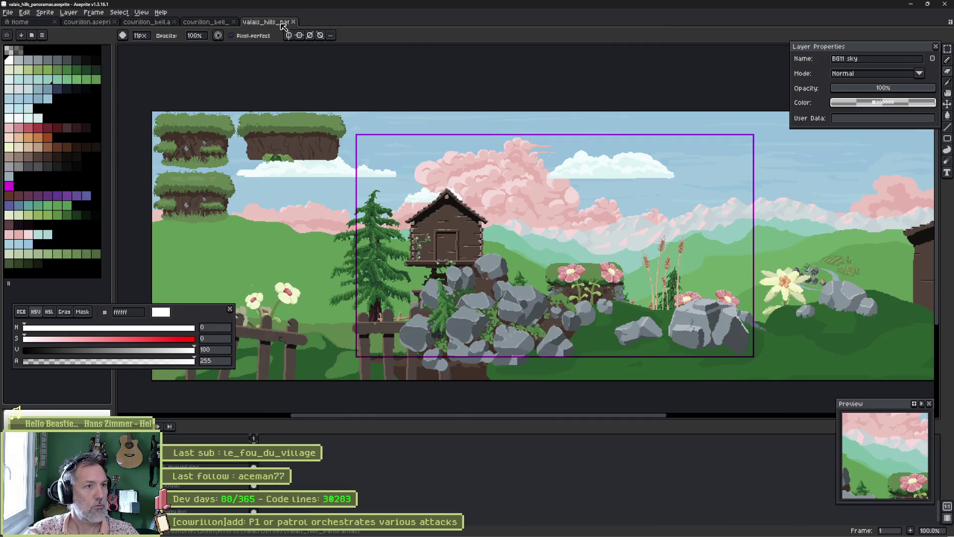
pyautogui.middleClick(283, 26)
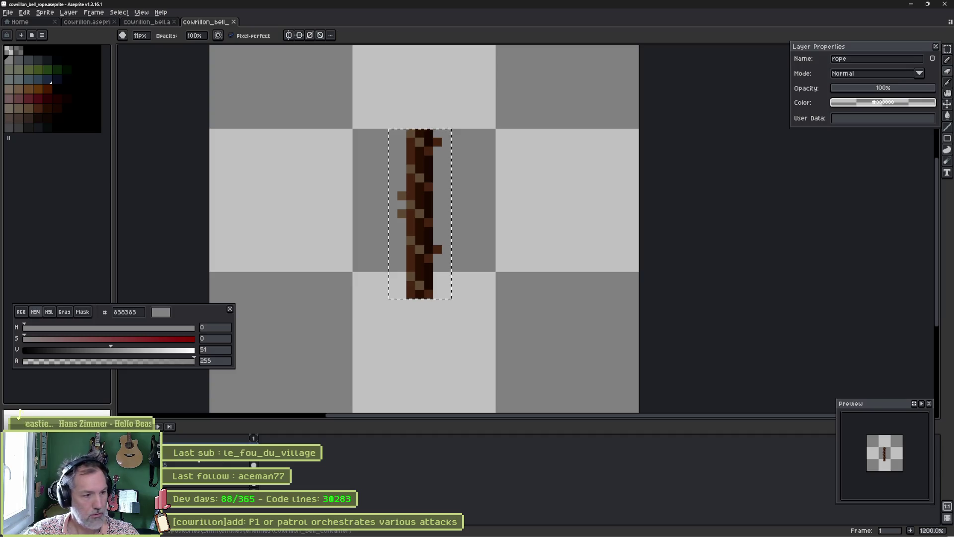
# Add a new layer to the rope sprite and paint on it with a 3px dark-brown brush.
pyautogui.rightClick(194, 463)
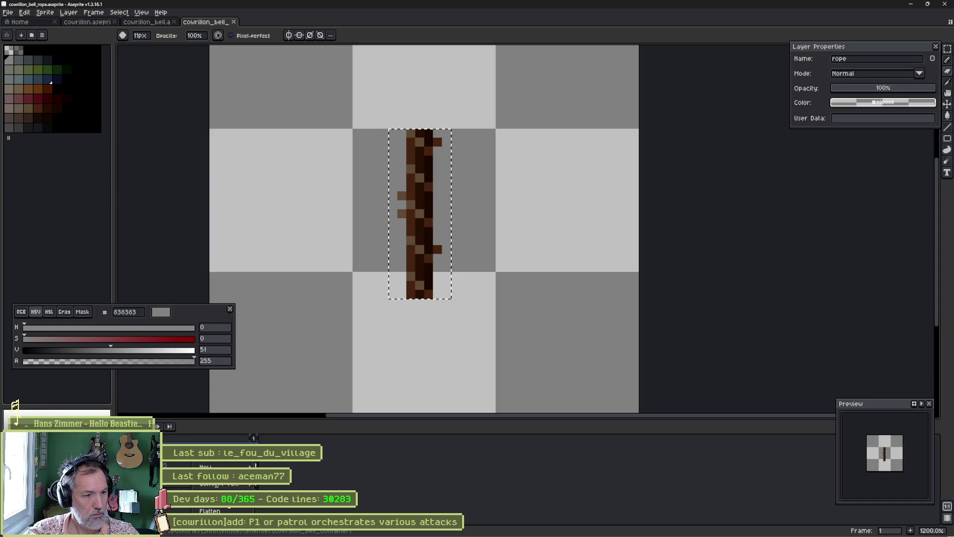
pyautogui.moveTo(224, 467)
pyautogui.click(278, 465)
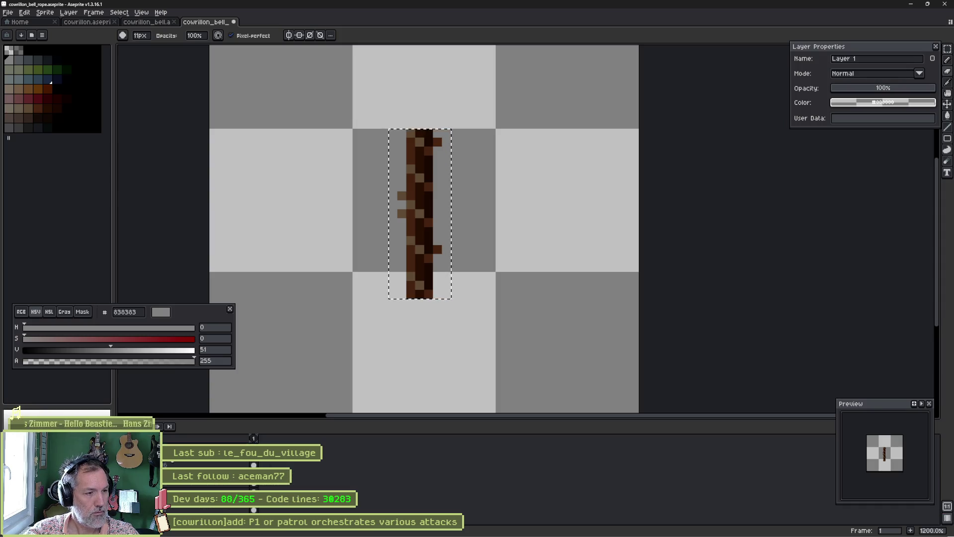
pyautogui.hotkey('ctrl', 'd')
pyautogui.press('e')
pyautogui.moveTo(408, 303); pyautogui.dragTo(414, 292)
pyautogui.press('-')
pyautogui.press('-')
pyautogui.press('-')
pyautogui.press('-')
pyautogui.press('-')
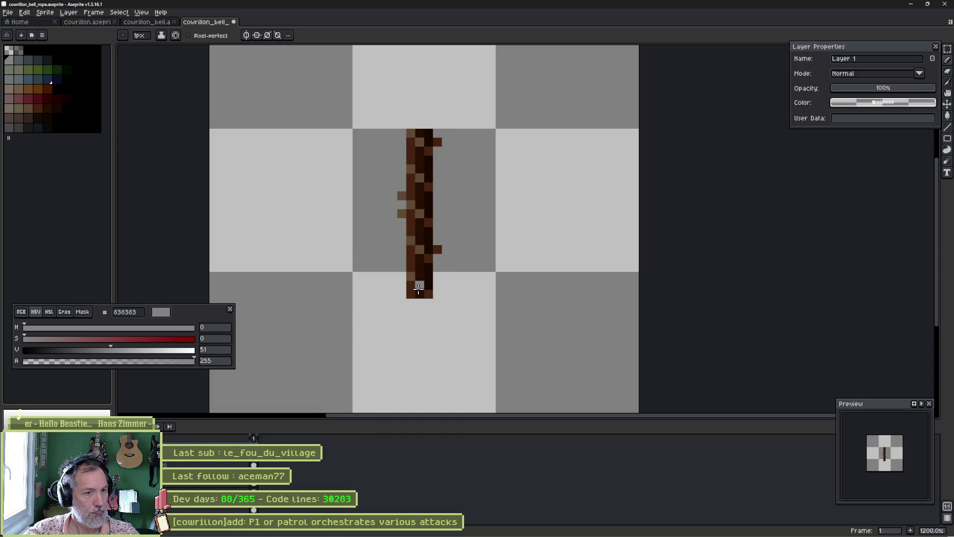
pyautogui.keyDown('alt'); pyautogui.click(418, 289); pyautogui.keyUp('alt')
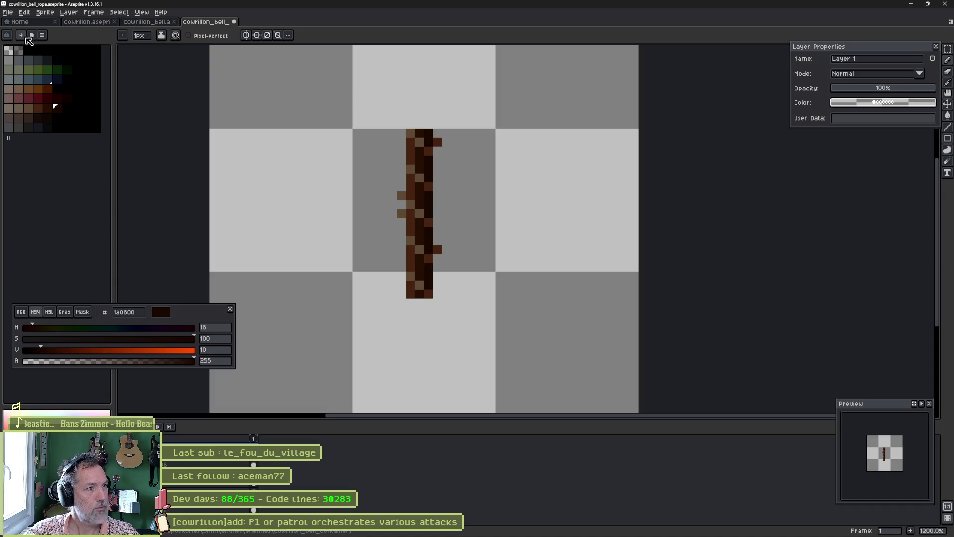
pyautogui.click(35, 23)
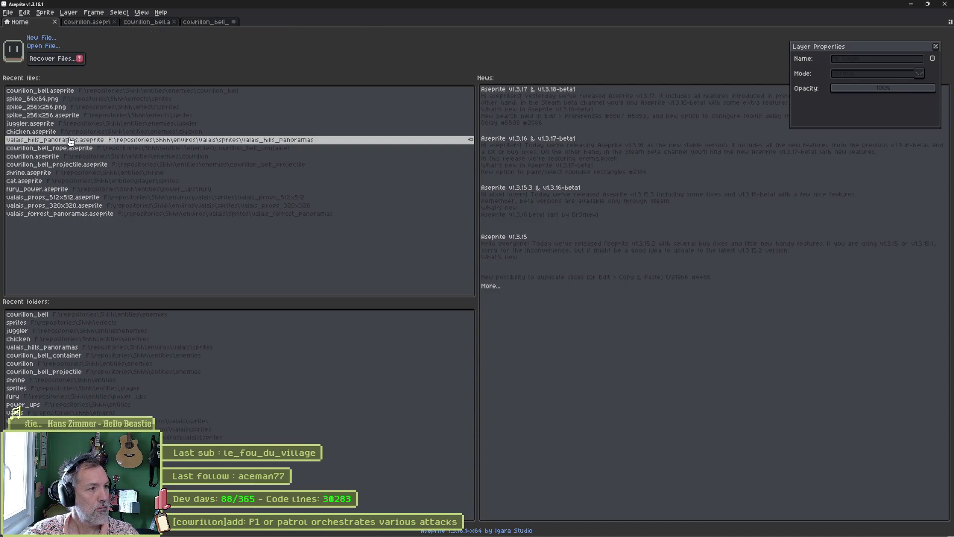
# In the Open dialog, browse up to the project's enviros folder.
pyautogui.click(44, 46)
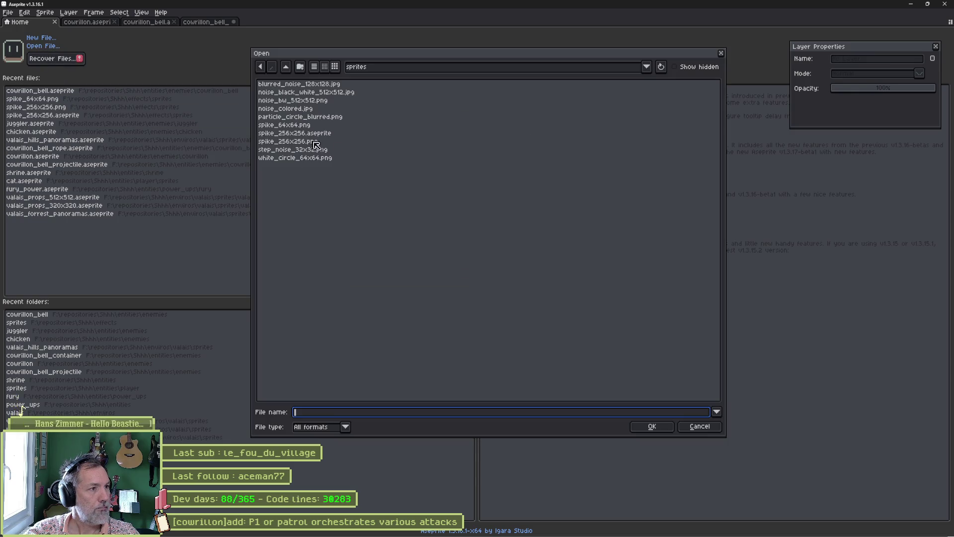
pyautogui.click(286, 67)
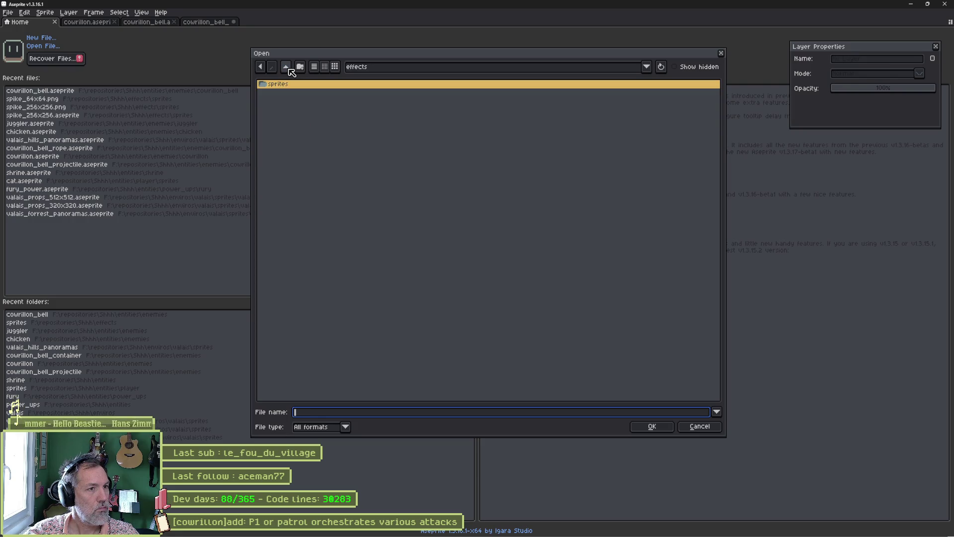
pyautogui.click(286, 67)
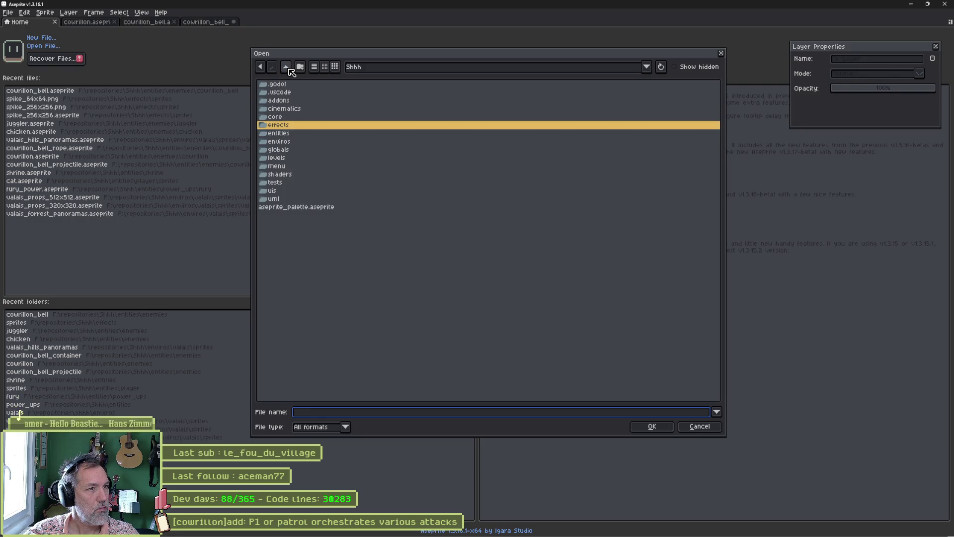
pyautogui.doubleClick(288, 142)
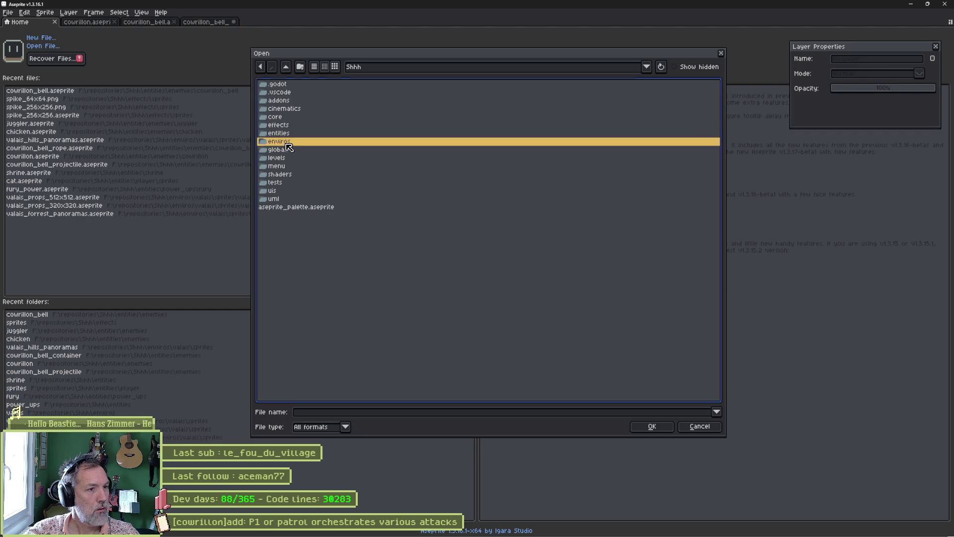
pyautogui.doubleClick(292, 93)
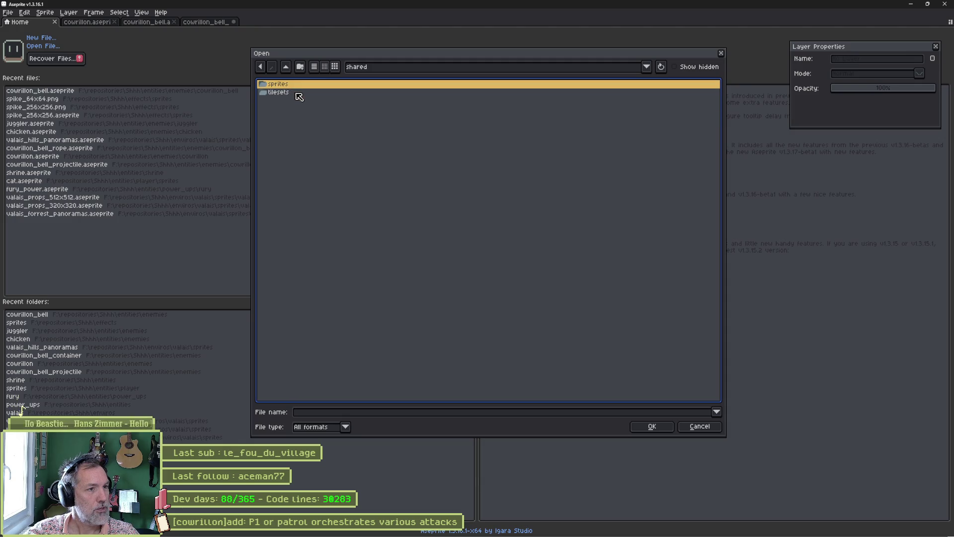
pyautogui.doubleClick(295, 86)
pyautogui.click(286, 66)
pyautogui.doubleClick(289, 93)
pyautogui.doubleClick(286, 66)
# Open post_sign_lamp.aseprite from valais > sprites > chained_lantern.
pyautogui.click(293, 101)
pyautogui.doubleClick(293, 102)
pyautogui.doubleClick(293, 85)
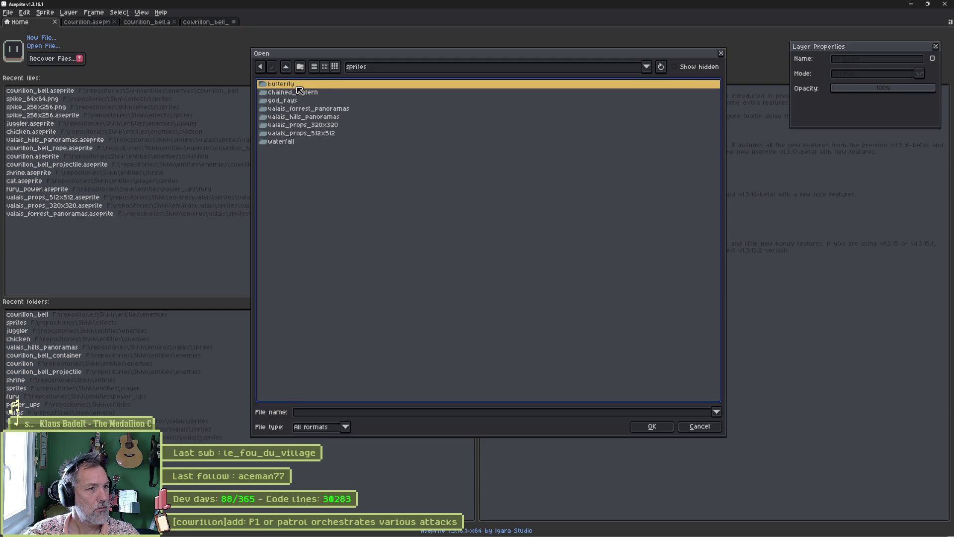
pyautogui.doubleClick(293, 93)
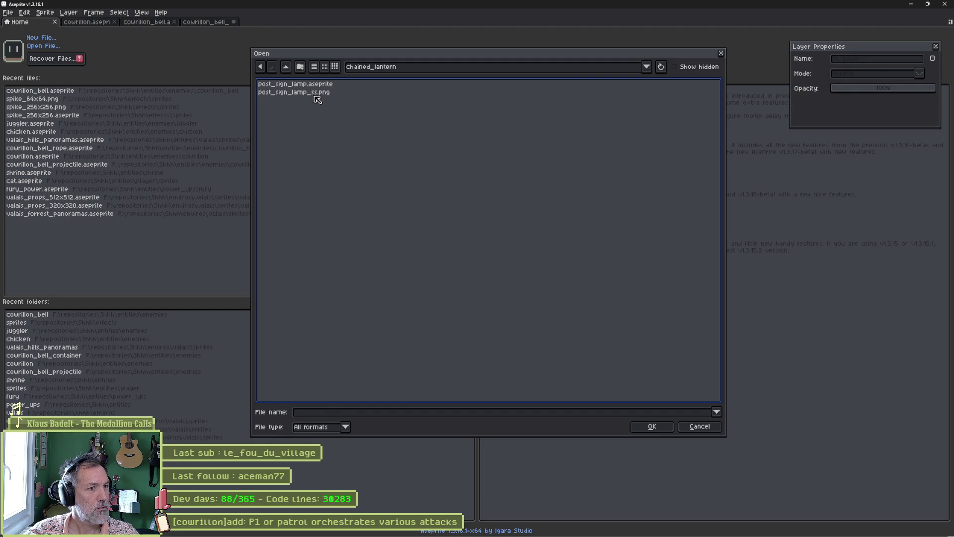
pyautogui.click(316, 85)
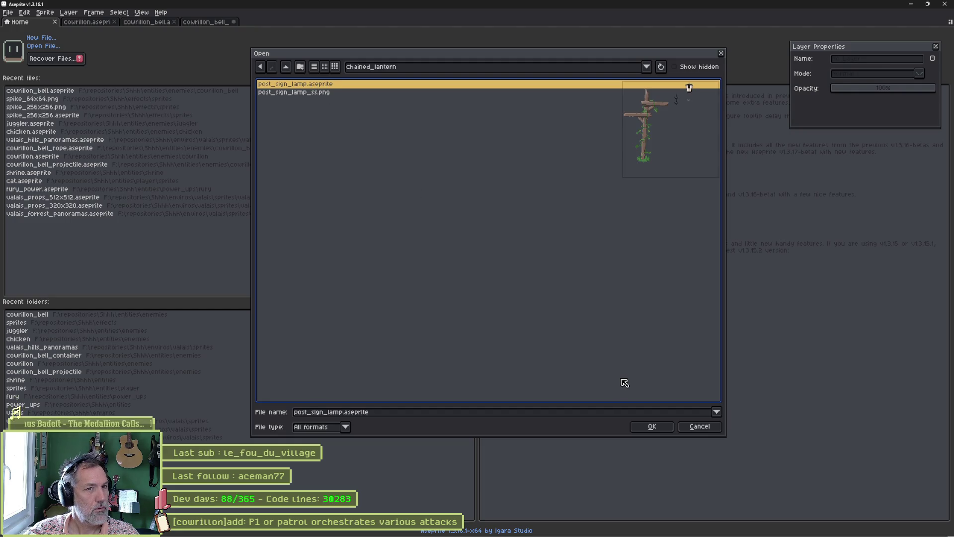
pyautogui.click(648, 426)
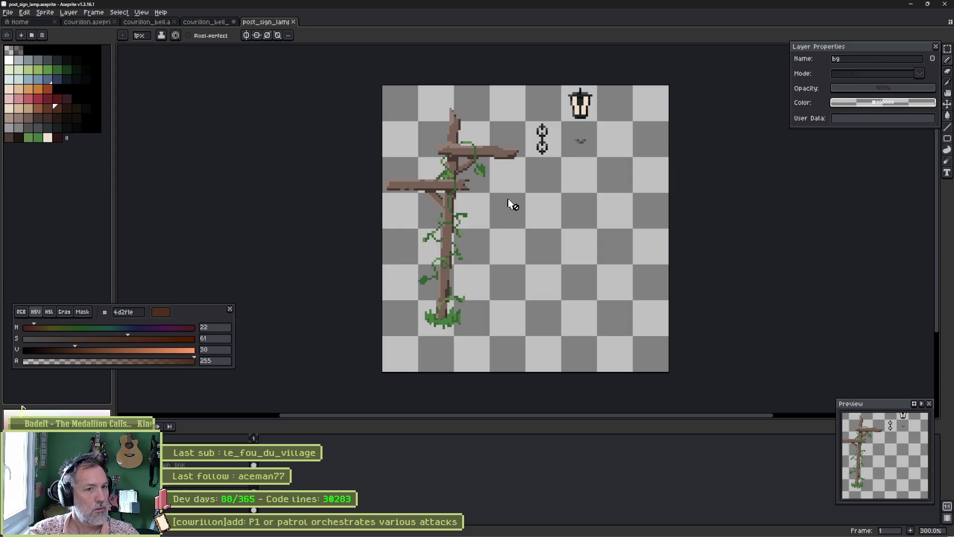
# Select and copy the chain_link pixels from the post_sign_lamp sprite.
pyautogui.scroll(2, 542, 144)
pyautogui.scroll(1, 546, 144)
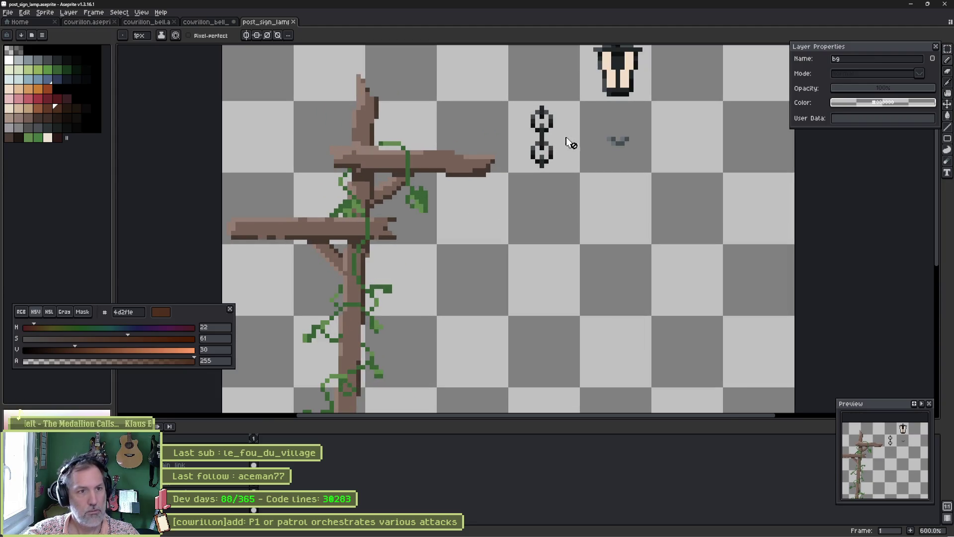
pyautogui.scroll(-2, 563, 144)
pyautogui.scroll(-1, 554, 138)
pyautogui.press('m')
pyautogui.scroll(1, 547, 131)
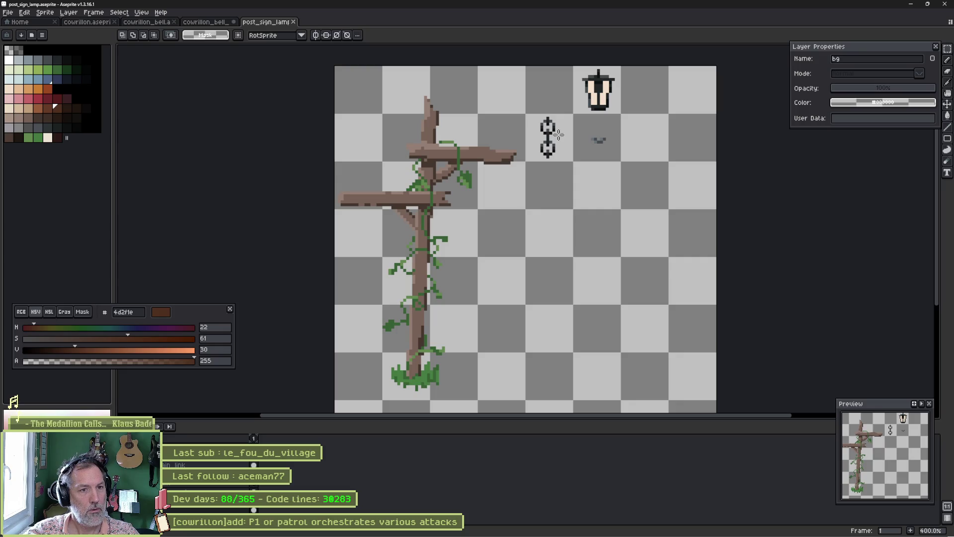
pyautogui.scroll(4, 547, 128)
pyautogui.press('b')
pyautogui.click(556, 140)
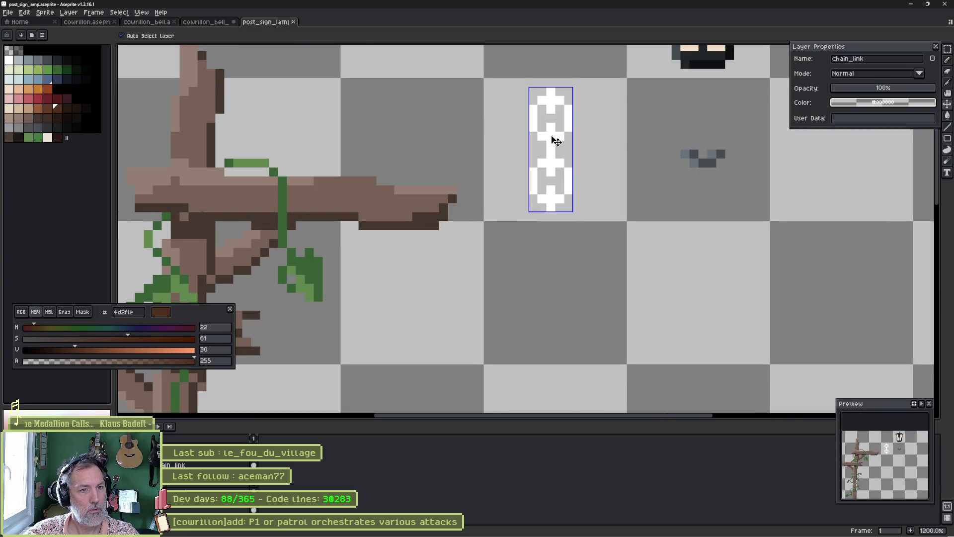
pyautogui.press('b')
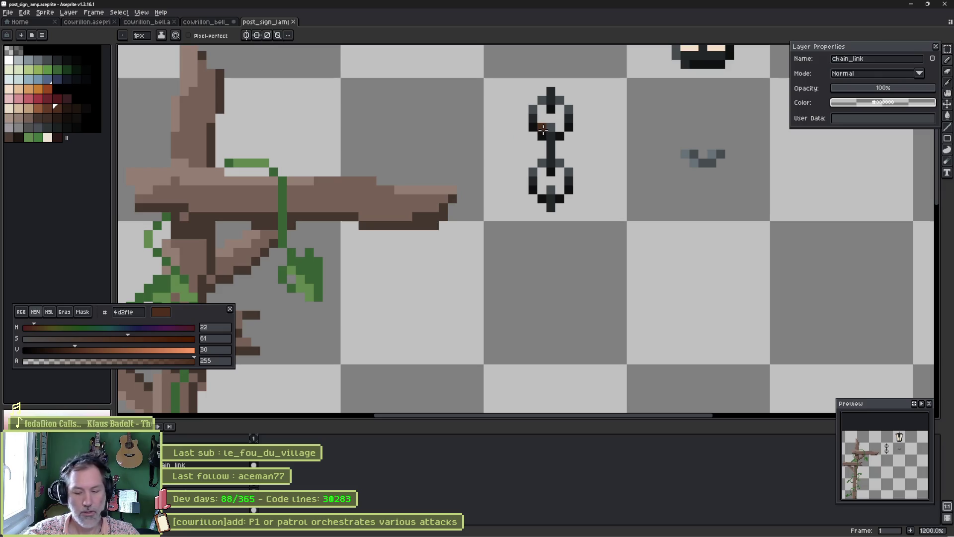
pyautogui.press('m')
pyautogui.moveTo(520, 79); pyautogui.dragTo(584, 221)
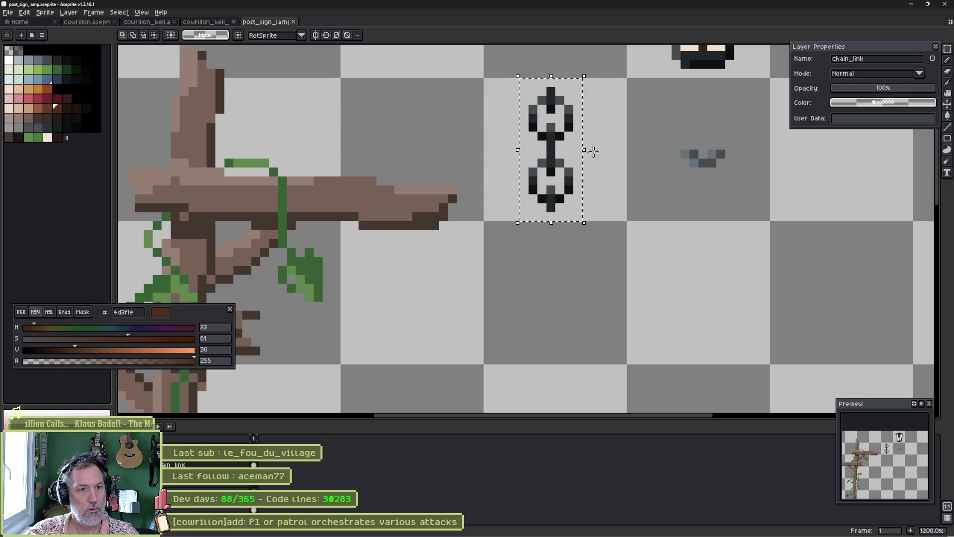
pyautogui.hotkey('ctrl', 'c')
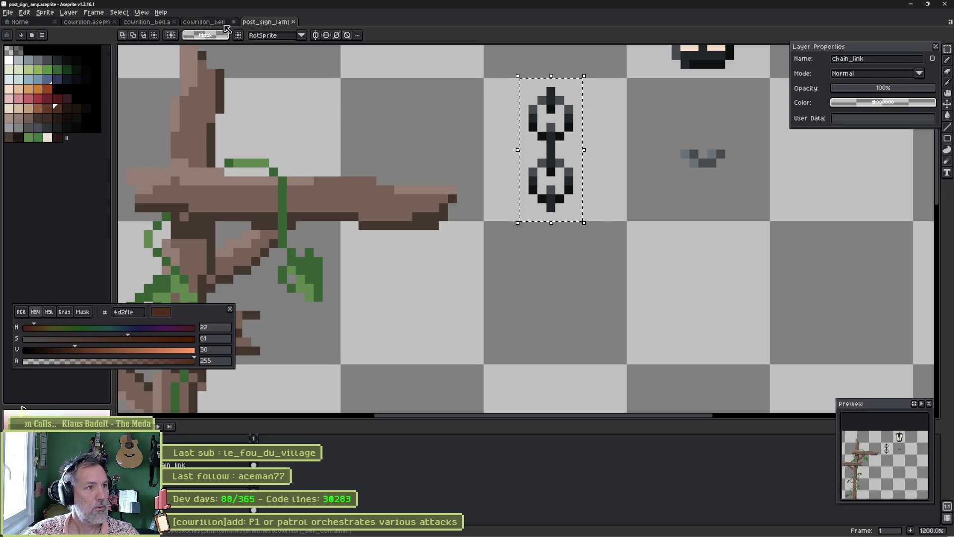
# Paste the chain into cowrillon_bell_rope and place it over the old rope.
pyautogui.click(224, 24)
pyautogui.hotkey('ctrl', 'v')
pyautogui.moveTo(654, 218); pyautogui.dragTo(418, 222)
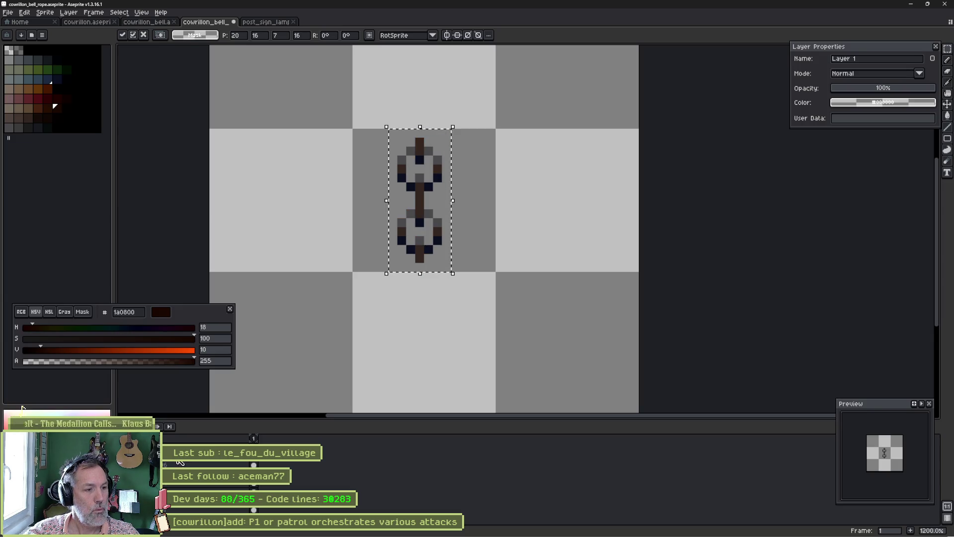
pyautogui.press('Return')
# Rename the old layer to rope_old and hide it, then name the chain layer rope.
pyautogui.write('rope')
pyautogui.press('End')
pyautogui.write('_old')
pyautogui.press('Return')
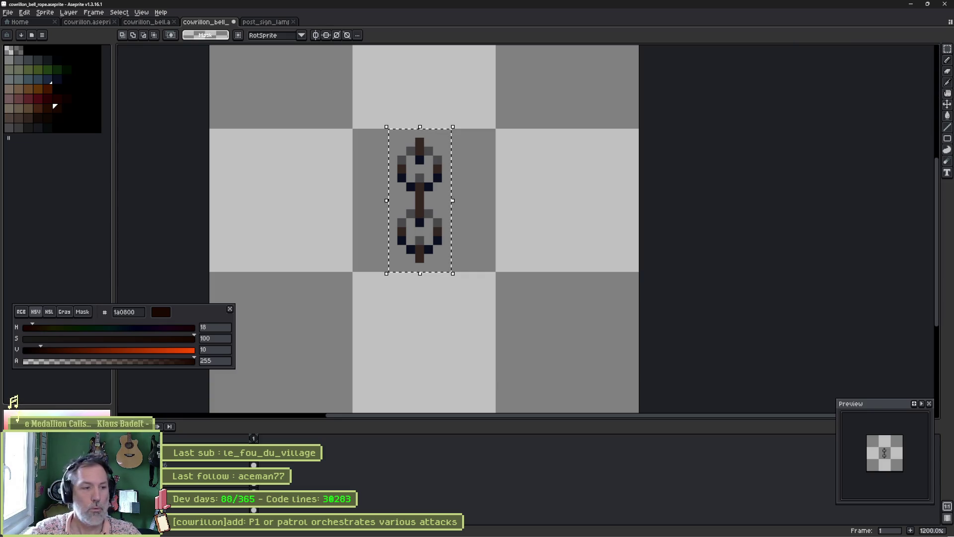
pyautogui.hotkey('shift', 'x')
pyautogui.hotkey('shift', 'n')
pyautogui.hotkey('shift', 'p')
pyautogui.write('rope')
pyautogui.press('Return')
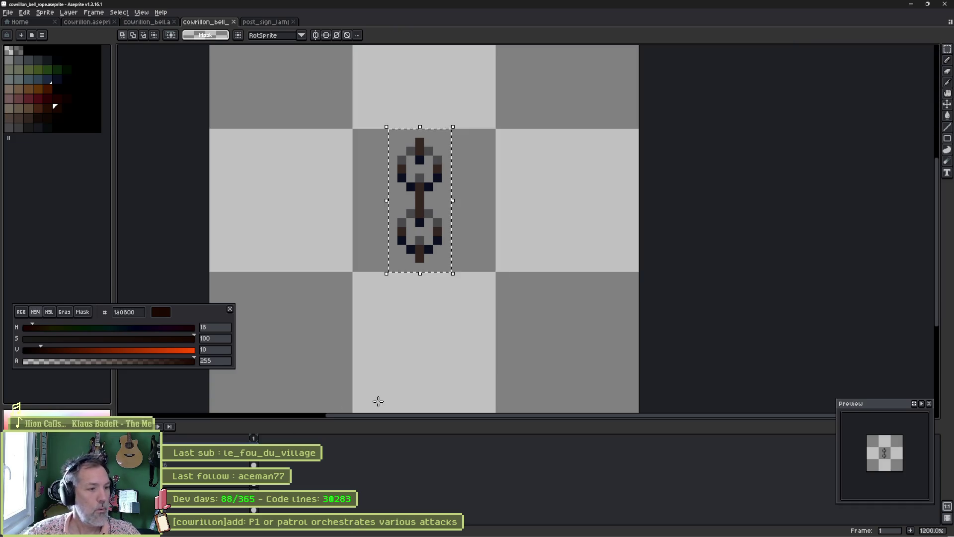
pyautogui.hotkey('ctrl', 'd')
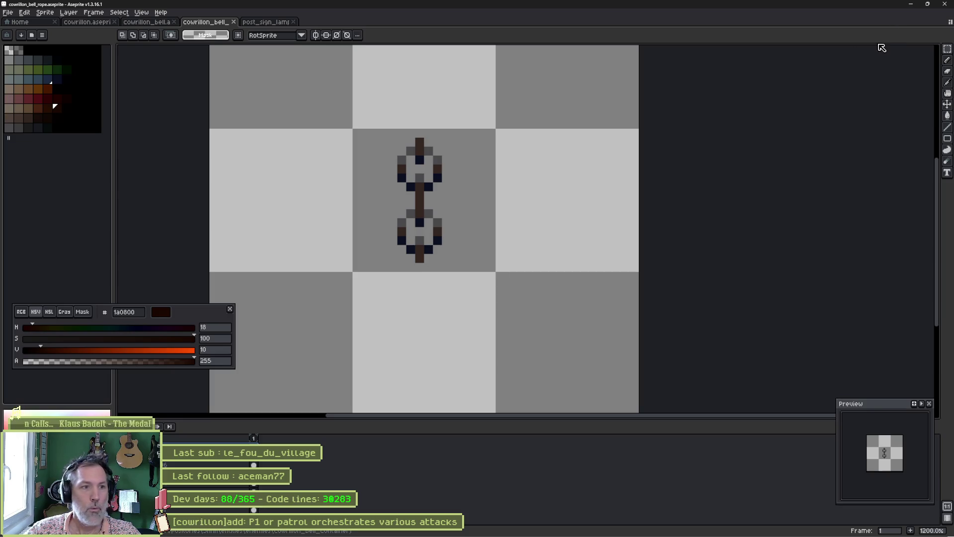
pyautogui.click(911, 4)
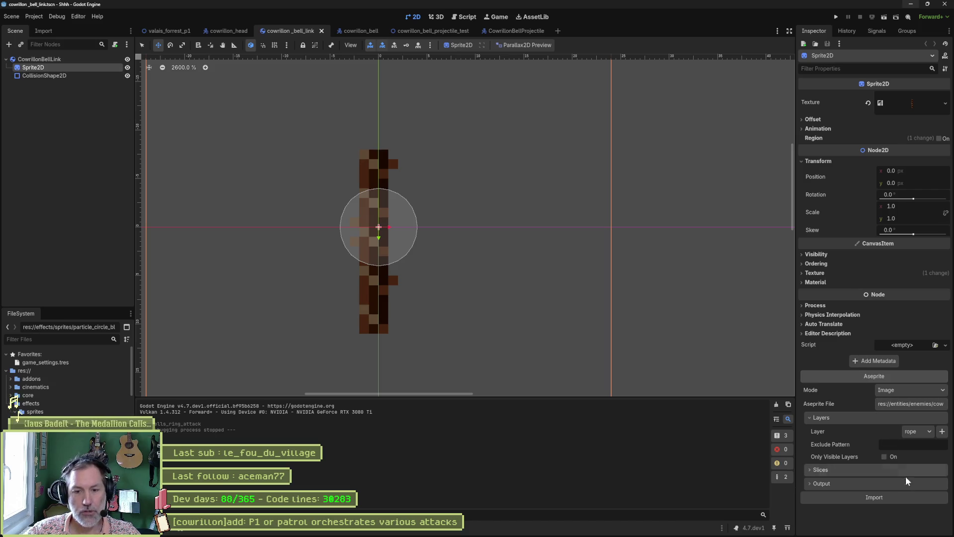
# Reimport the bell link sprite with the new chain, then run the valais_forrest_p1 level.
pyautogui.click(874, 497)
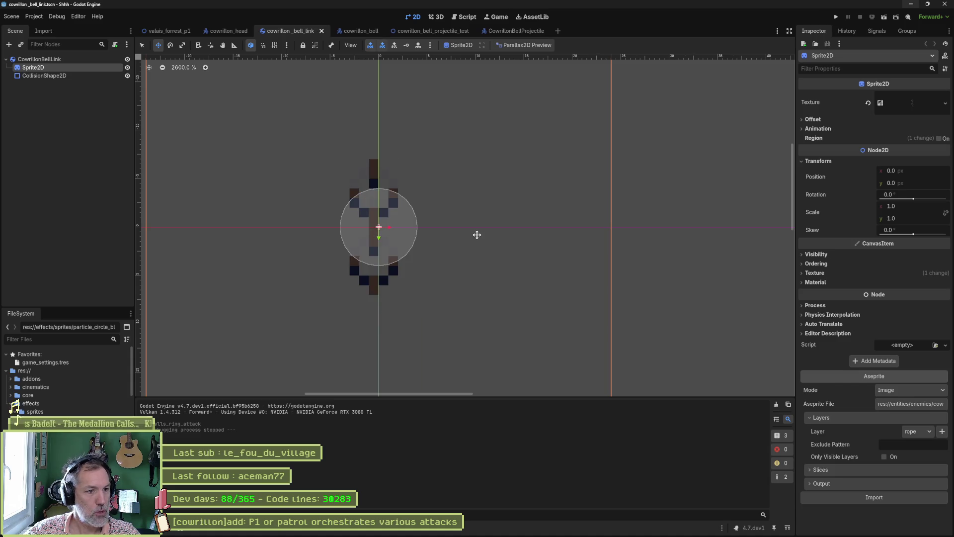
pyautogui.click(172, 30)
pyautogui.press('F6')
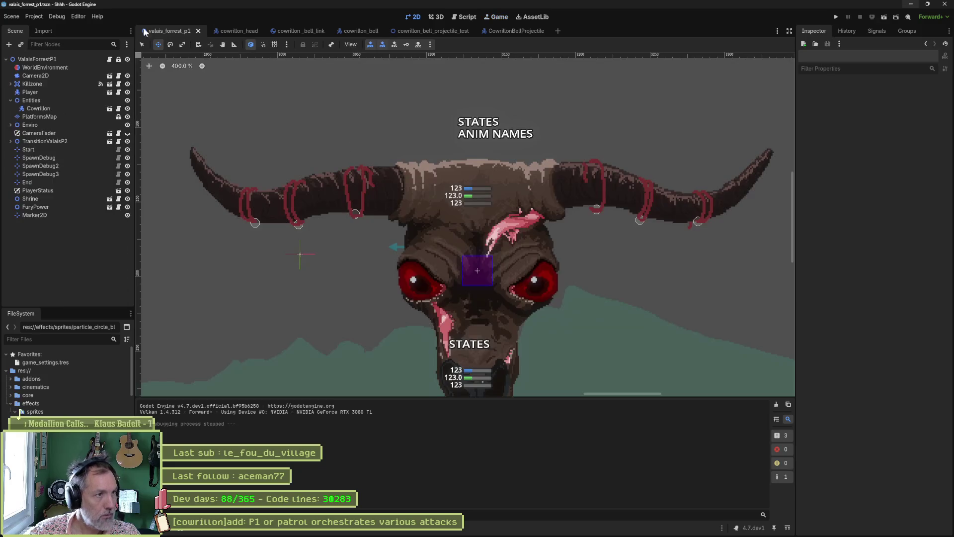
pyautogui.click(57, 16)
pyautogui.click(66, 49)
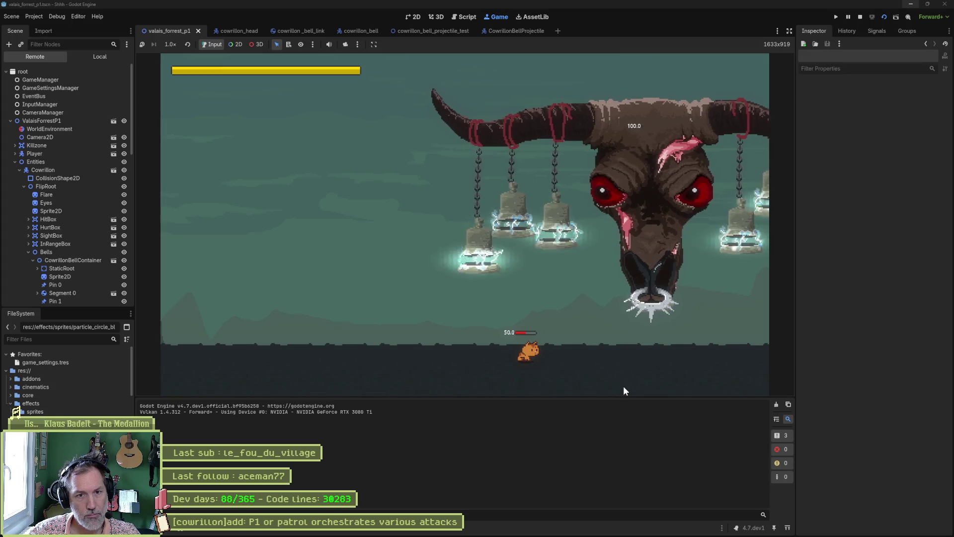
pyautogui.moveTo(628, 398); pyautogui.dragTo(630, 423)
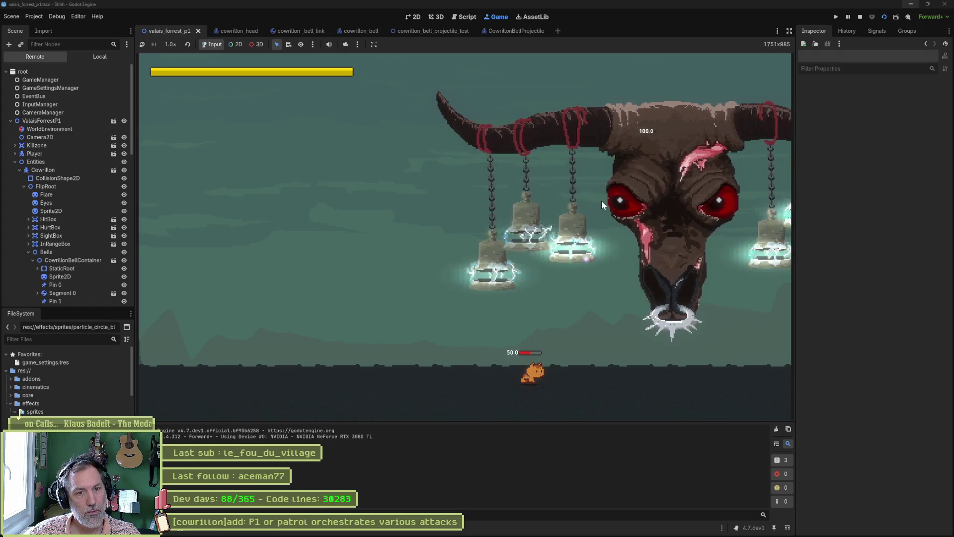
pyautogui.press('F8')
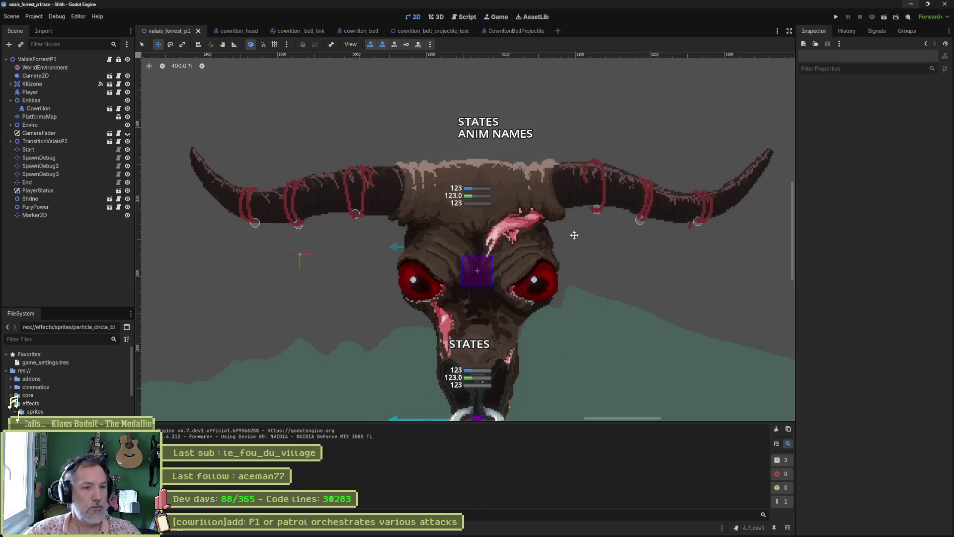
pyautogui.moveTo(531, 531)
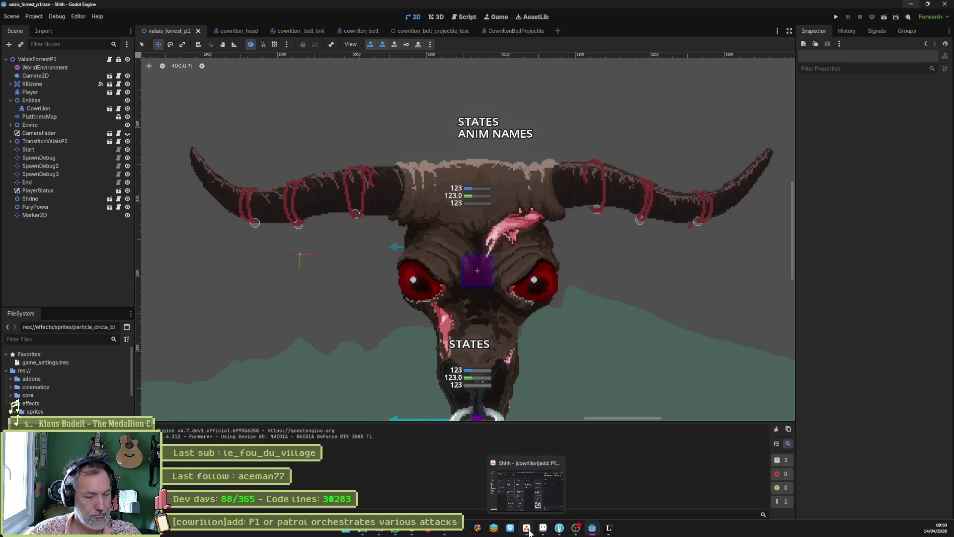
# Stage the two changed files, commit them with a message, and push master to origin.
pyautogui.click(559, 529)
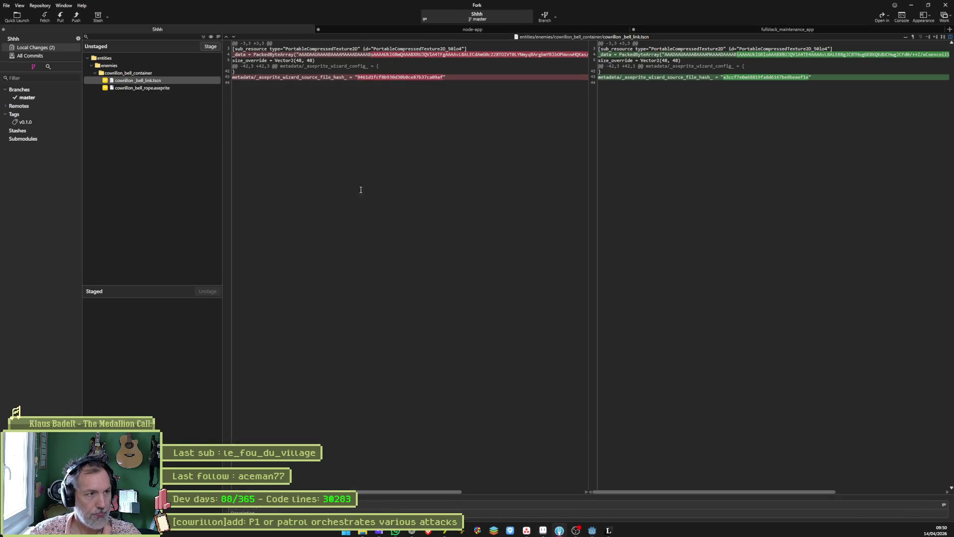
pyautogui.click(203, 37)
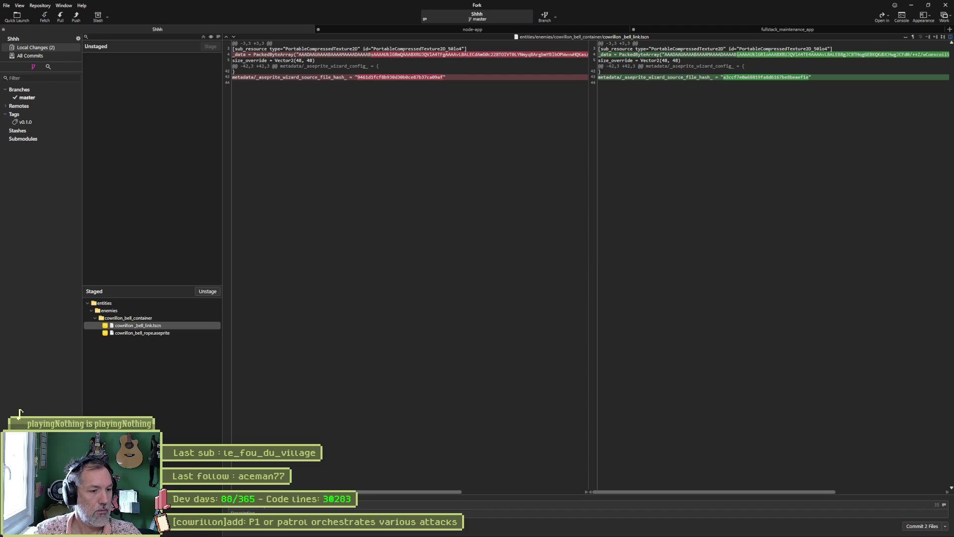
pyautogui.press('BackSpace')
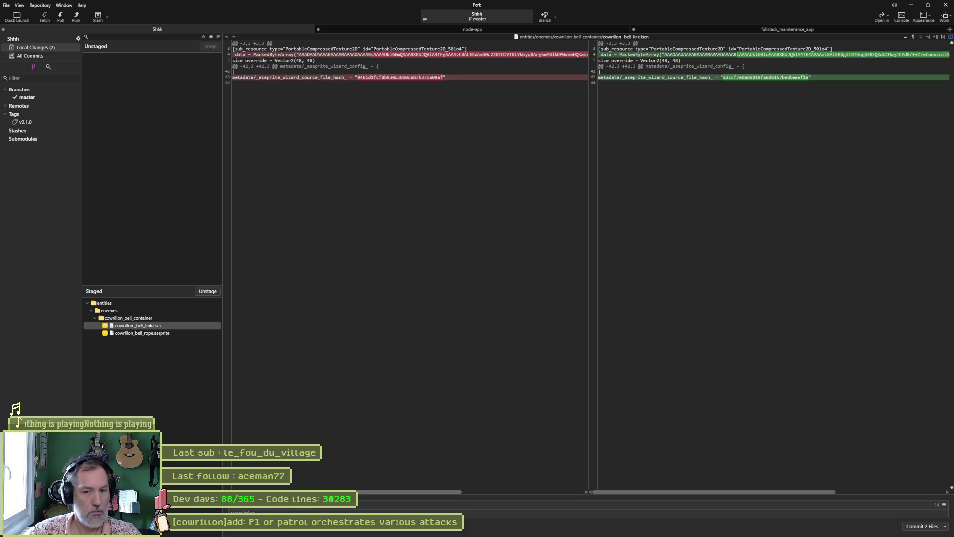
pyautogui.click(917, 527)
pyautogui.click(77, 22)
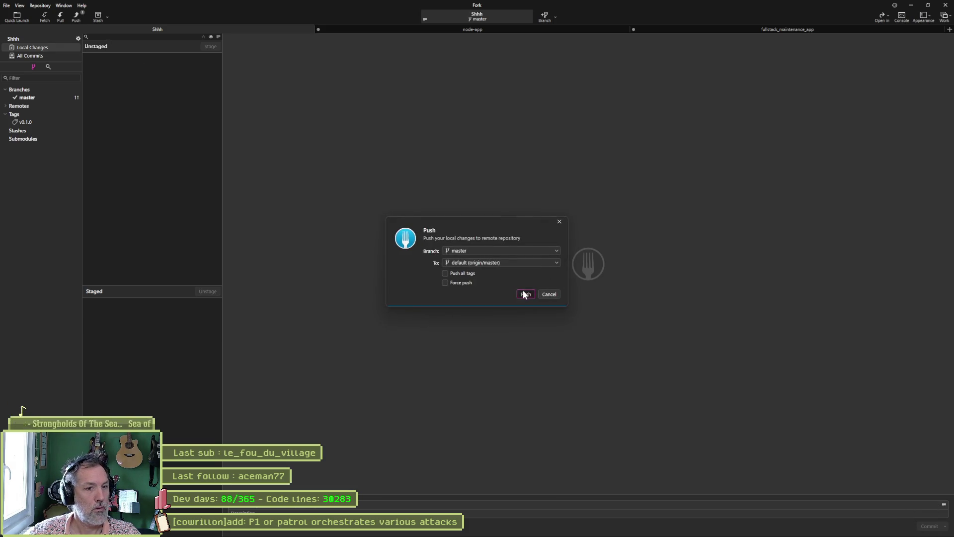
pyautogui.click(525, 293)
pyautogui.click(910, 6)
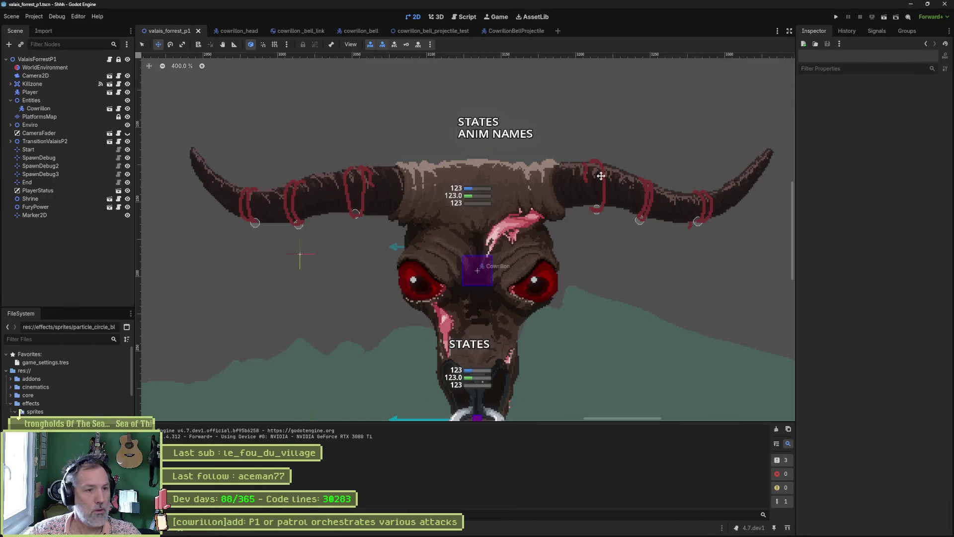
# Open the P1 state's script from the cowrillon_head scene tree.
pyautogui.scroll(-3, 558, 207)
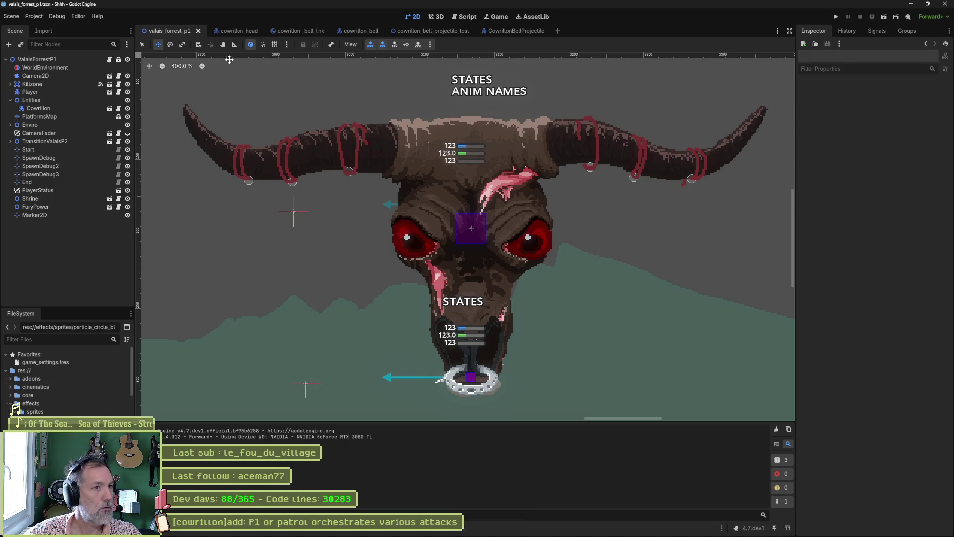
pyautogui.click(246, 28)
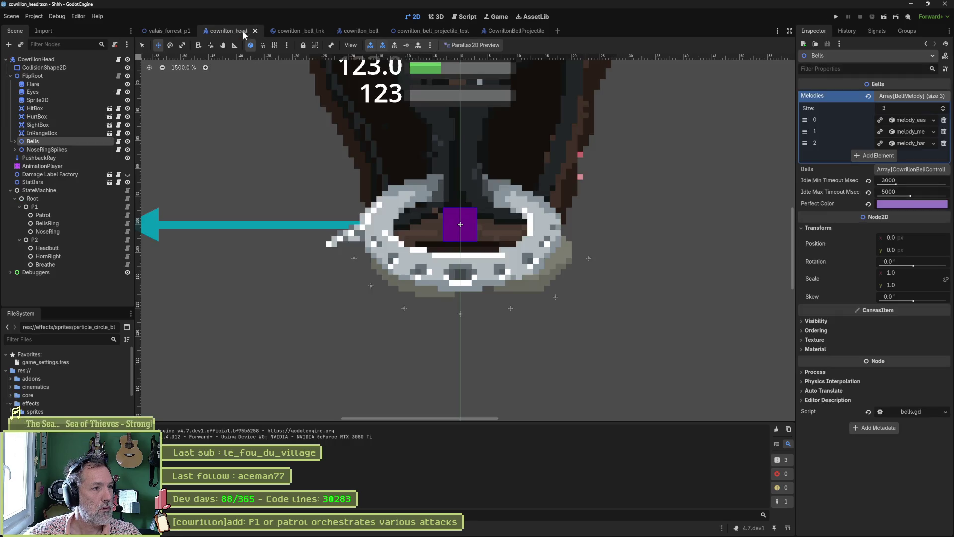
pyautogui.click(127, 206)
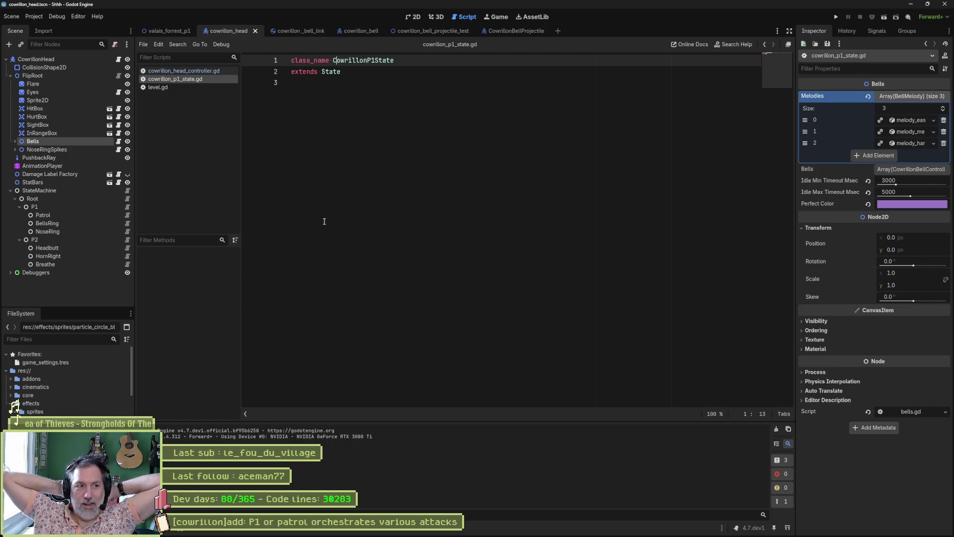
# Add blank lines below the extends State line, then view the cowrillon_head skull in the 2D editor.
pyautogui.click(380, 70)
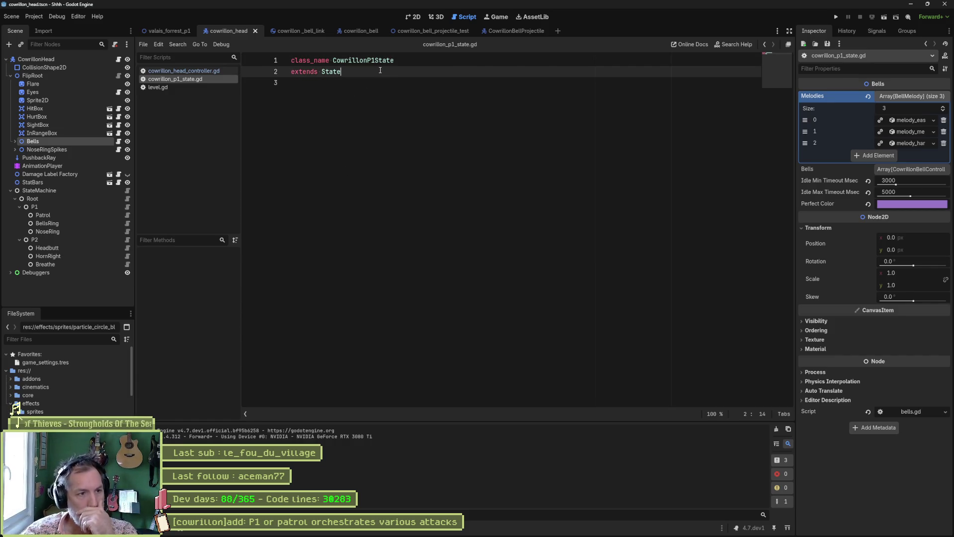
pyautogui.press('Return')
pyautogui.press('Return')
pyautogui.press('Return')
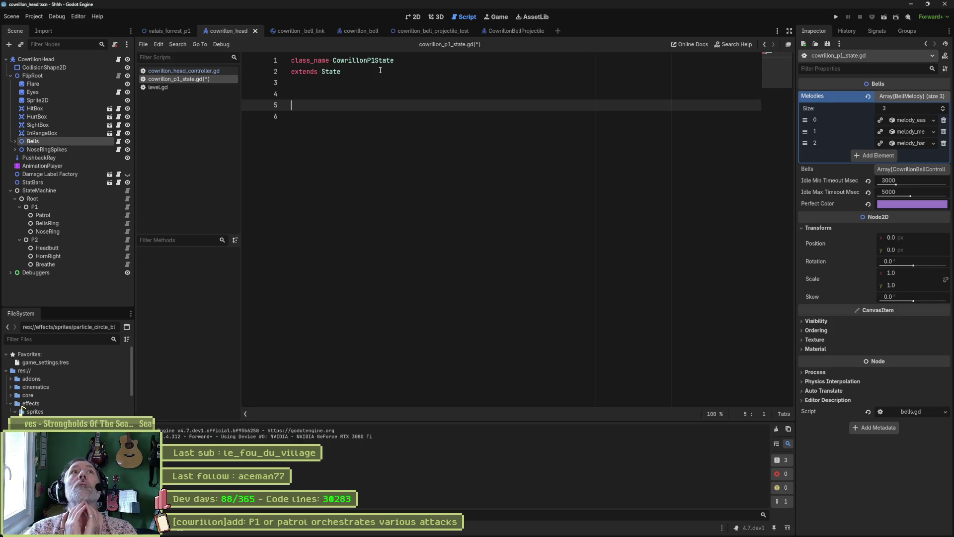
pyautogui.click(414, 16)
pyautogui.scroll(-15, 458, 185)
pyautogui.scroll(8, 447, 194)
pyautogui.scroll(5, 434, 228)
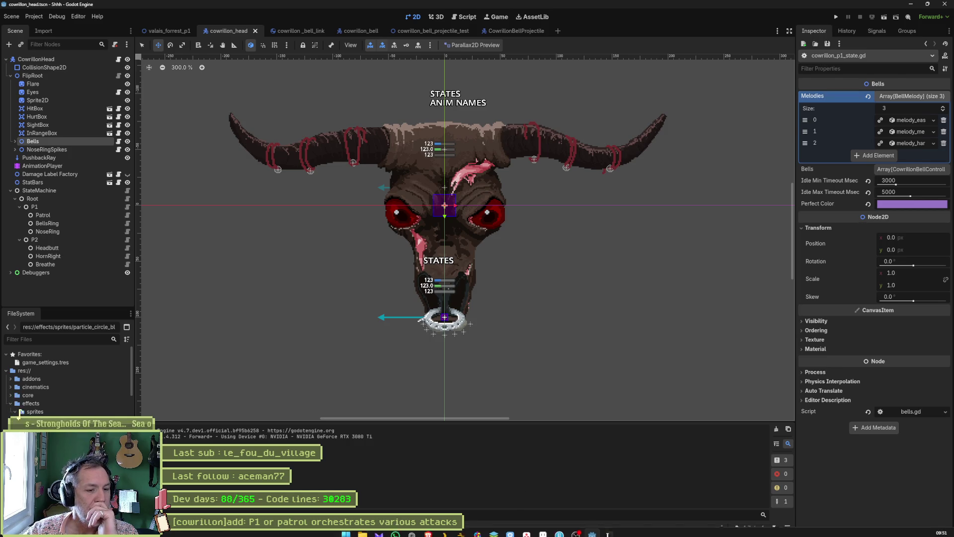
# Move the StatBars node up above the Cowrillon head.
pyautogui.moveTo(531, 535)
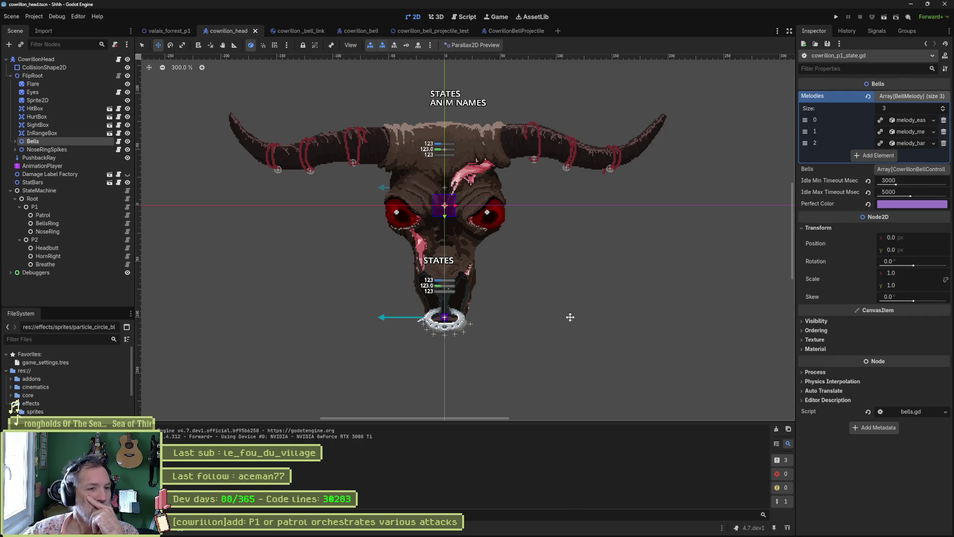
pyautogui.click(67, 182)
pyautogui.moveTo(444, 159); pyautogui.dragTo(444, 123)
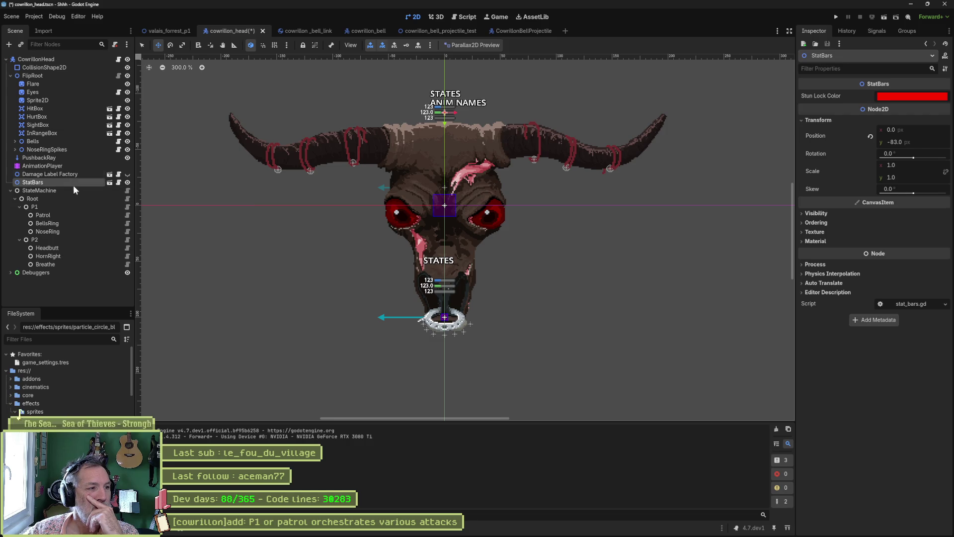
# Reposition the STATES and ANIM NAMES debug labels over the head.
pyautogui.click(76, 273)
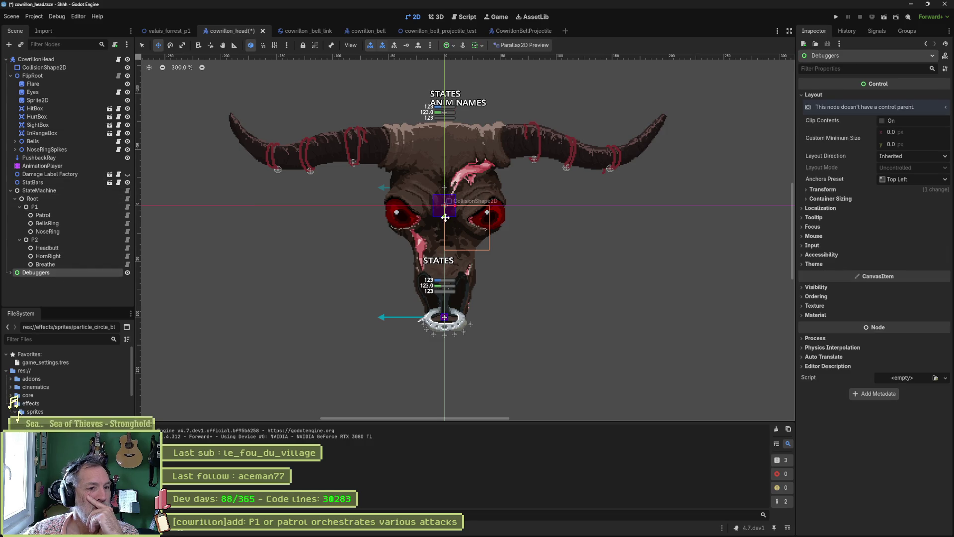
pyautogui.moveTo(445, 216); pyautogui.dragTo(446, 216)
pyautogui.click(11, 272)
pyautogui.click(42, 281)
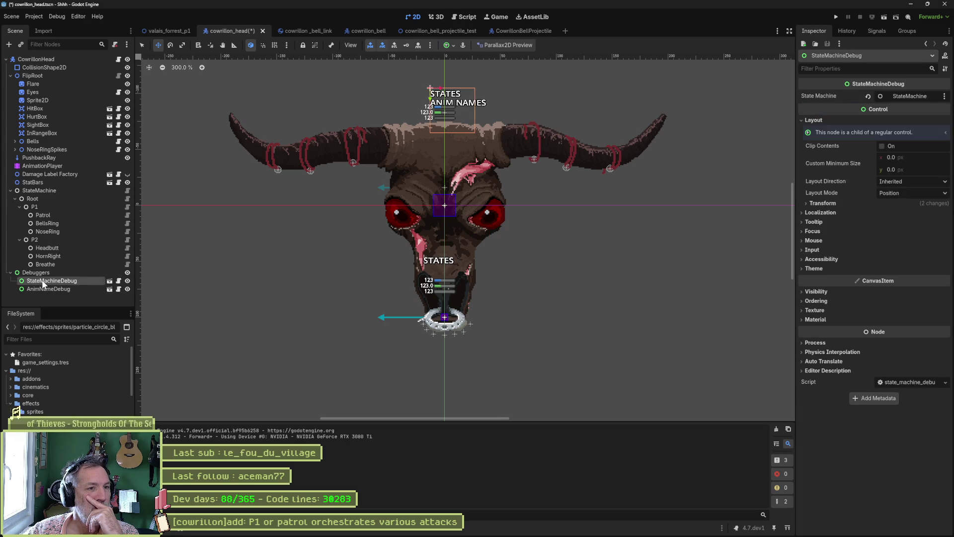
pyautogui.moveTo(430, 99); pyautogui.dragTo(430, 97)
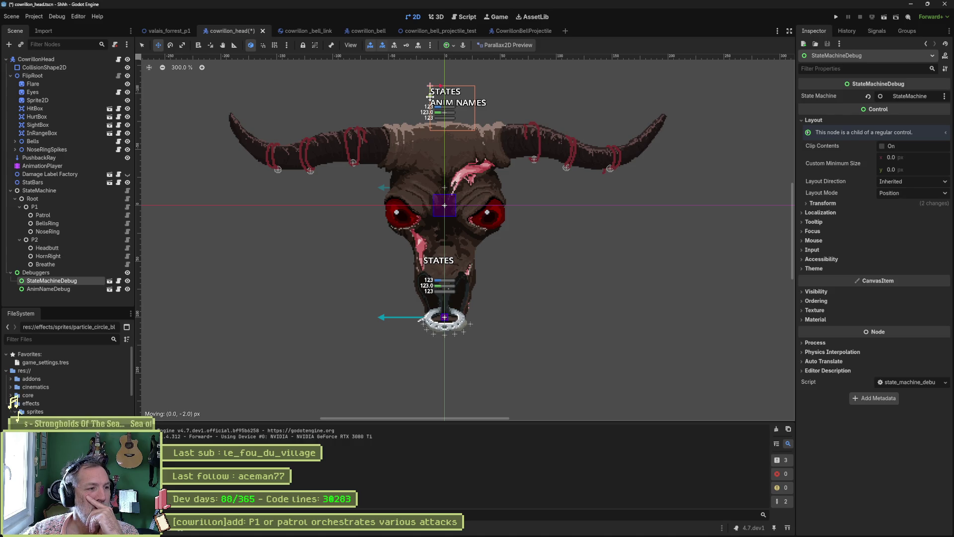
pyautogui.moveTo(430, 96); pyautogui.dragTo(428, 189)
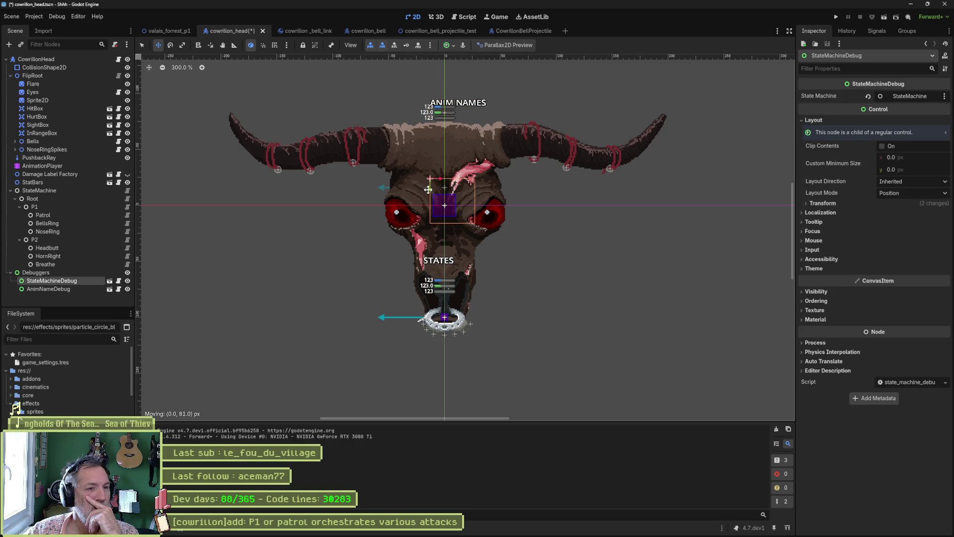
pyautogui.click(48, 289)
pyautogui.moveTo(426, 108)
pyautogui.mouseDown()
pyautogui.moveTo(423, 204)
pyautogui.moveTo(446, 159)
pyautogui.moveTo(448, 123)
pyautogui.mouseUp()
# Stack STATES just above ANIM NAMES, shift the Debuggers group, and save the scene.
pyautogui.click(36, 273)
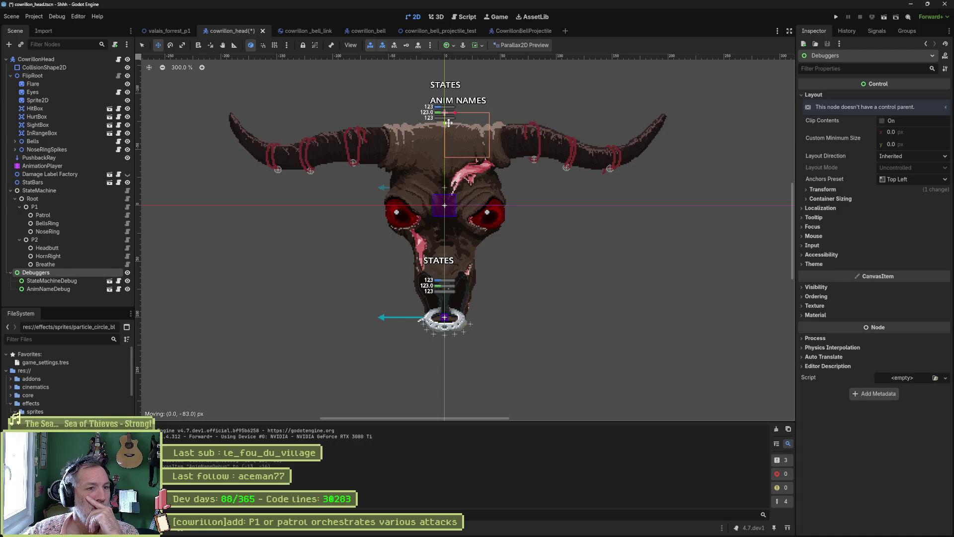
pyautogui.click(66, 282)
pyautogui.moveTo(418, 108); pyautogui.dragTo(418, 116)
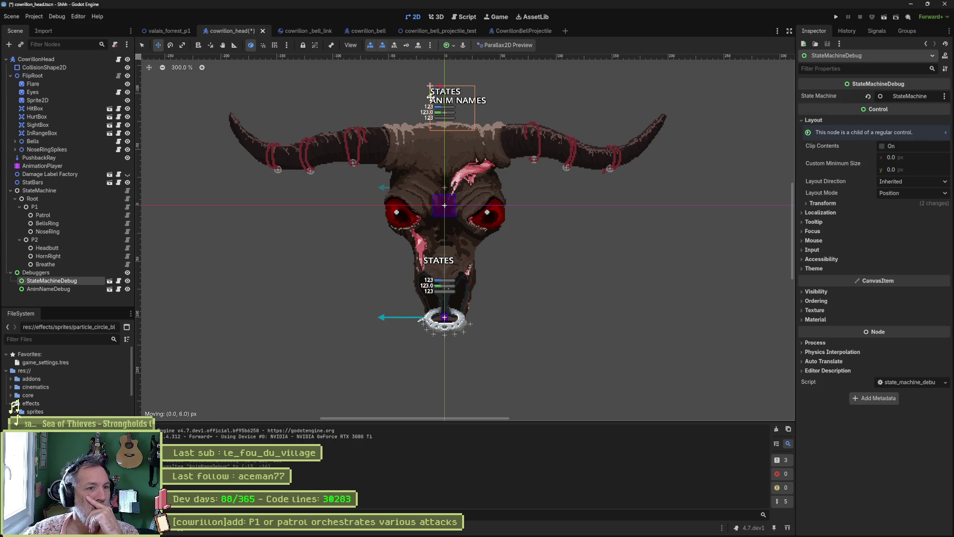
pyautogui.click(89, 273)
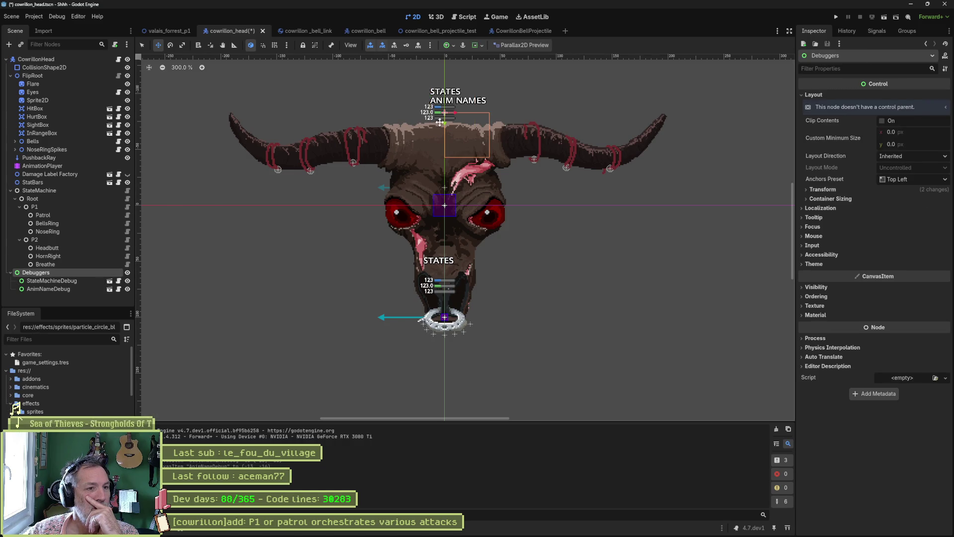
pyautogui.moveTo(444, 120); pyautogui.dragTo(444, 119)
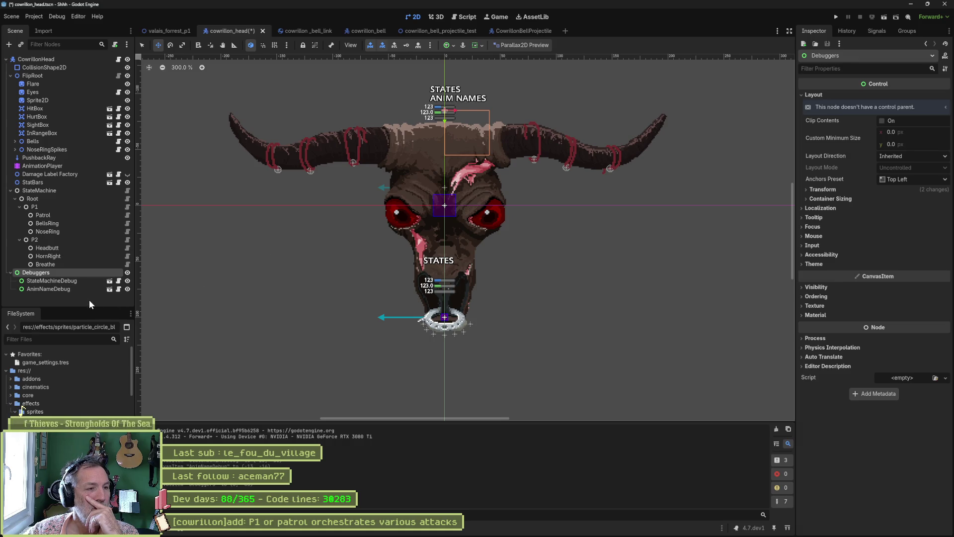
pyautogui.click(144, 292)
pyautogui.hotkey('ctrl', 's')
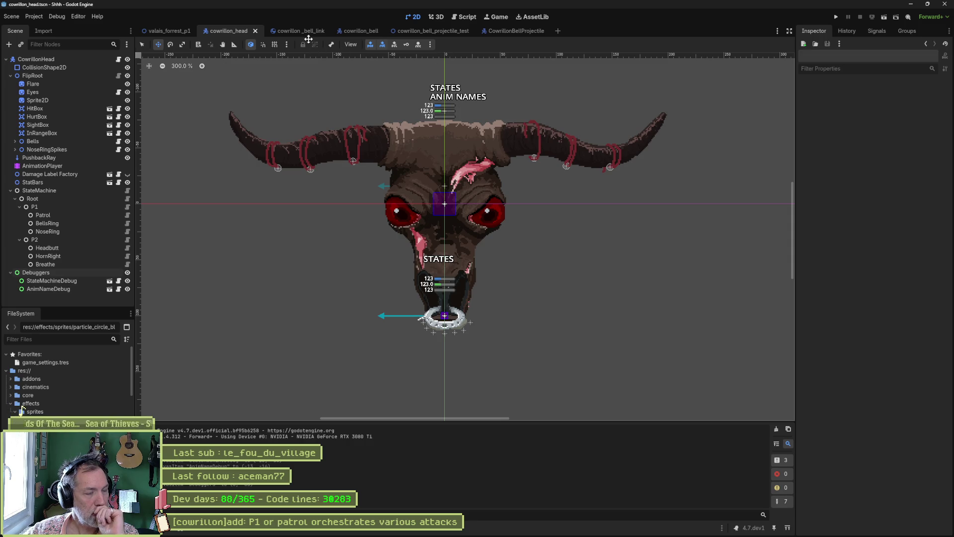
# Open cowrillon_patrol_state.gd and review the looping tween lines 20–24 in enter_state.
pyautogui.click(464, 17)
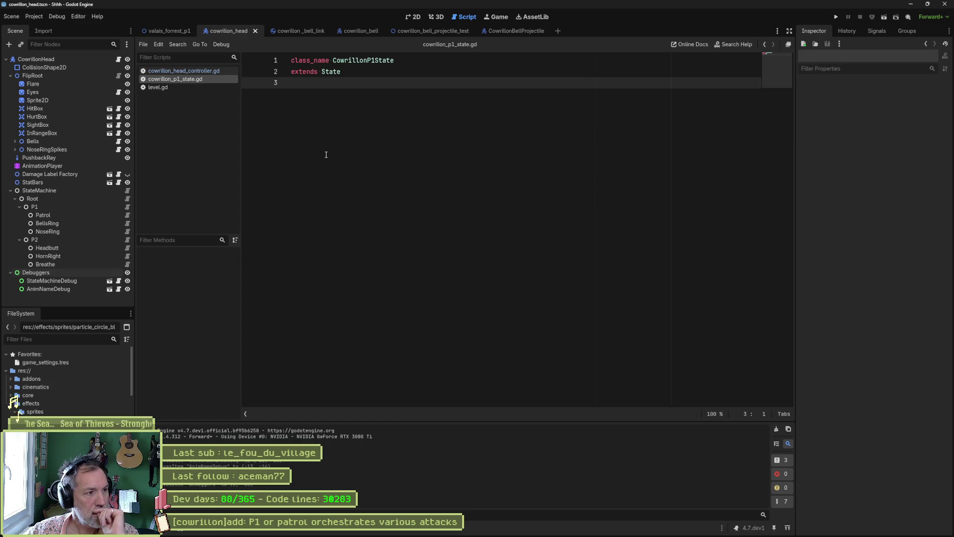
pyautogui.click(88, 215)
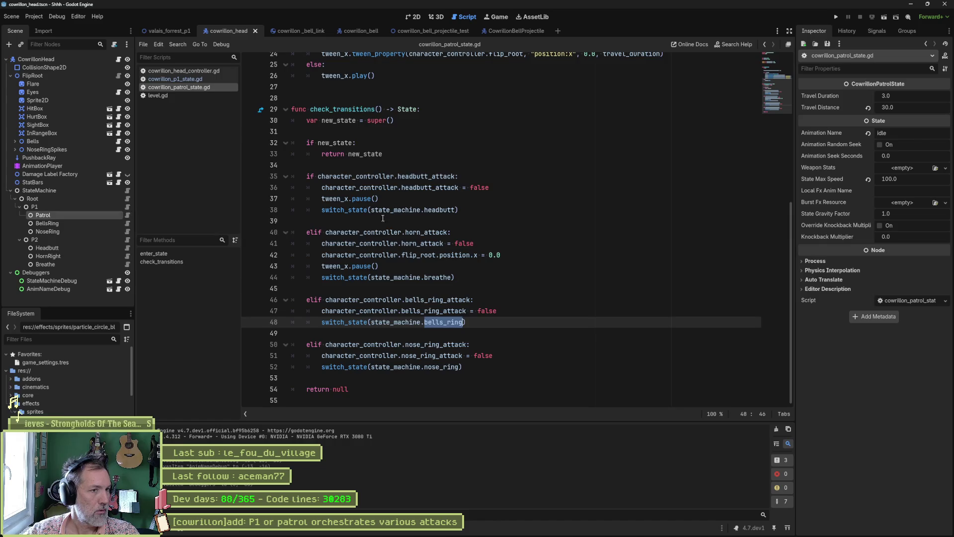
pyautogui.scroll(7, 471, 247)
pyautogui.scroll(-7, 472, 247)
pyautogui.scroll(3, 455, 257)
pyautogui.scroll(1, 455, 257)
pyautogui.scroll(2, 428, 225)
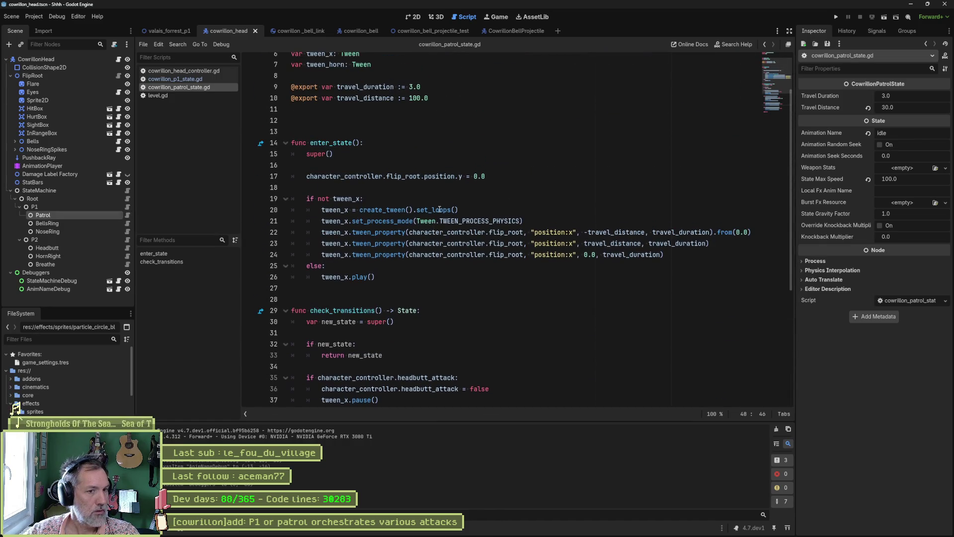
pyautogui.moveTo(439, 209); pyautogui.dragTo(439, 255)
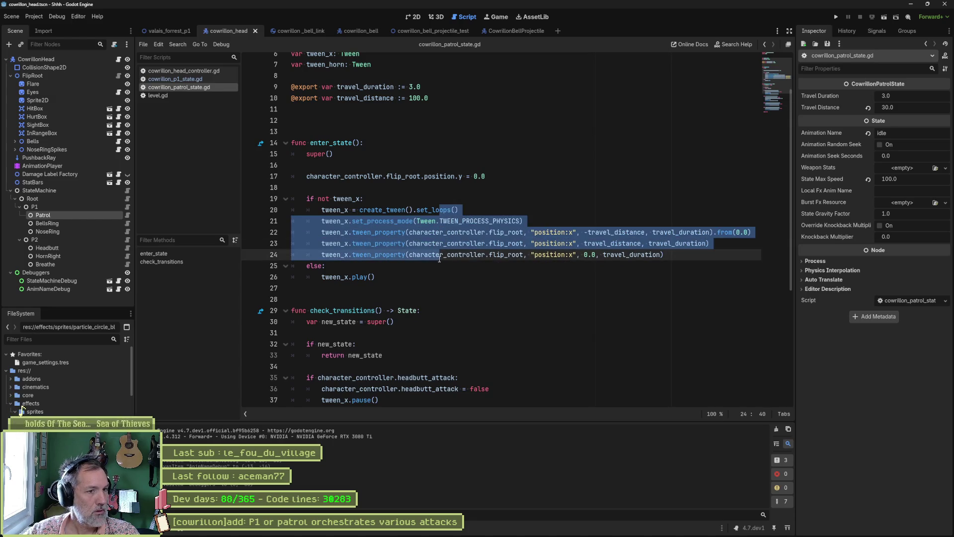
pyautogui.click(440, 266)
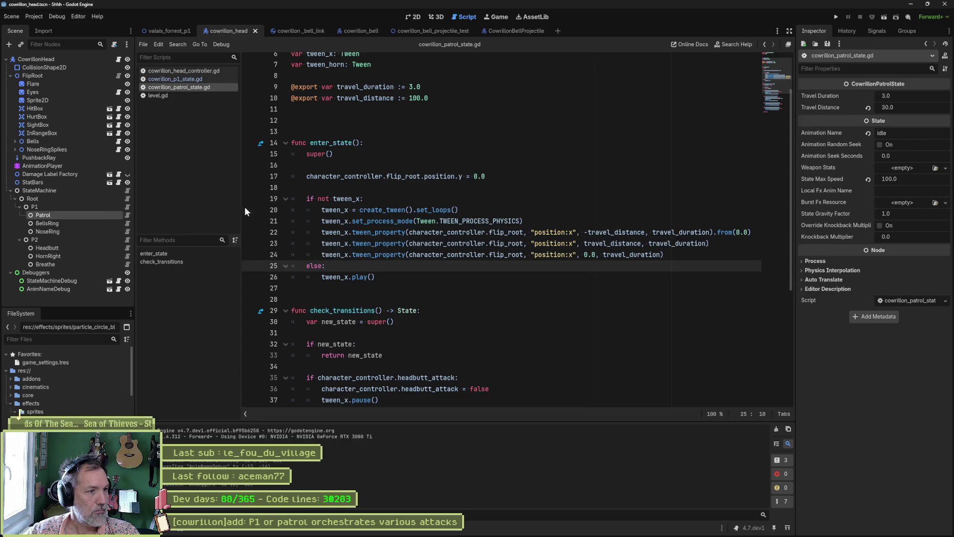
pyautogui.rightClick(188, 87)
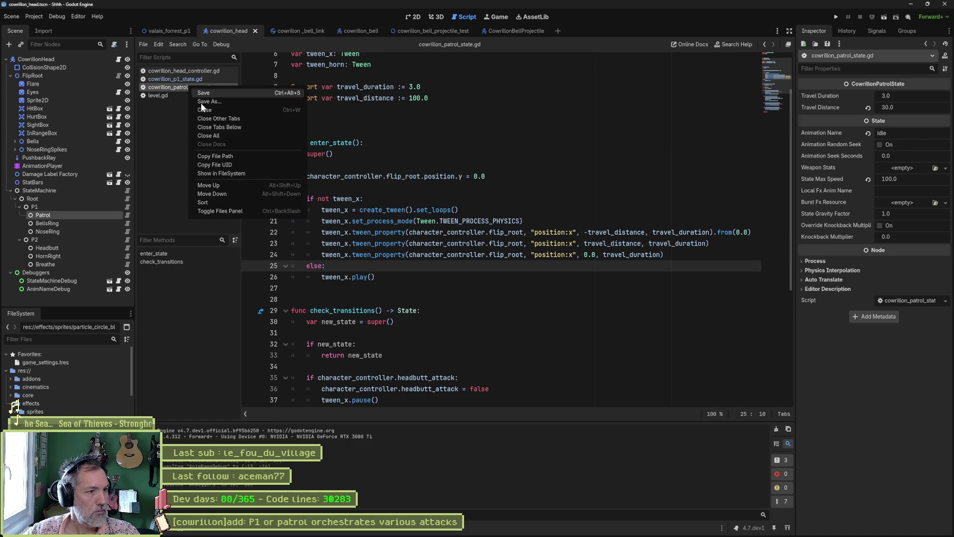
# Rename the script to cowrillon_p1_patrol_state.gd with class_name CowrillonP1PatrolState and save.
pyautogui.click(233, 171)
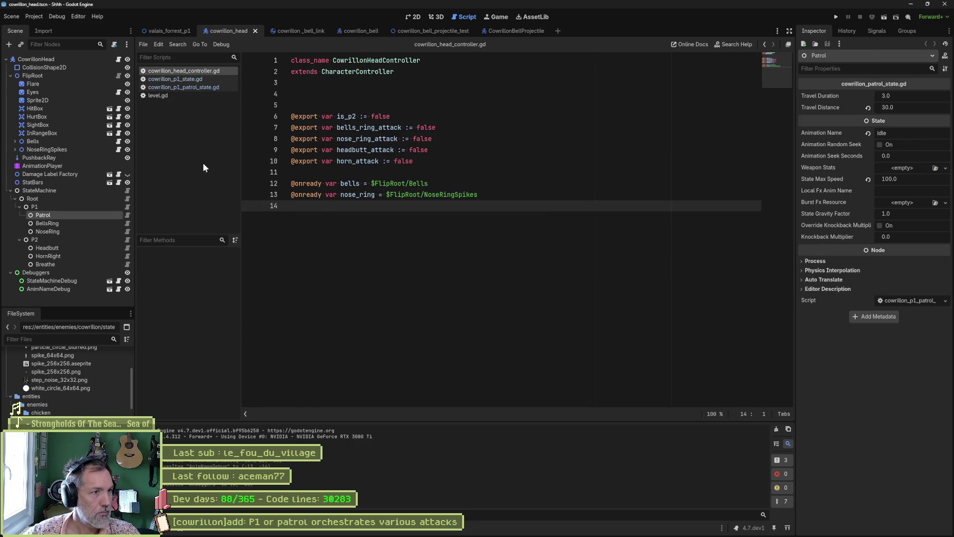
pyautogui.click(201, 87)
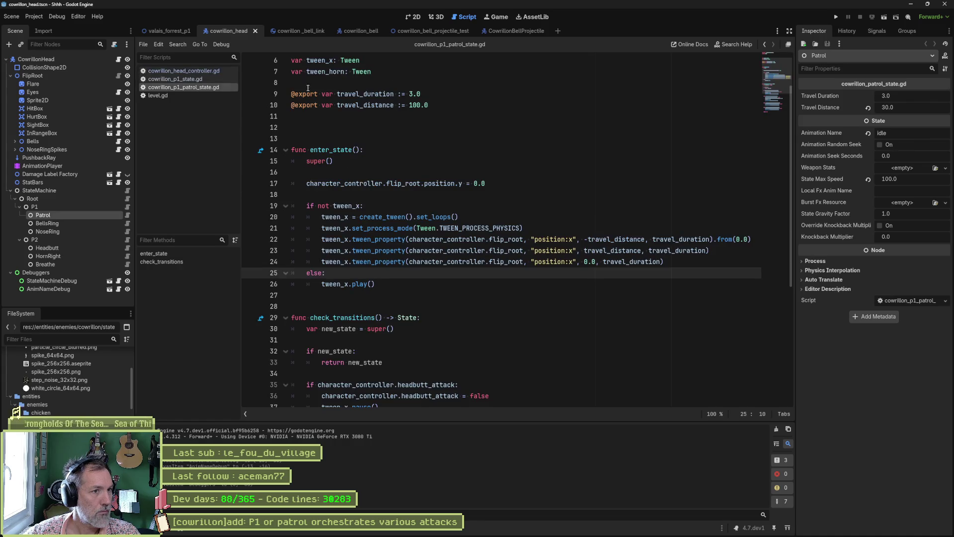
pyautogui.scroll(2, 308, 88)
pyautogui.click(368, 60)
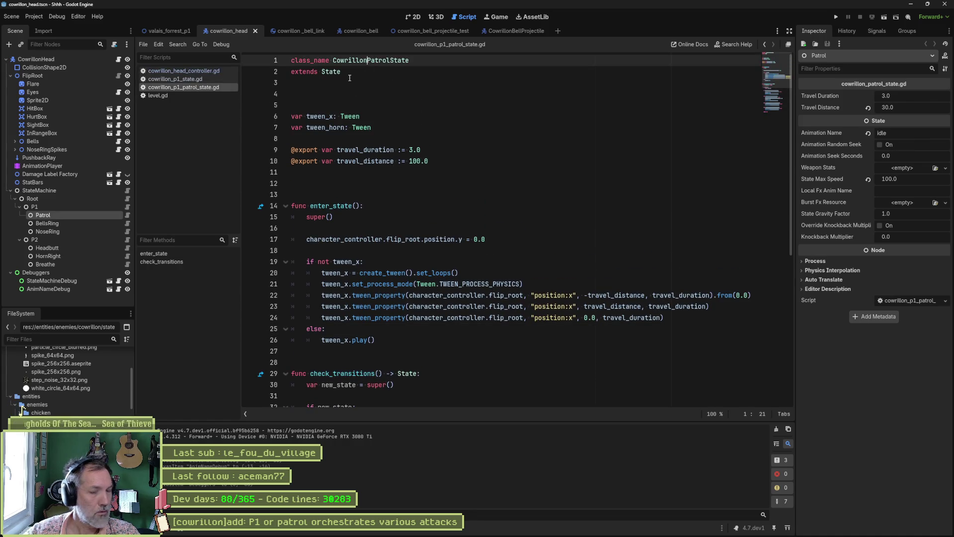
pyautogui.write('P1')
pyautogui.hotkey('ctrl', 's')
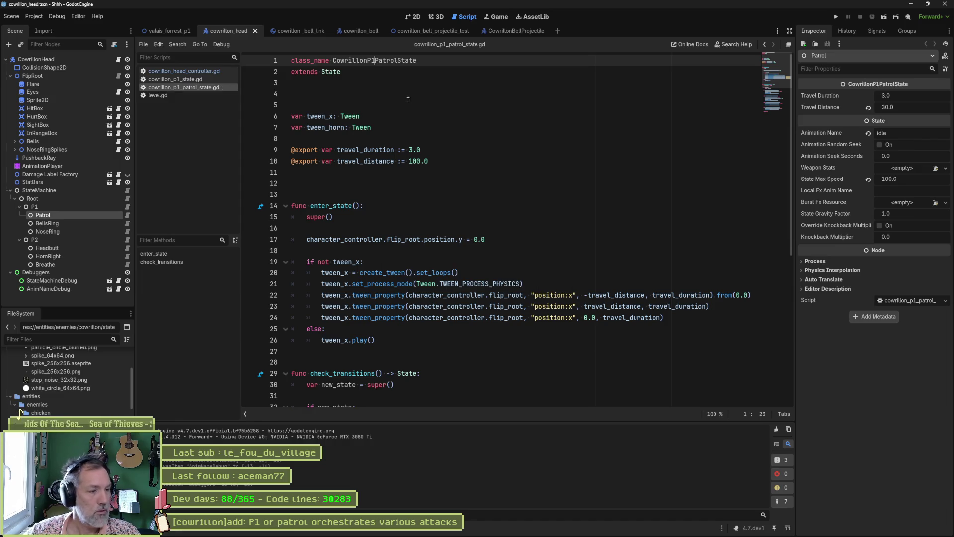
# Duplicate the script as cowrillon_p2_patrol_state.gd.
pyautogui.hotkey('ctrl', 'd')
pyautogui.hotkey('ctrl', 'Left')
pyautogui.hotkey('ctrl', 'Left')
pyautogui.press('BackSpace')
pyautogui.press('BackSpace')
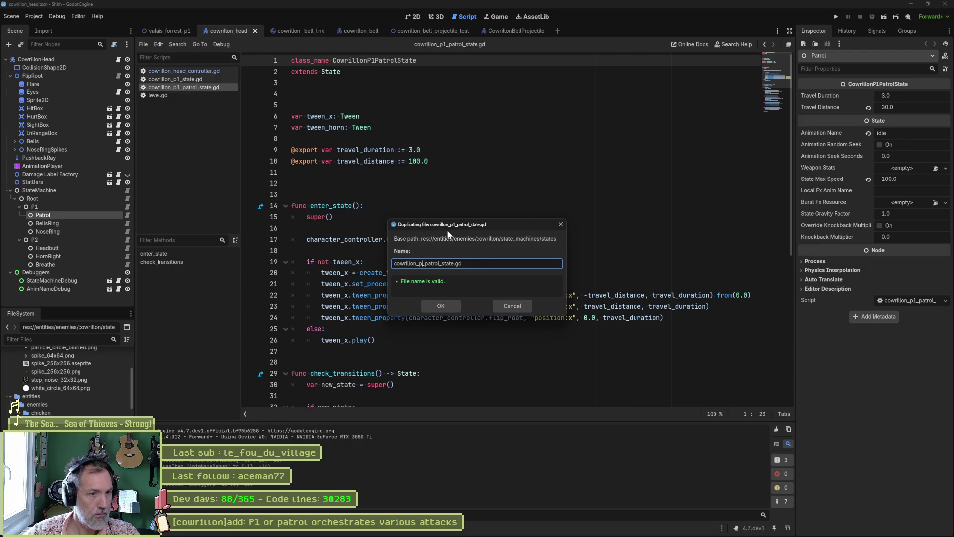
pyautogui.write('2_')
pyautogui.press('Return')
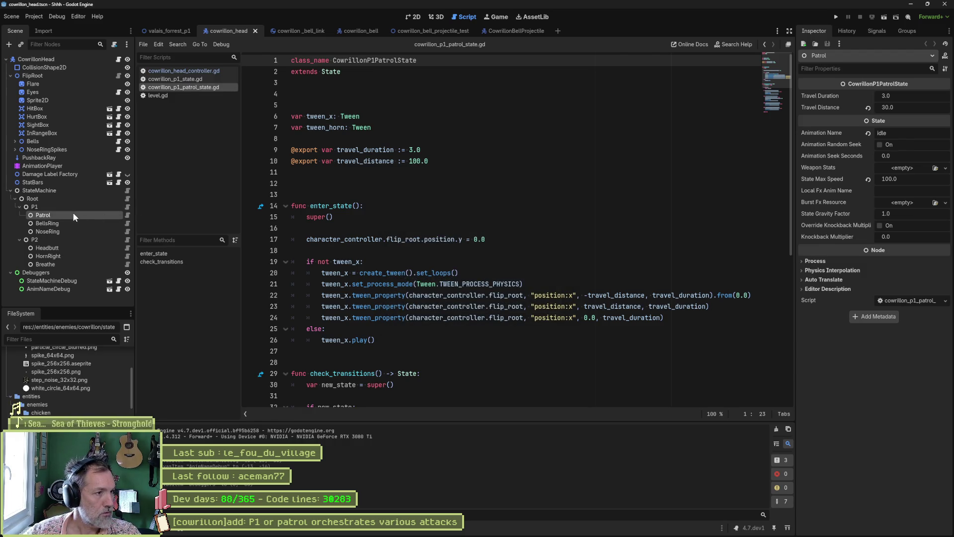
pyautogui.press('F2')
pyautogui.press('Escape')
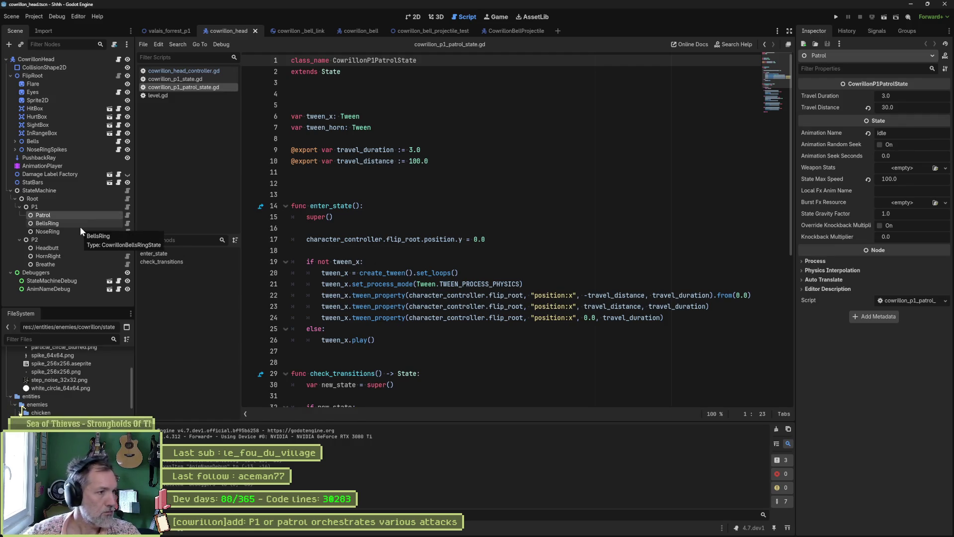
# Search the add-node list under P2 for a P2 patrol state type, then cancel.
pyautogui.click(100, 239)
pyautogui.hotkey('ctrl', 'a')
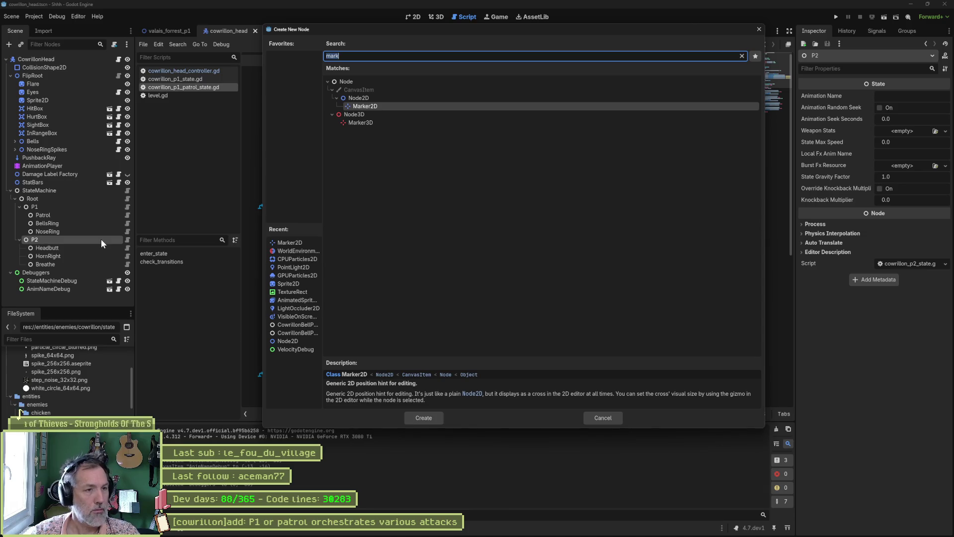
pyautogui.write('p2pat')
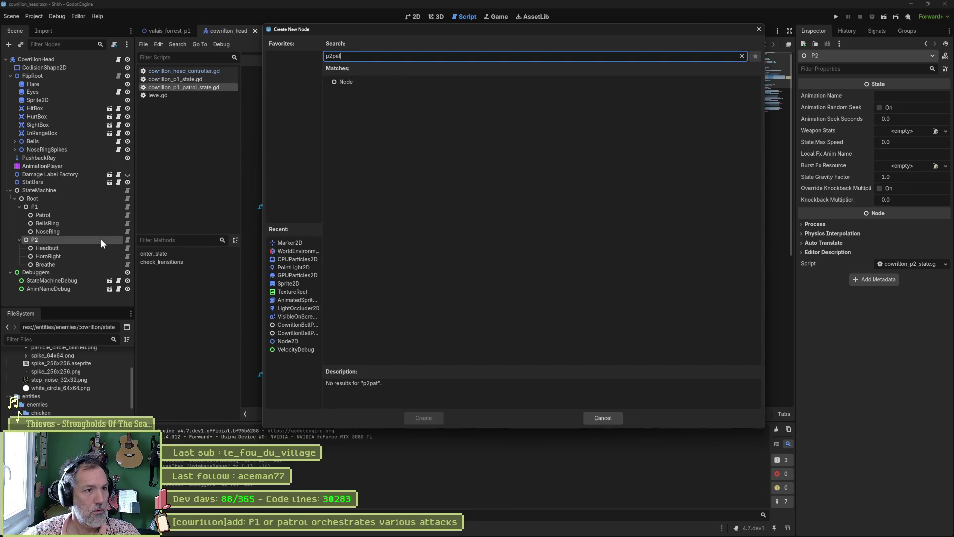
pyautogui.hotkey('ctrl', 'a')
pyautogui.press('BackSpace')
pyautogui.write('patrol')
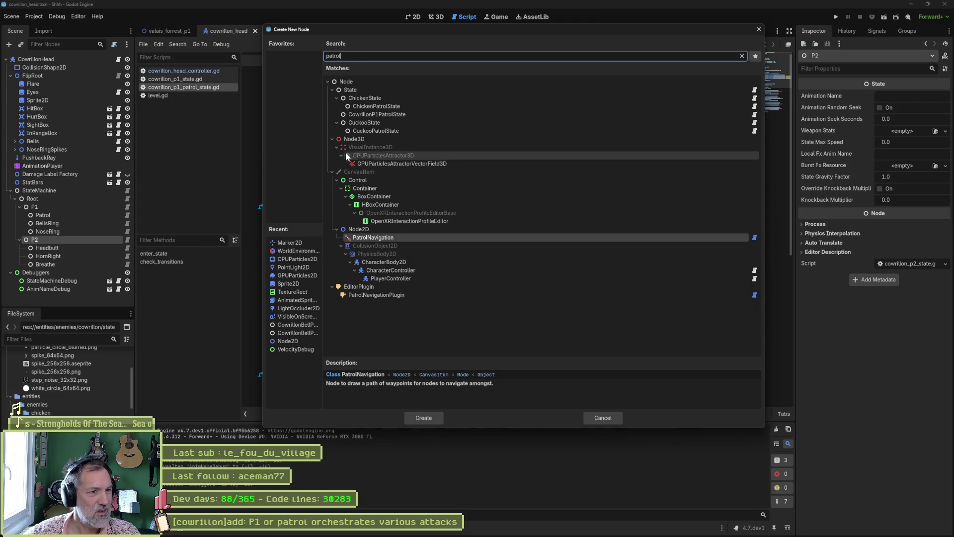
pyautogui.press('Escape')
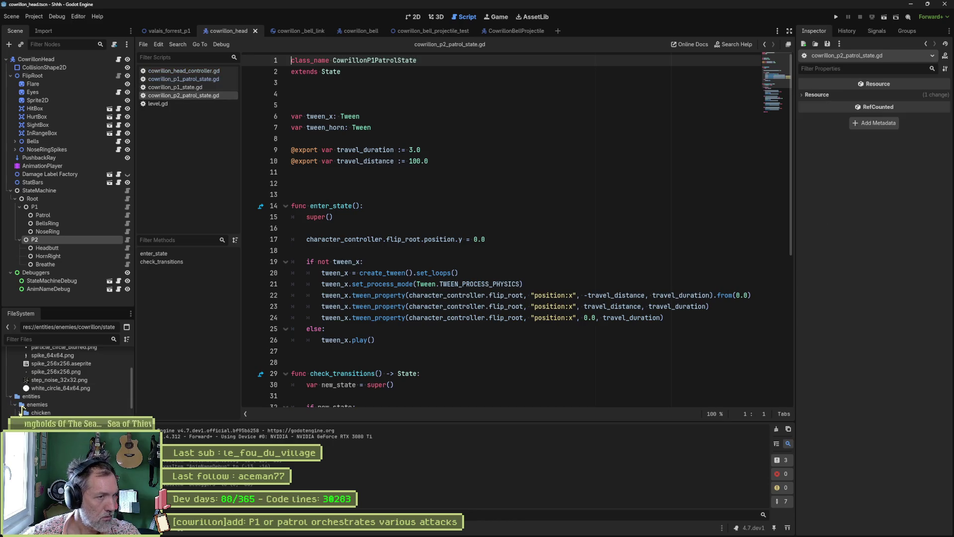
# Set class_name to CowrillonP2PatrolState and add a CowrillonP2PatrolState node under P2.
pyautogui.press('Left')
pyautogui.press('BackSpace')
pyautogui.write('2')
pyautogui.click(73, 240)
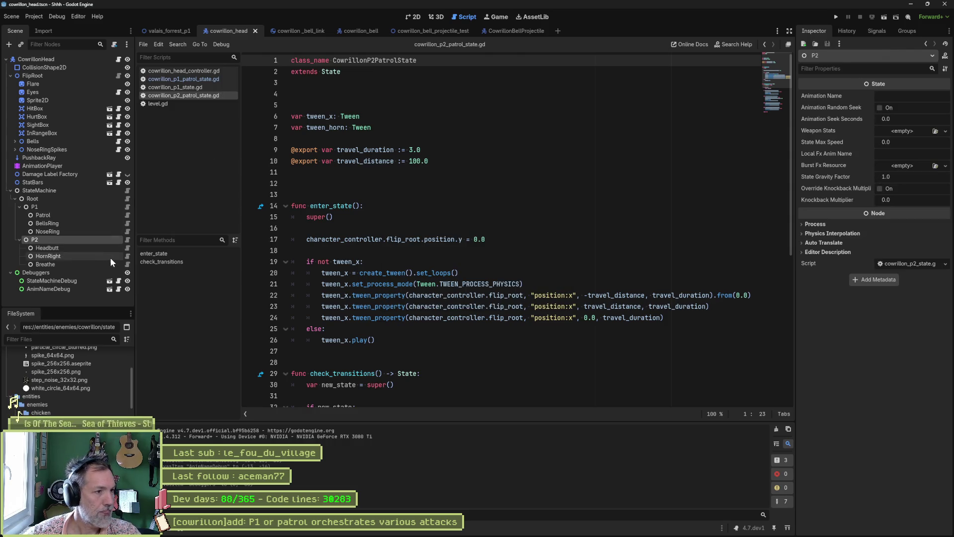
pyautogui.hotkey('ctrl', 'a')
pyautogui.write('p2p')
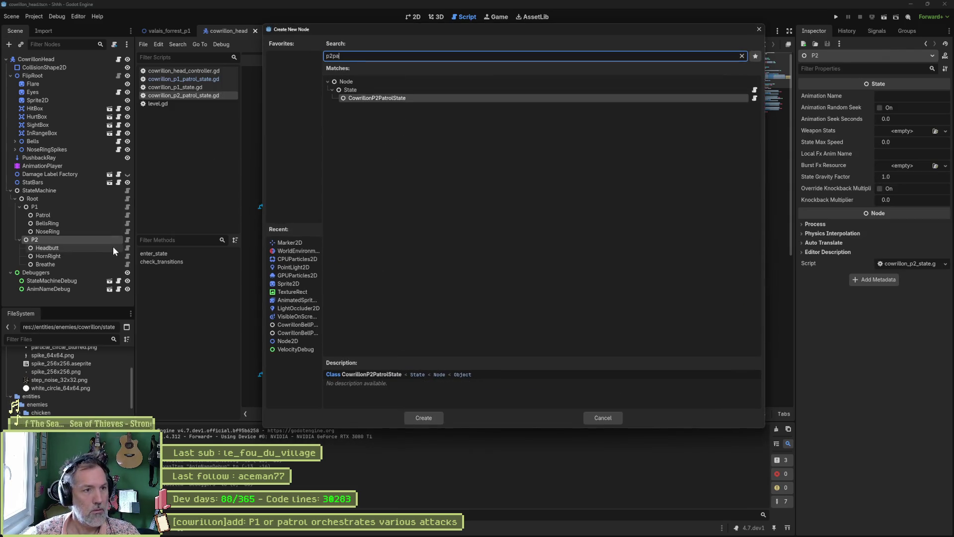
pyautogui.press('Return')
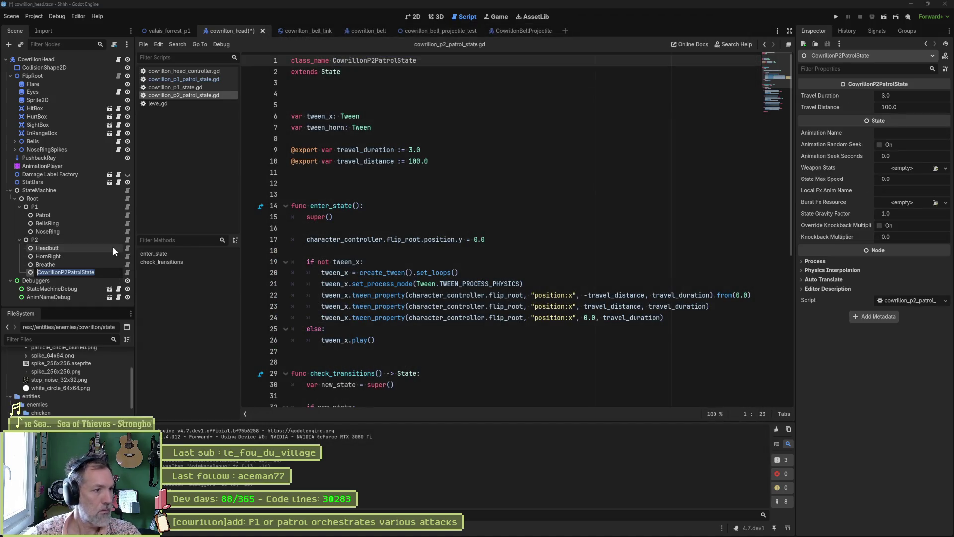
# Name the new node Patrol and split the state machine's patrol into p1_patrol and p2_patrol.
pyautogui.write('Patrol')
pyautogui.press('Return')
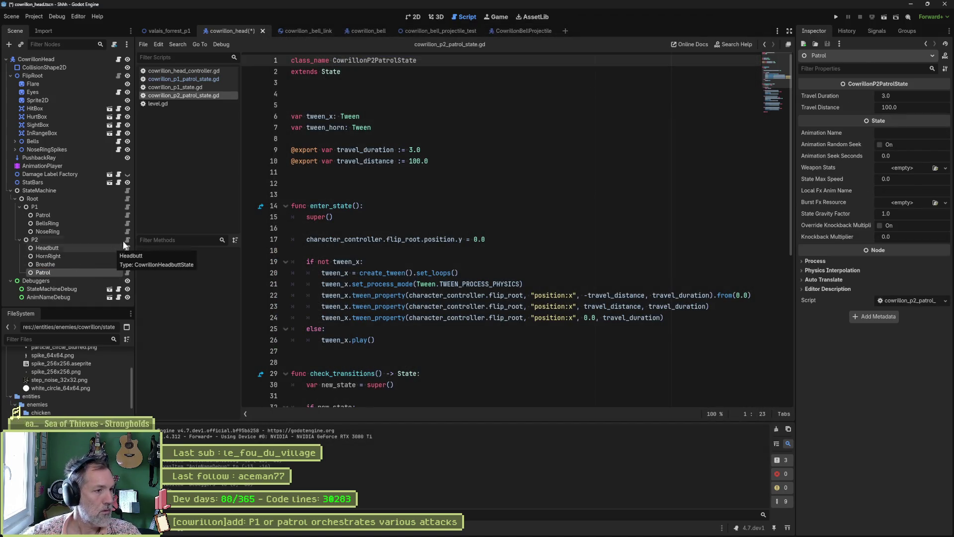
pyautogui.click(127, 190)
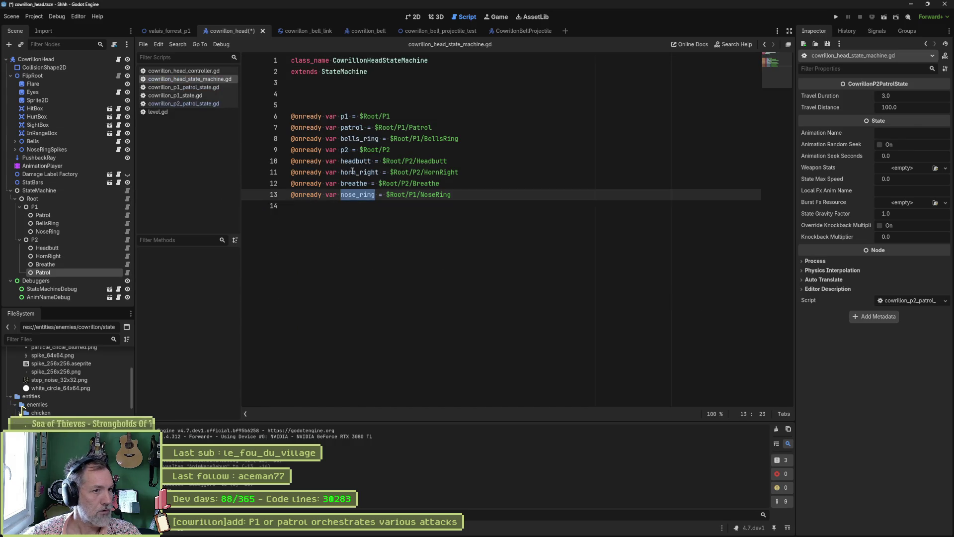
pyautogui.click(362, 128)
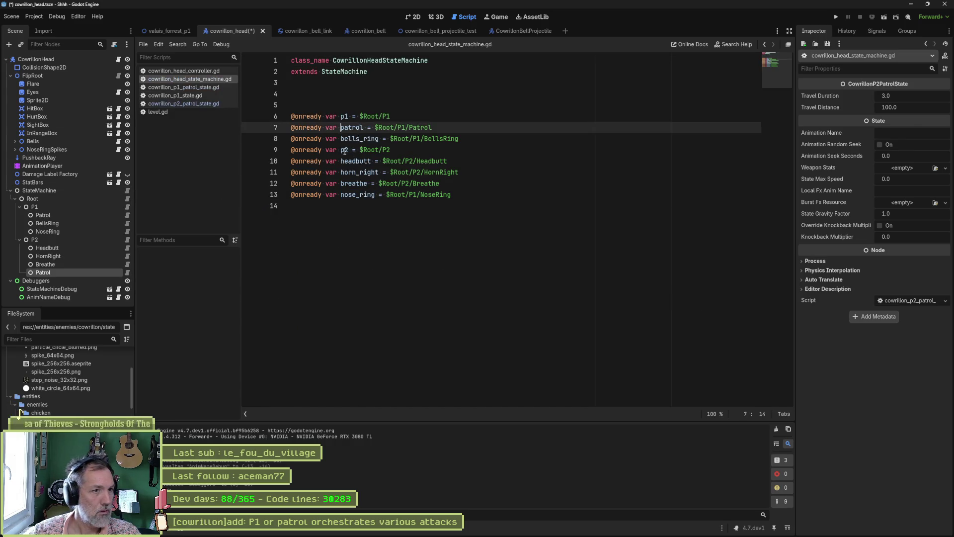
pyautogui.write('p1_')
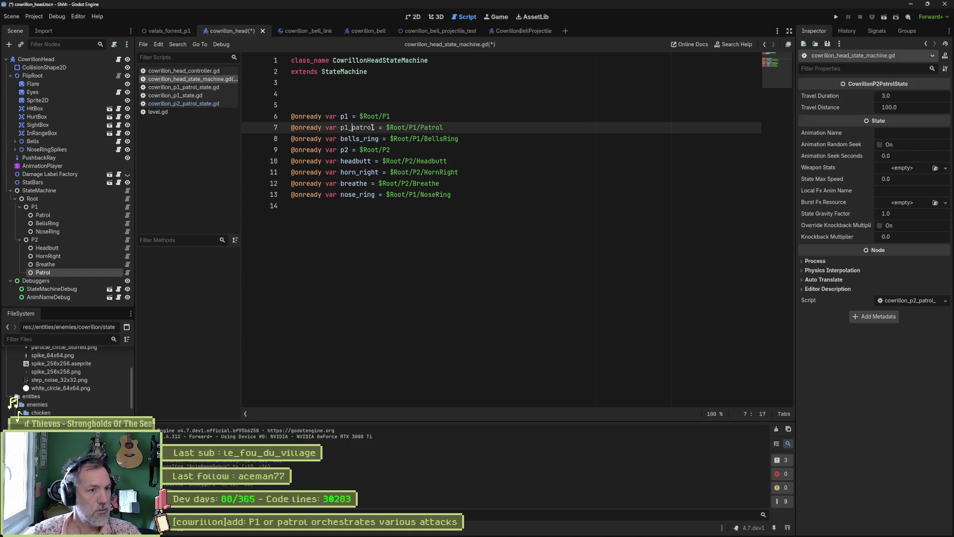
pyautogui.doubleClick(368, 128)
pyautogui.click(421, 128)
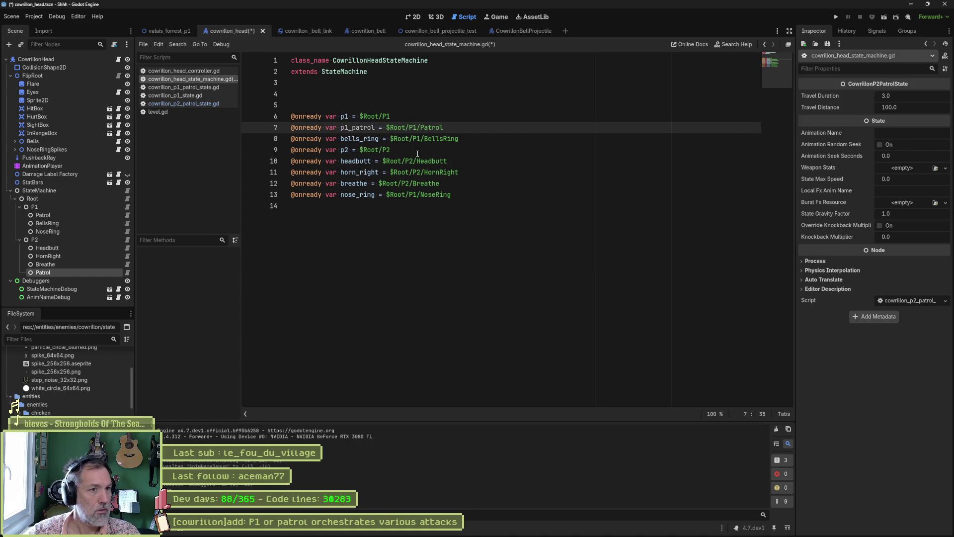
pyautogui.press('End')
pyautogui.hotkey('ctrl', 'shift', 'd')
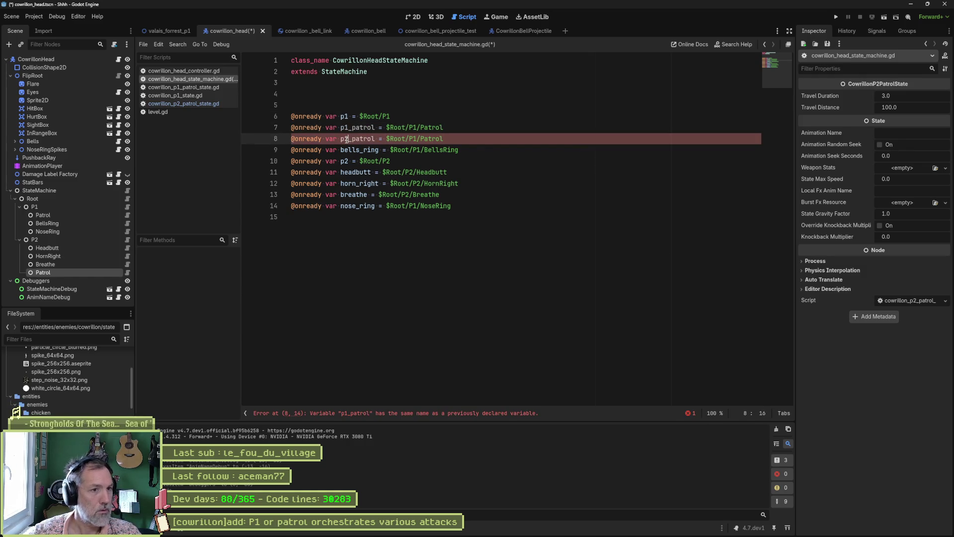
pyautogui.click(414, 140)
pyautogui.hotkey('ctrl', 's')
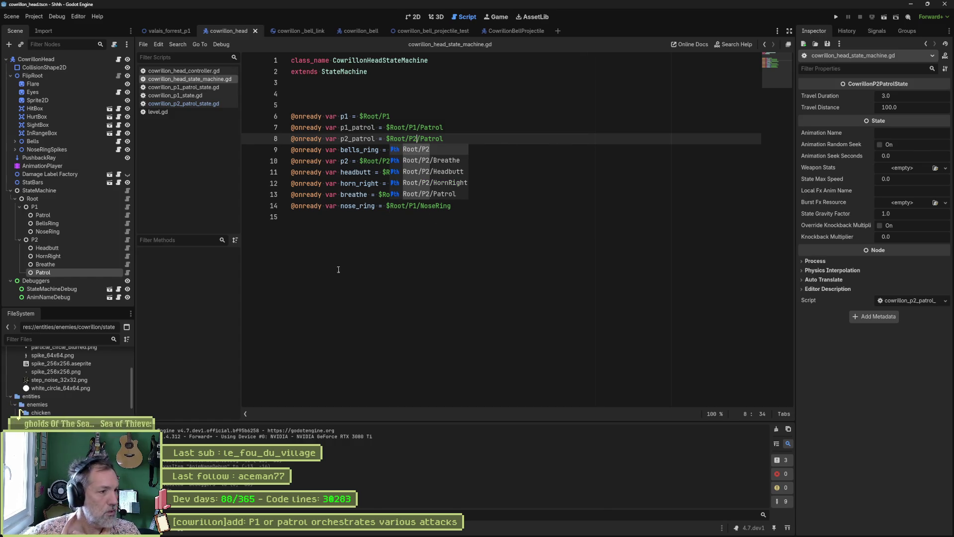
# Point the BellsRing and NoseRing switch_state calls to p1_patrol, save, and run the game.
pyautogui.click(127, 224)
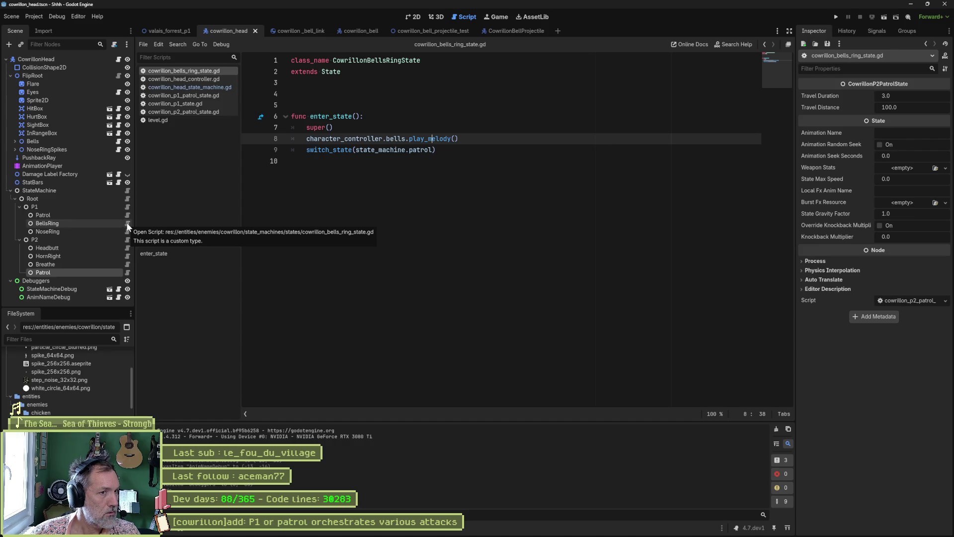
pyautogui.click(410, 150)
pyautogui.write('p1_')
pyautogui.doubleClick(424, 149)
pyautogui.hotkey('ctrl', 'c')
pyautogui.click(128, 231)
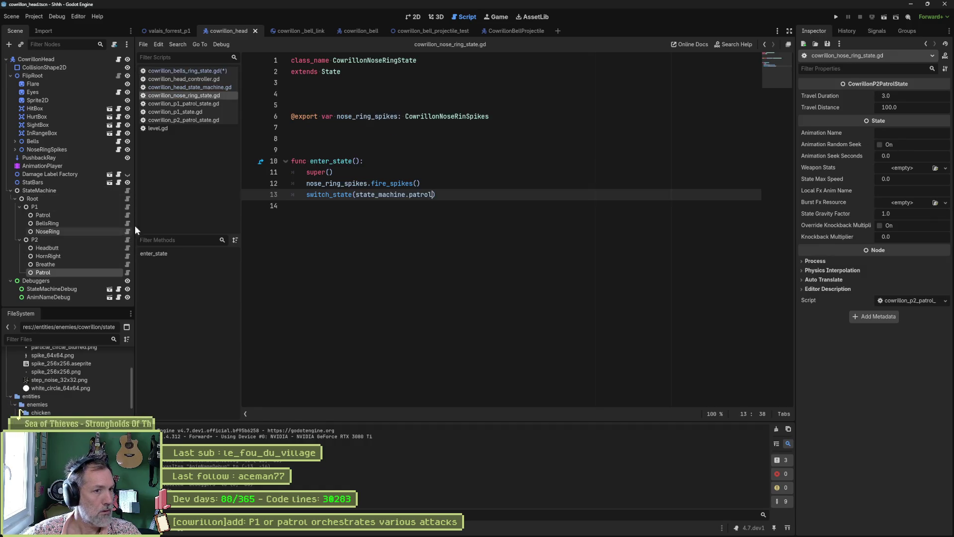
pyautogui.doubleClick(420, 194)
pyautogui.hotkey('ctrl', 'v')
pyautogui.hotkey('ctrl', 's')
pyautogui.press('F5')
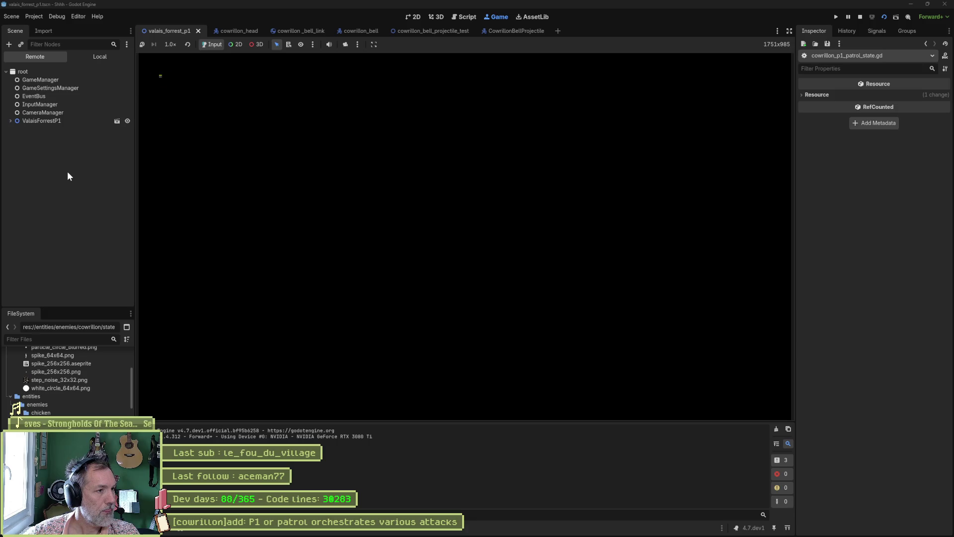
# Select the live Cowrillon under Entities and tick Bells Ring Attack.
pyautogui.click(42, 121)
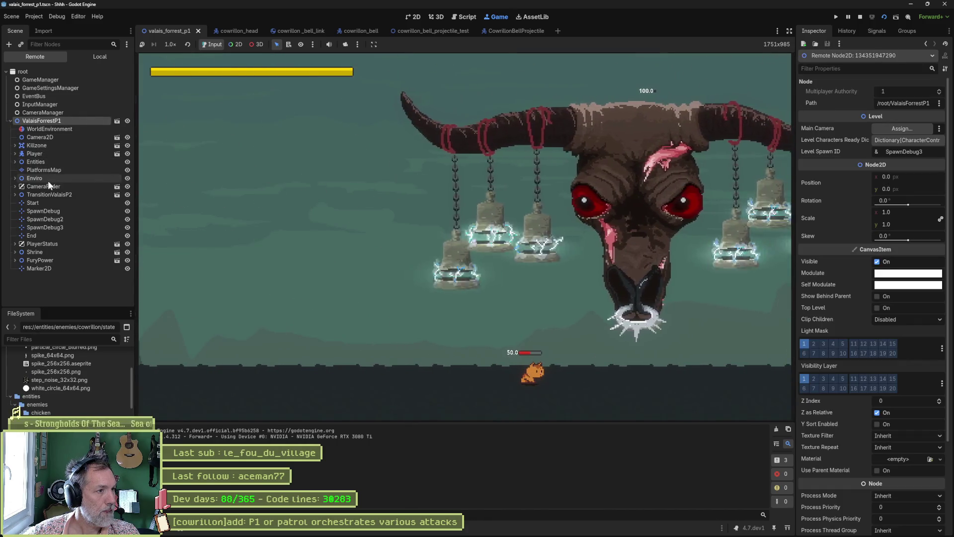
pyautogui.doubleClick(41, 163)
pyautogui.click(49, 172)
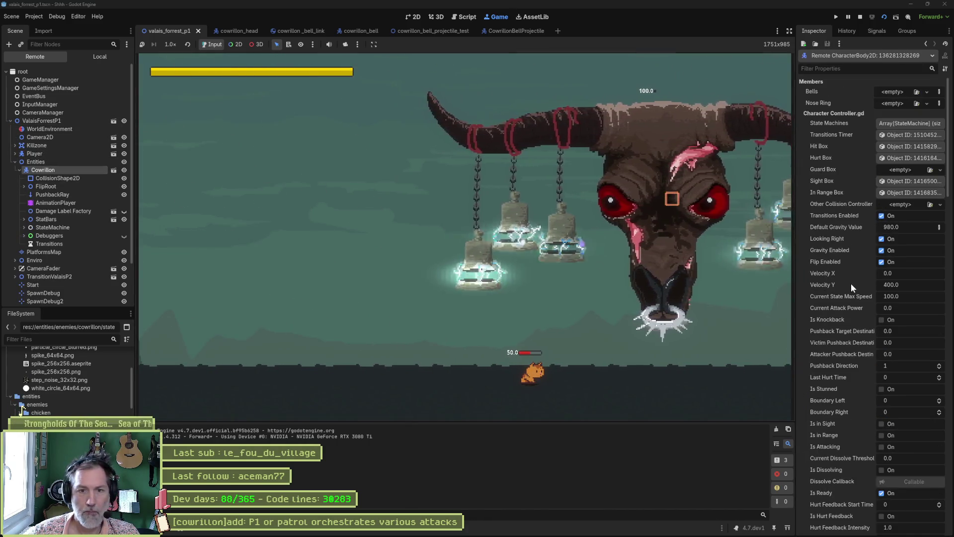
pyautogui.scroll(-6, 865, 303)
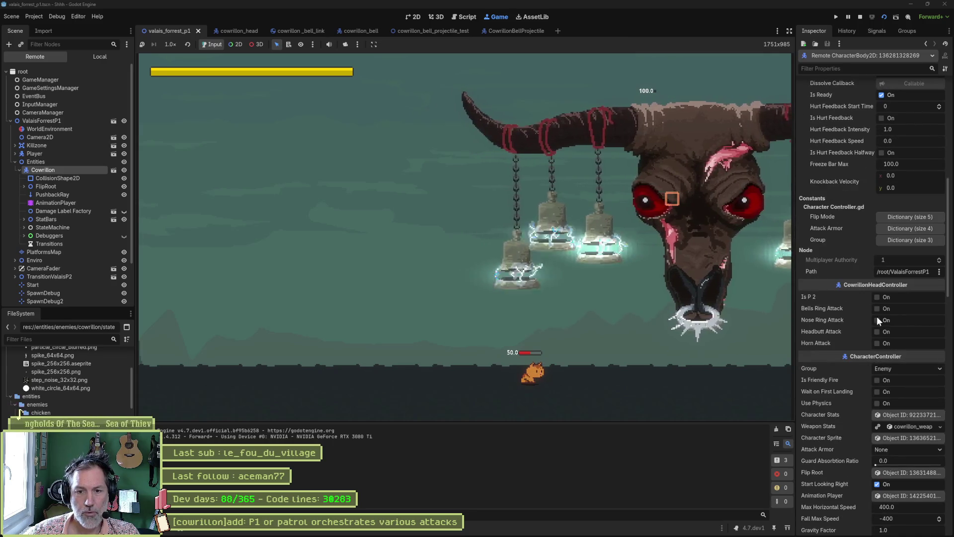
pyautogui.click(878, 309)
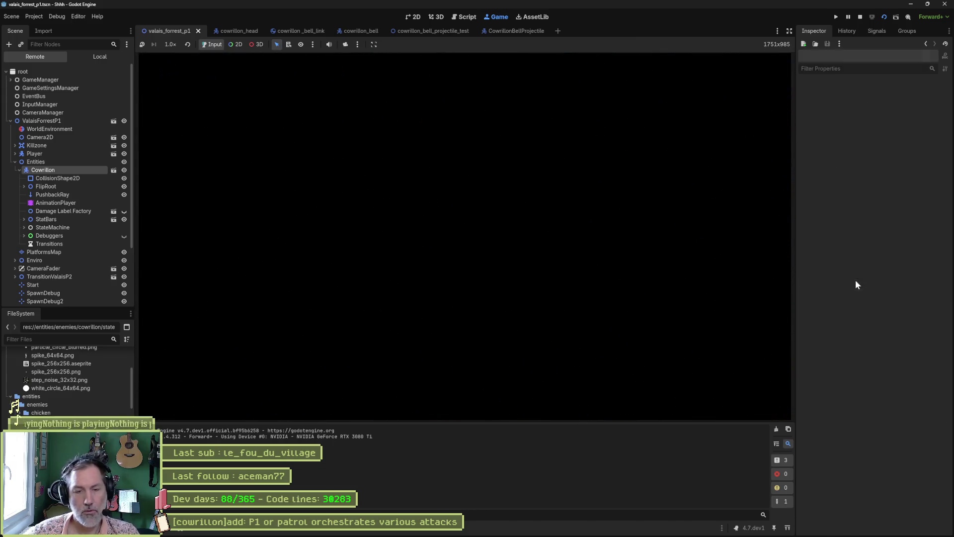
# Reselect Cowrillon in the Remote tree and trigger Bells Ring Attack a second time.
pyautogui.click(41, 121)
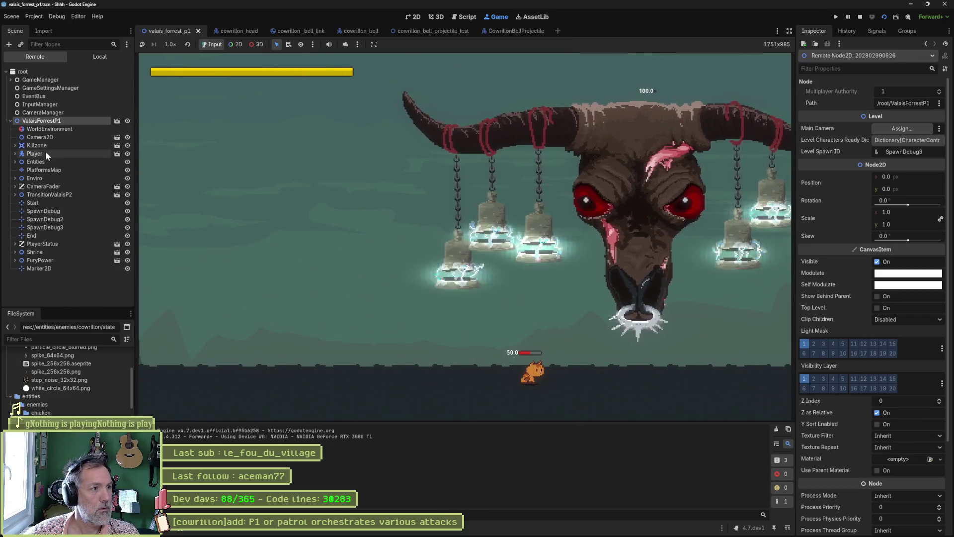
pyautogui.click(36, 161)
pyautogui.click(43, 171)
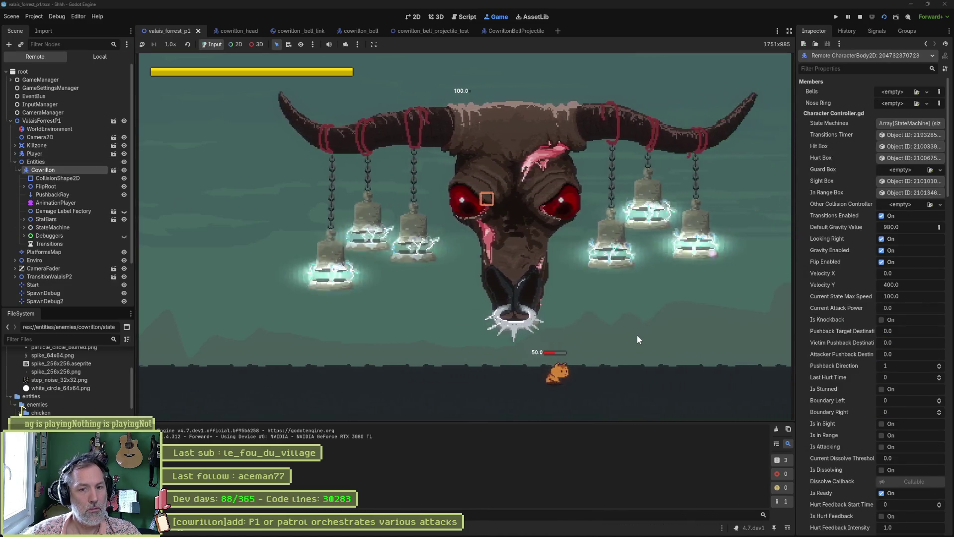
pyautogui.scroll(-6, 913, 356)
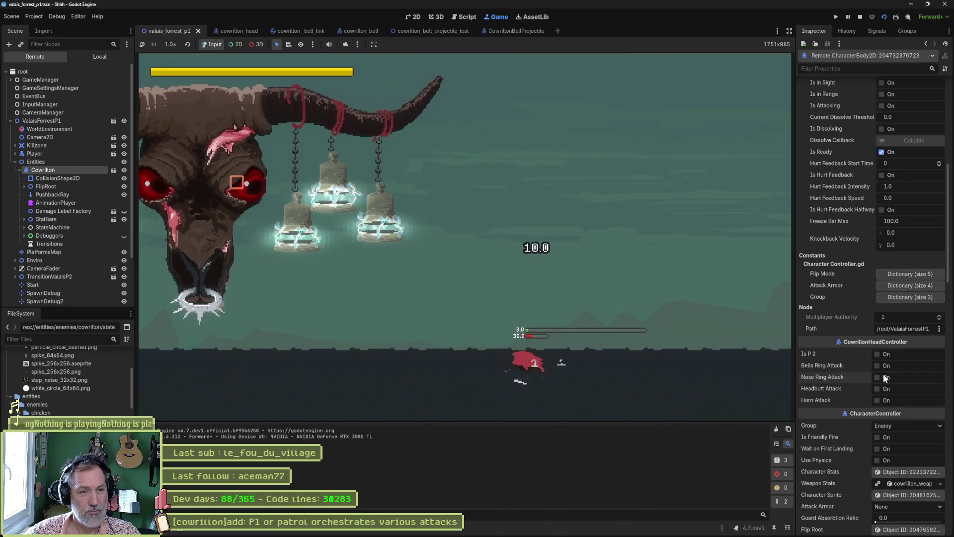
pyautogui.click(882, 366)
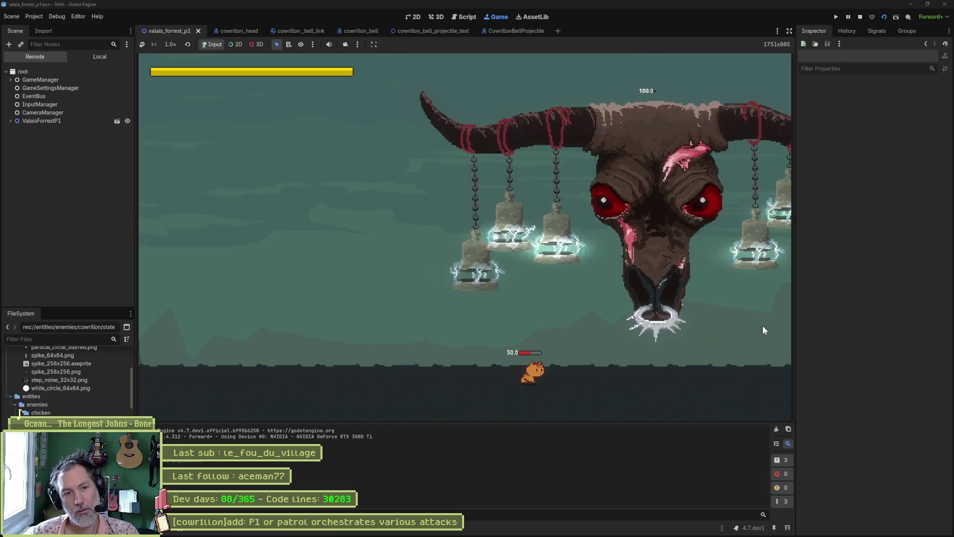
# Stop the game, move P2's Patrol above Headbutt, and save cowrillon_head.
pyautogui.press('F8')
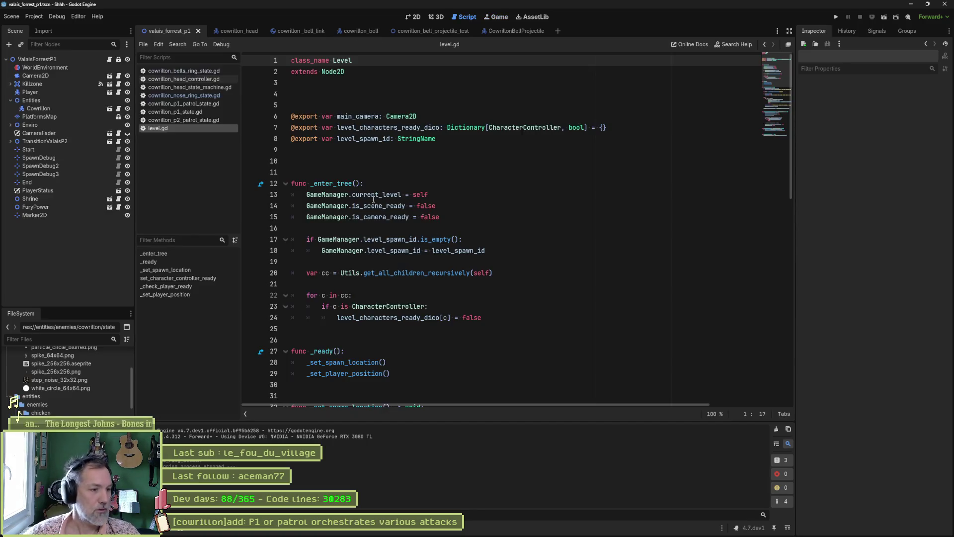
pyautogui.click(236, 31)
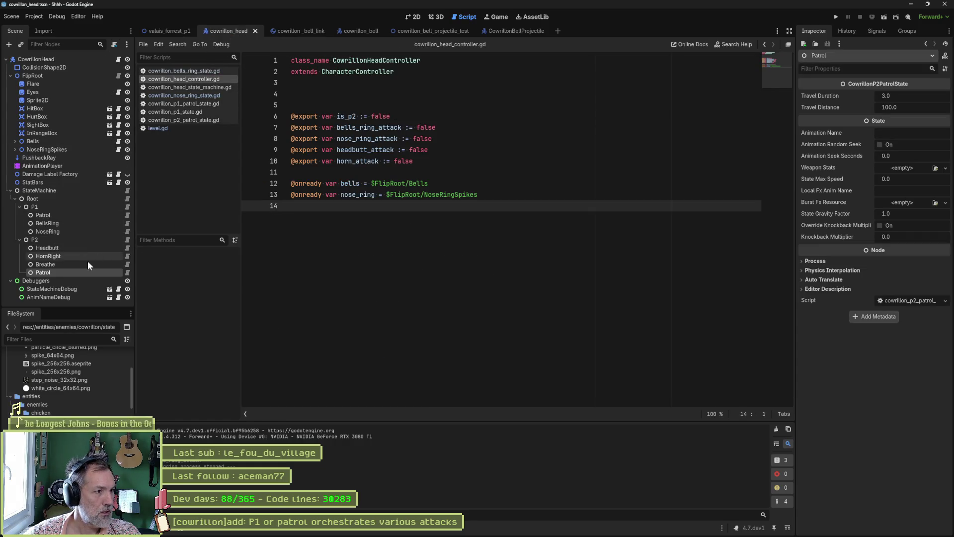
pyautogui.moveTo(41, 271); pyautogui.dragTo(40, 245)
pyautogui.hotkey('ctrl', 's')
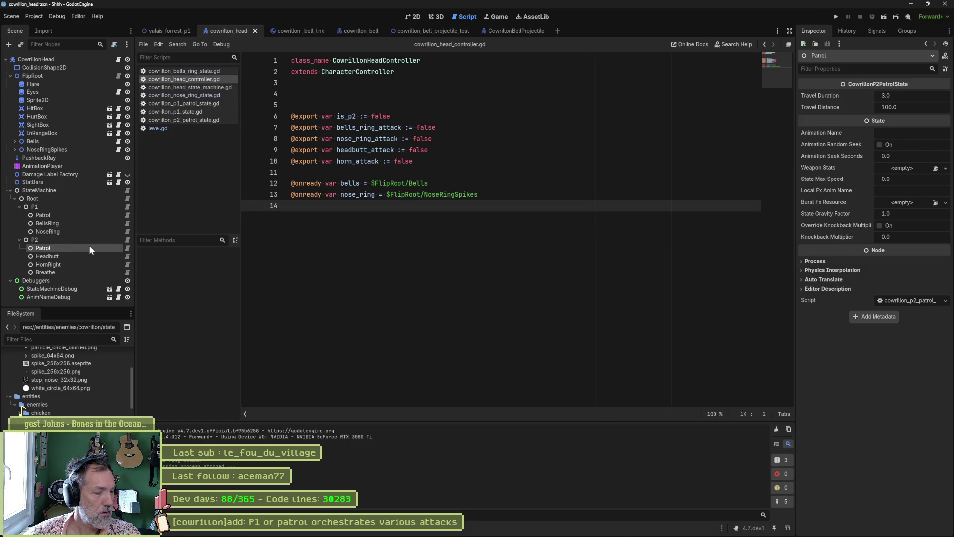
# Open cowrillon_p1_patrol_state.gd and scroll through its code.
pyautogui.click(127, 214)
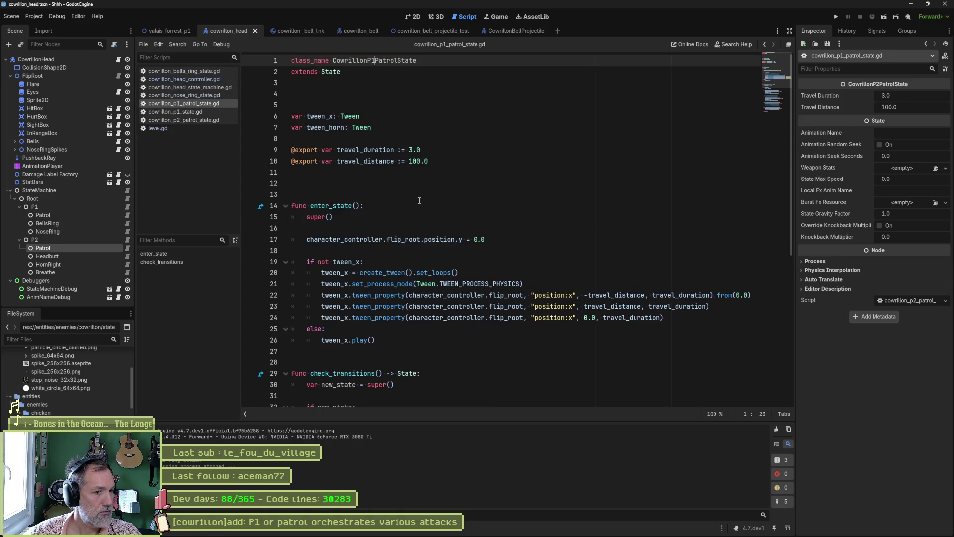
pyautogui.scroll(-2, 443, 222)
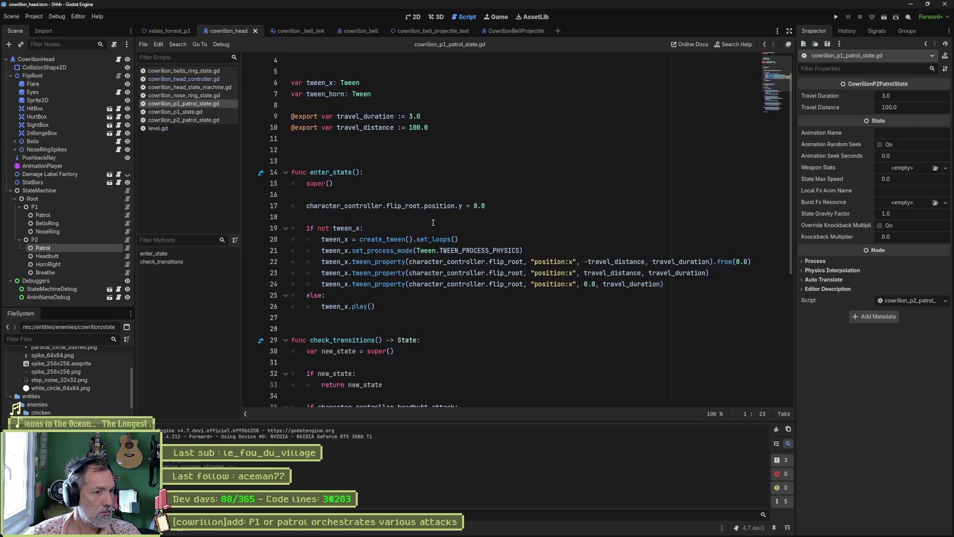
pyautogui.scroll(-5, 434, 223)
pyautogui.scroll(3, 435, 220)
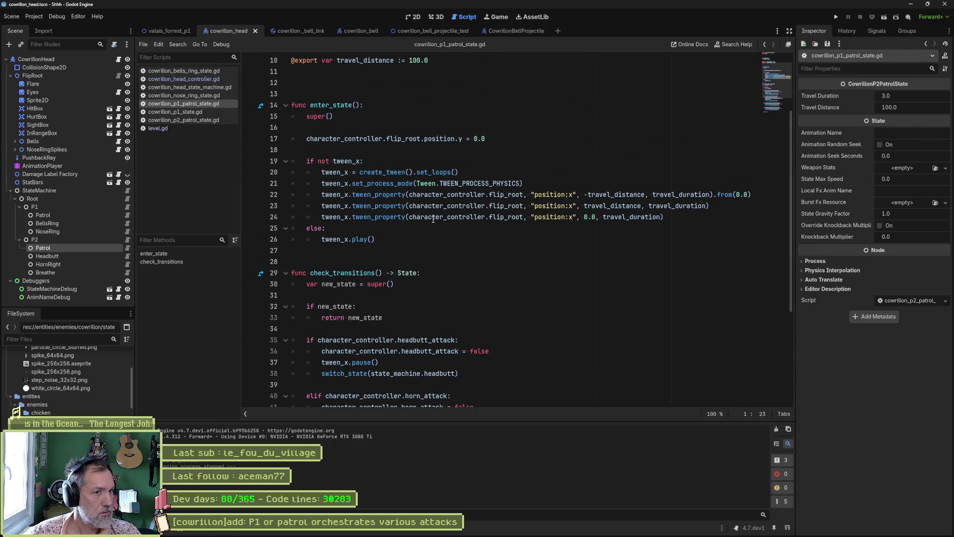
pyautogui.scroll(-3, 433, 219)
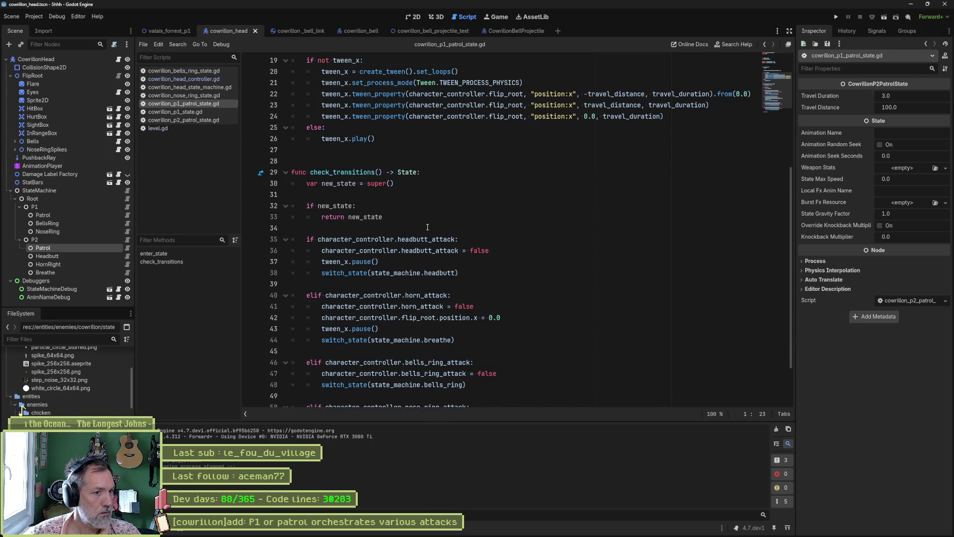
pyautogui.doubleClick(426, 239)
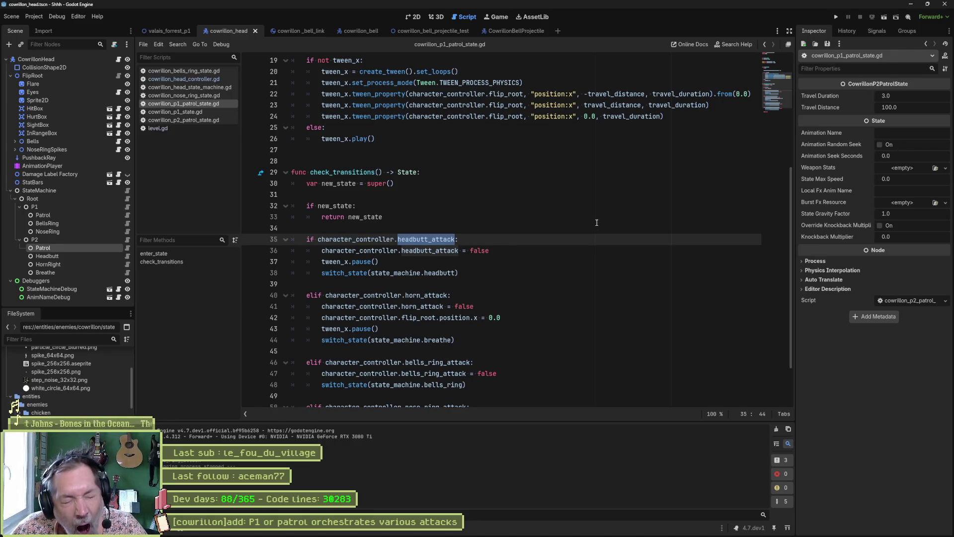
pyautogui.click(493, 233)
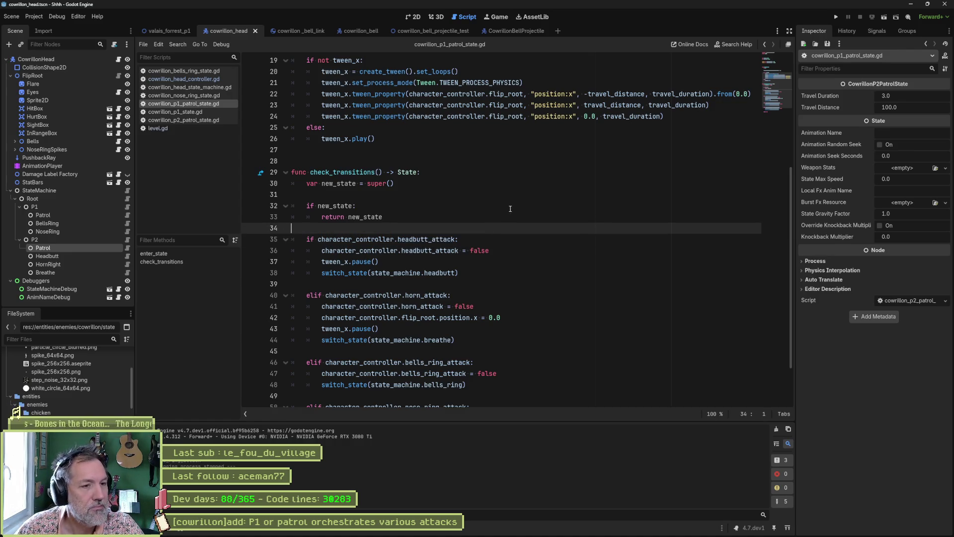
# Add an update_state function below enter_state.
pyautogui.click(498, 158)
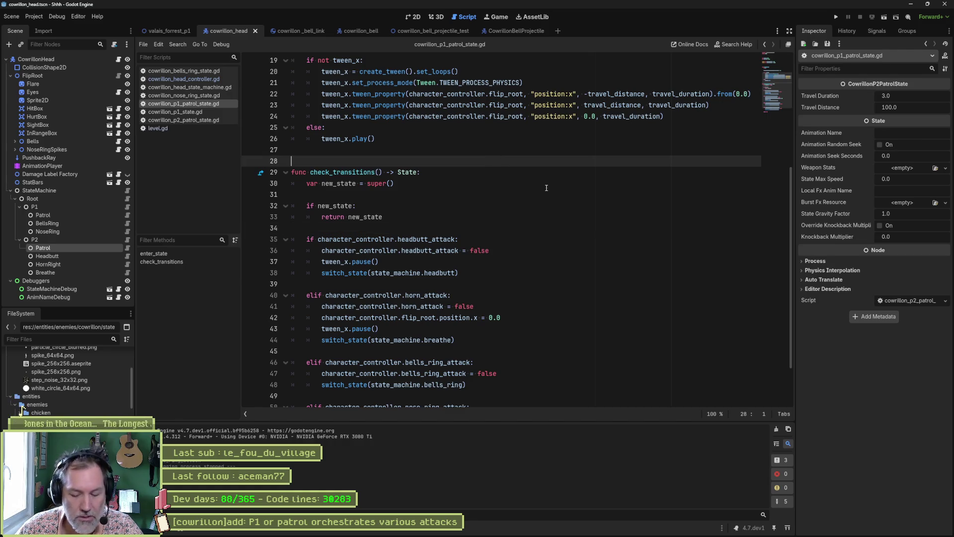
pyautogui.press('Return')
pyautogui.press('Return')
pyautogui.press('Return')
pyautogui.press('Up')
pyautogui.press('Up')
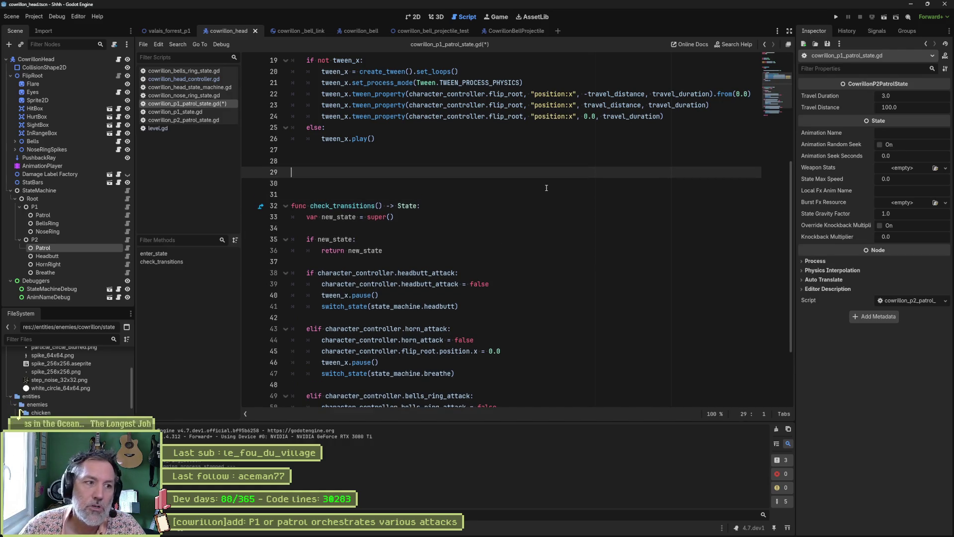
pyautogui.press('Return')
pyautogui.write('nc update')
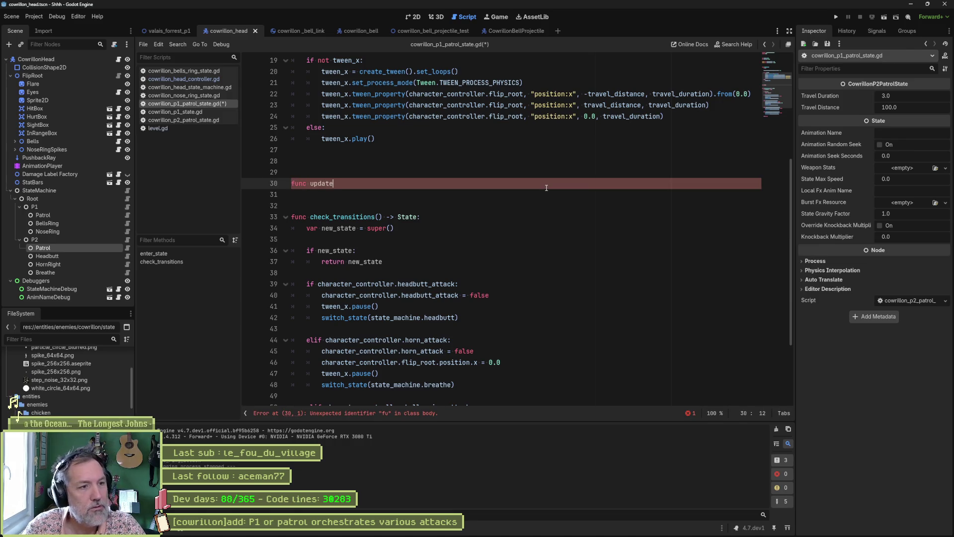
pyautogui.press('Down')
pyautogui.press('Return')
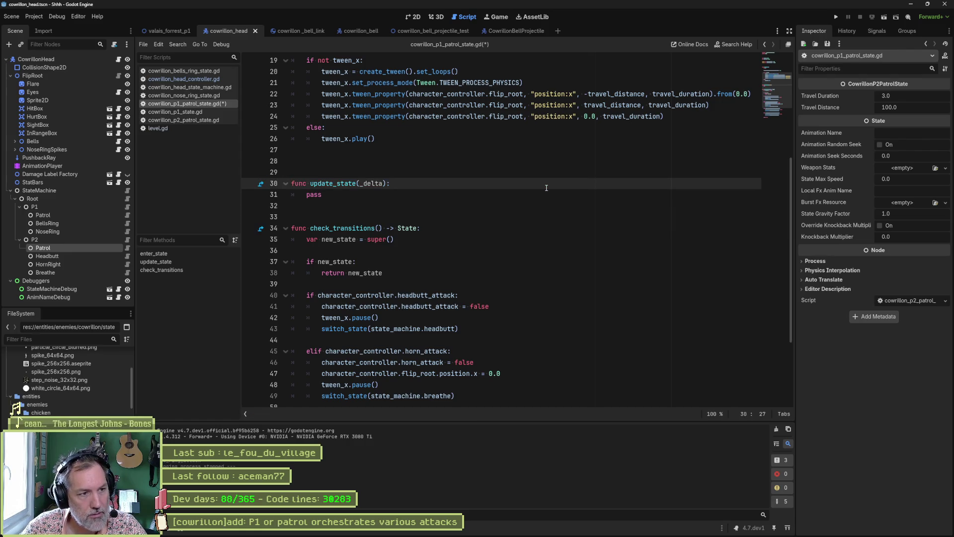
pyautogui.press('Return')
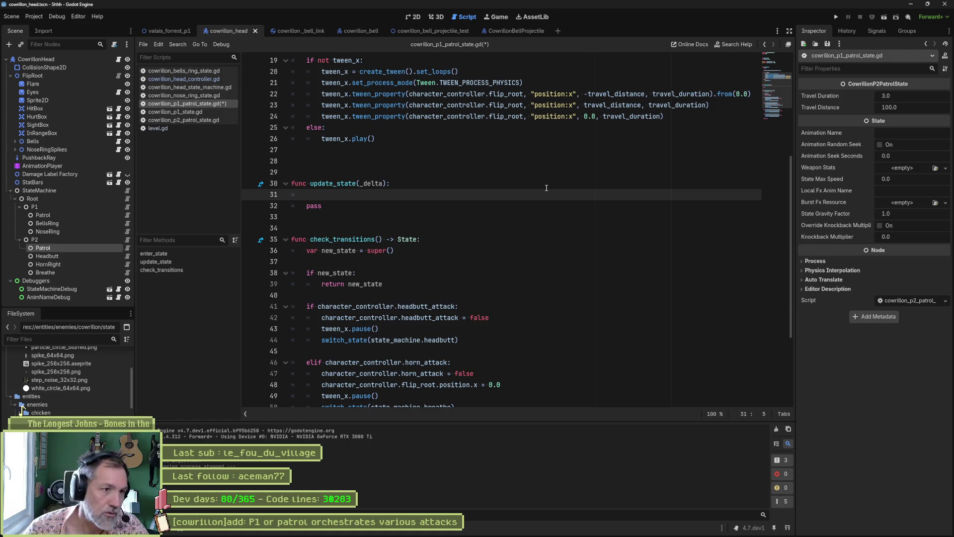
# Add print_debug(self, " entered patrol") to enter_state, save, and run the game.
pyautogui.scroll(5, 546, 187)
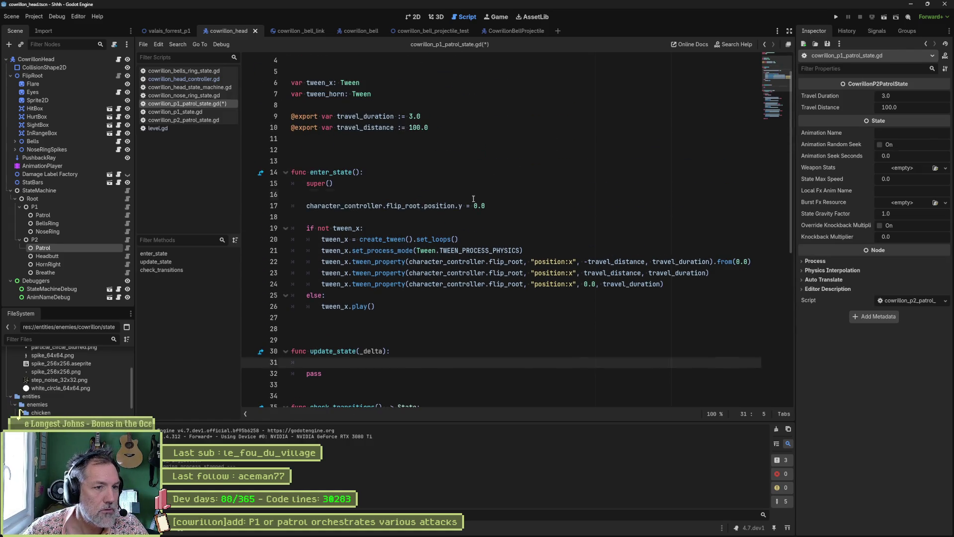
pyautogui.click(473, 197)
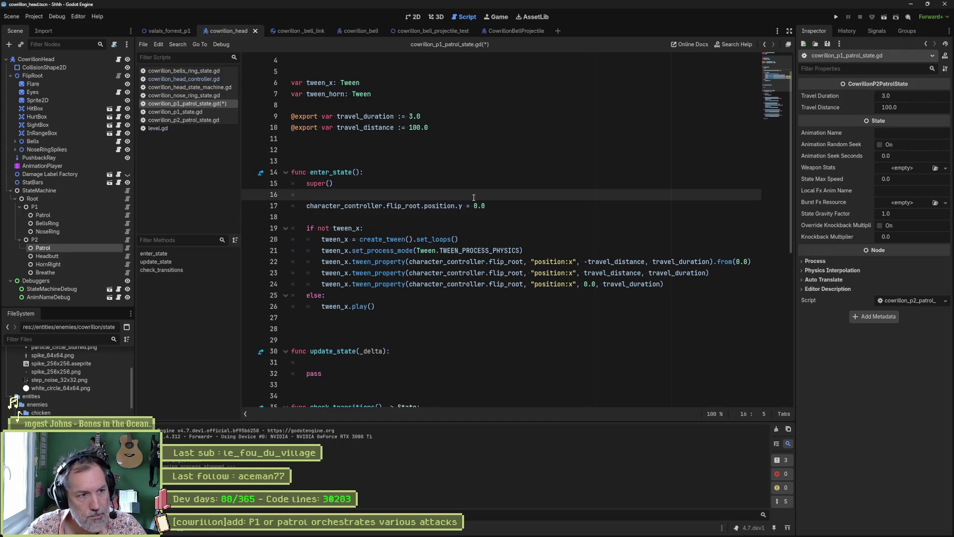
pyautogui.write('rint_debug(')
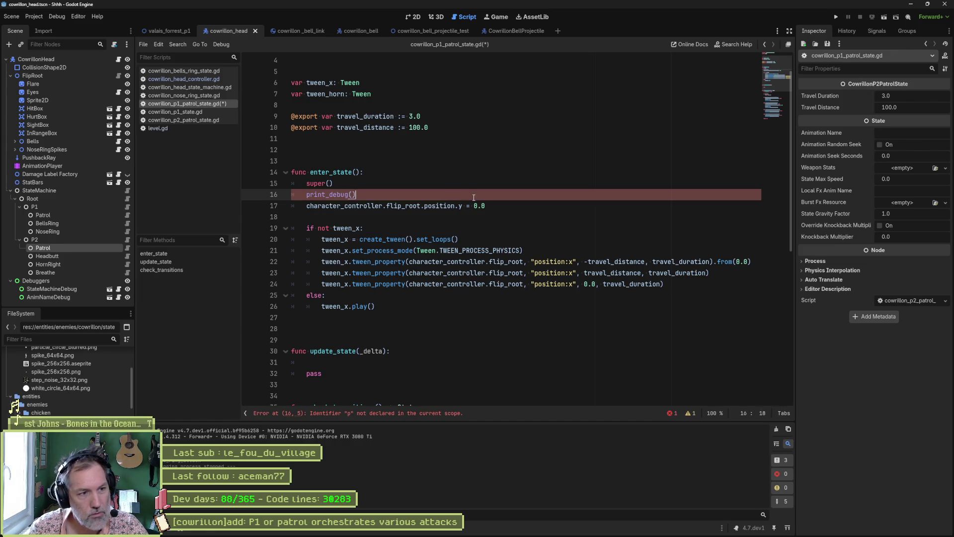
pyautogui.write('self, " e')
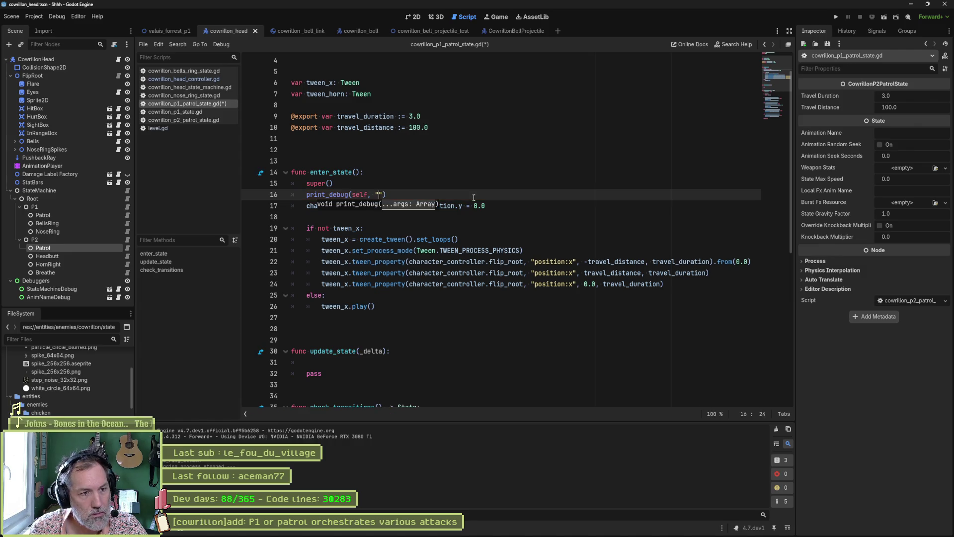
pyautogui.write('ntered patrol')
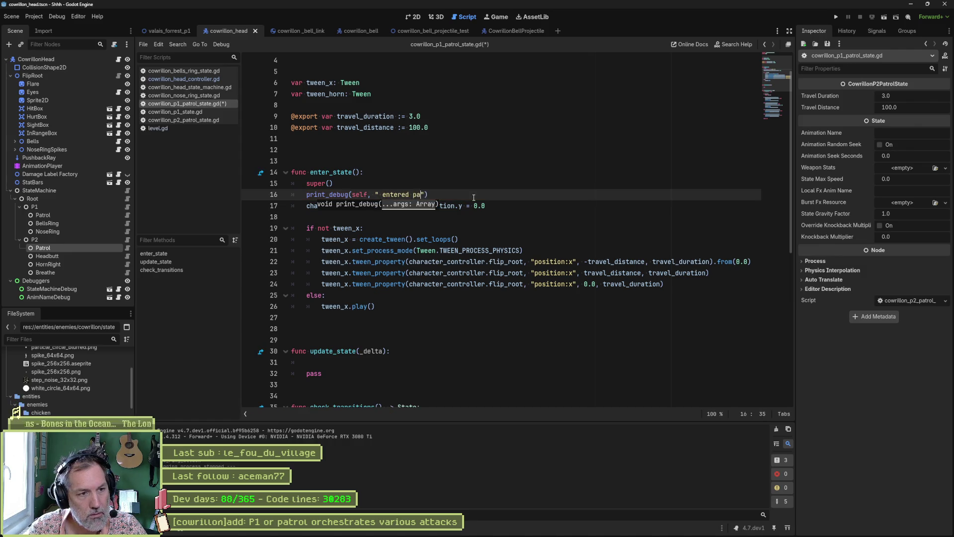
pyautogui.hotkey('ctrl', 's')
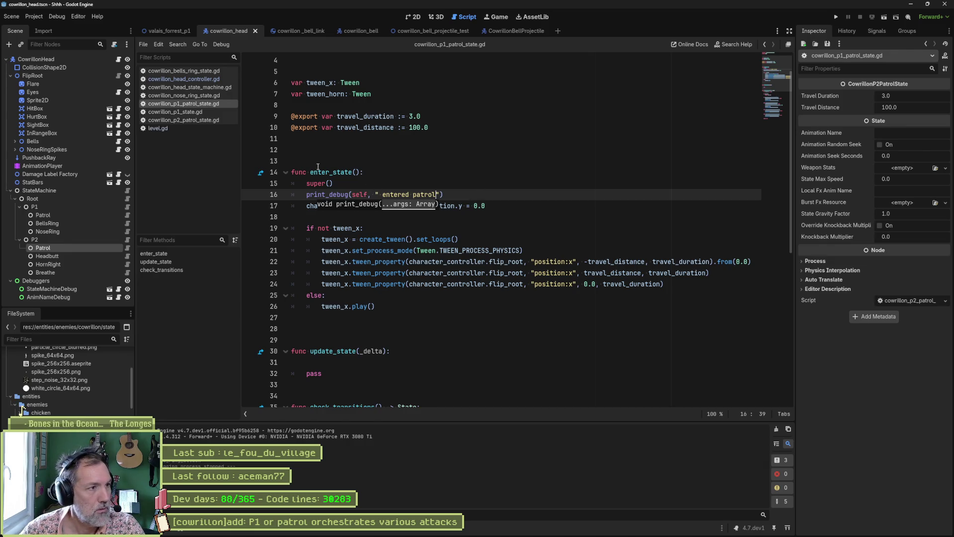
pyautogui.click(169, 31)
pyautogui.press('F6')
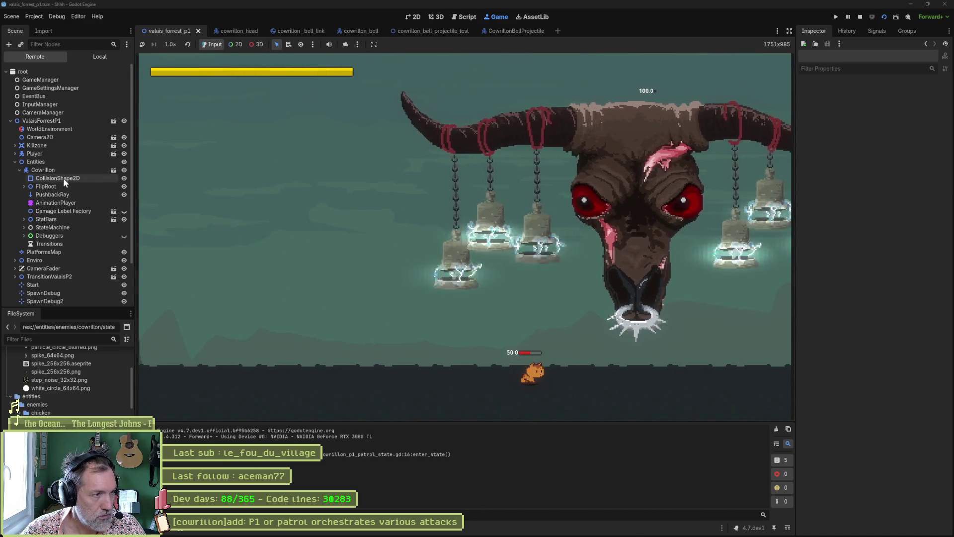
# Inspect the live Cowrillon node, watch for 'entered patrol' in Output, then stop the game.
pyautogui.click(43, 170)
pyautogui.scroll(-6, 884, 365)
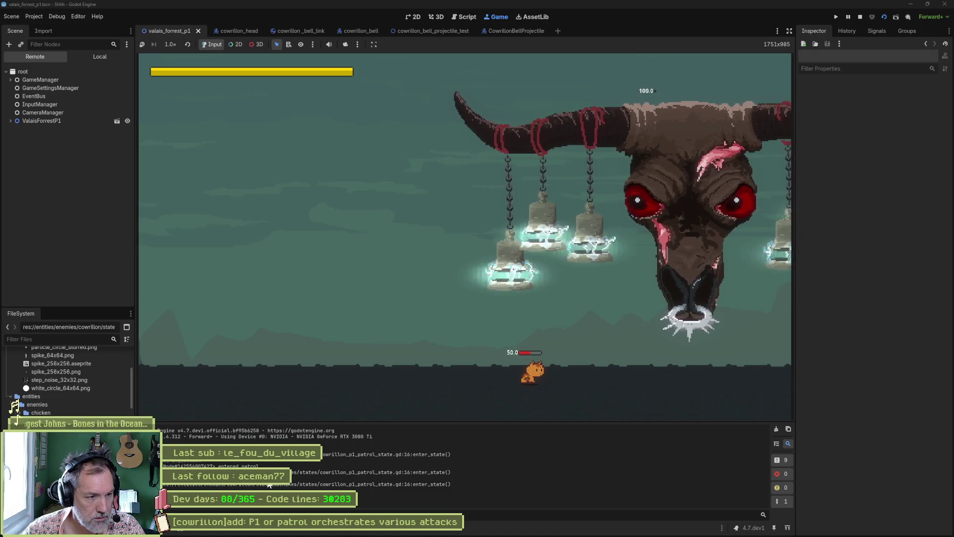
pyautogui.press('F8')
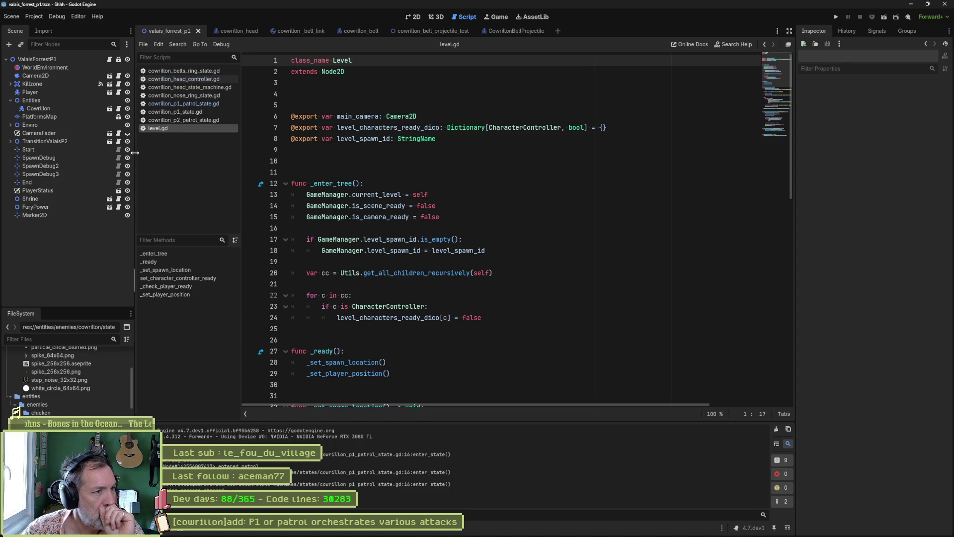
# Read the BellsRing script and the P1 Patrol check_transitions headbutt flag reset.
pyautogui.click(238, 31)
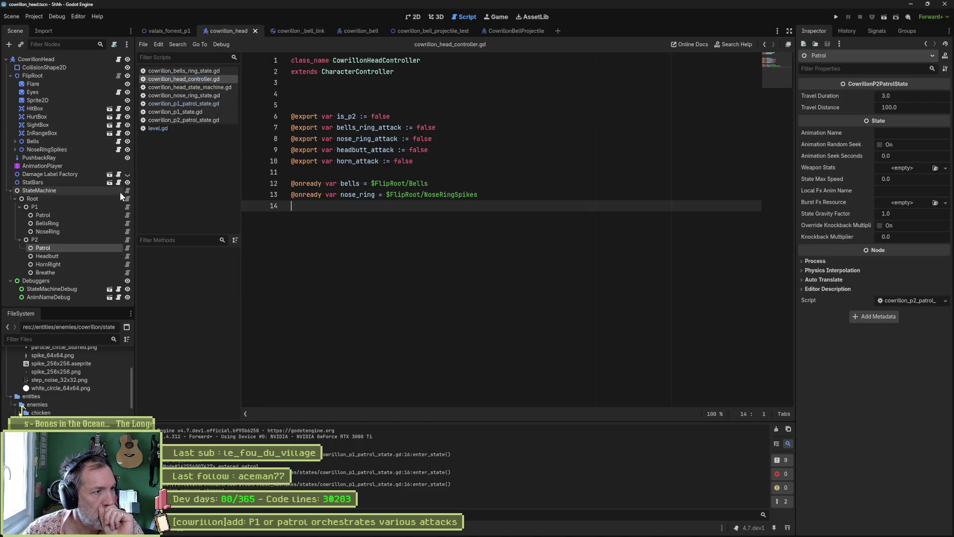
pyautogui.click(128, 224)
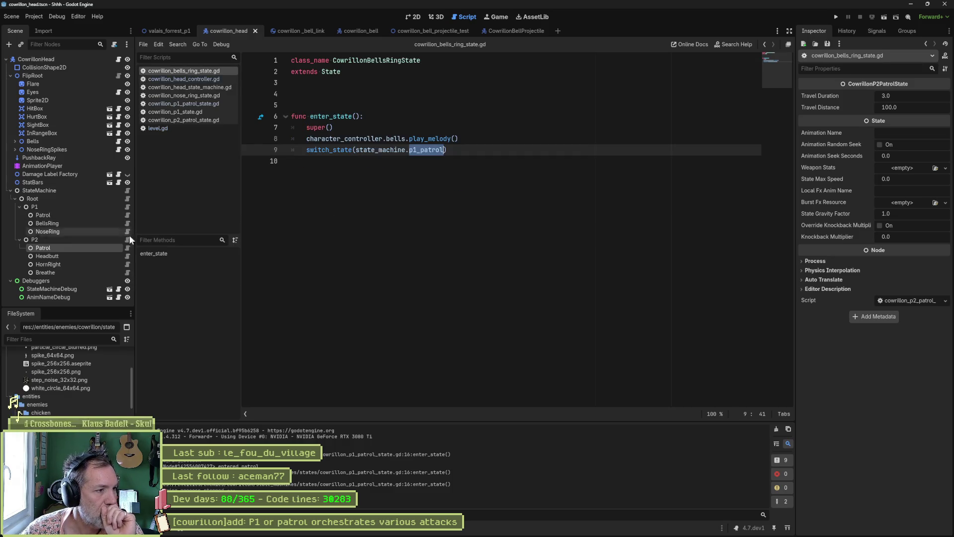
pyautogui.click(128, 214)
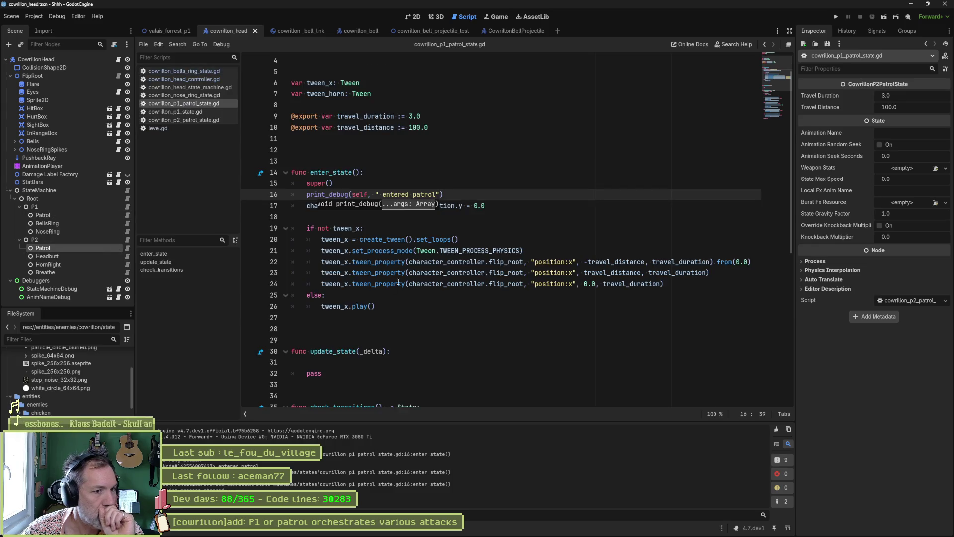
pyautogui.scroll(-6, 412, 301)
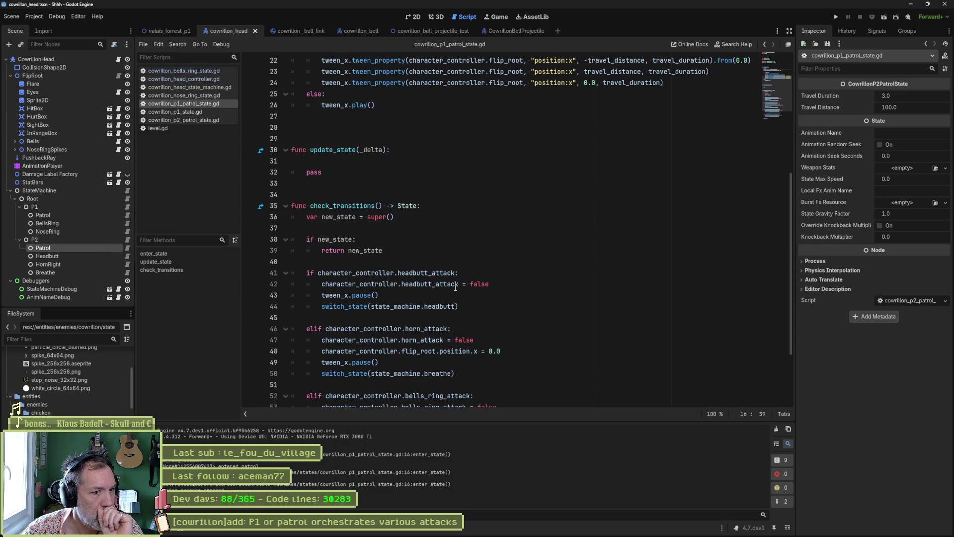
pyautogui.moveTo(489, 284); pyautogui.dragTo(461, 273)
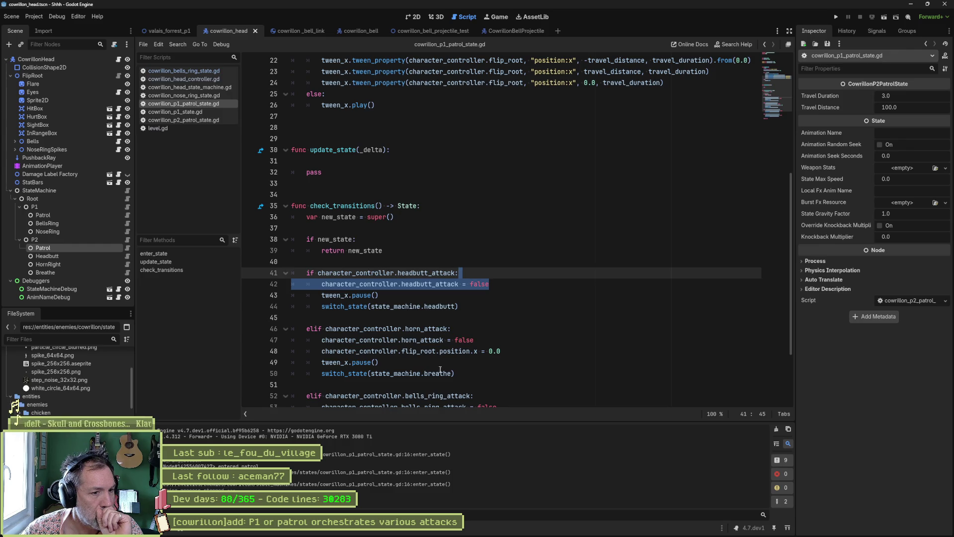
pyautogui.scroll(-3, 440, 370)
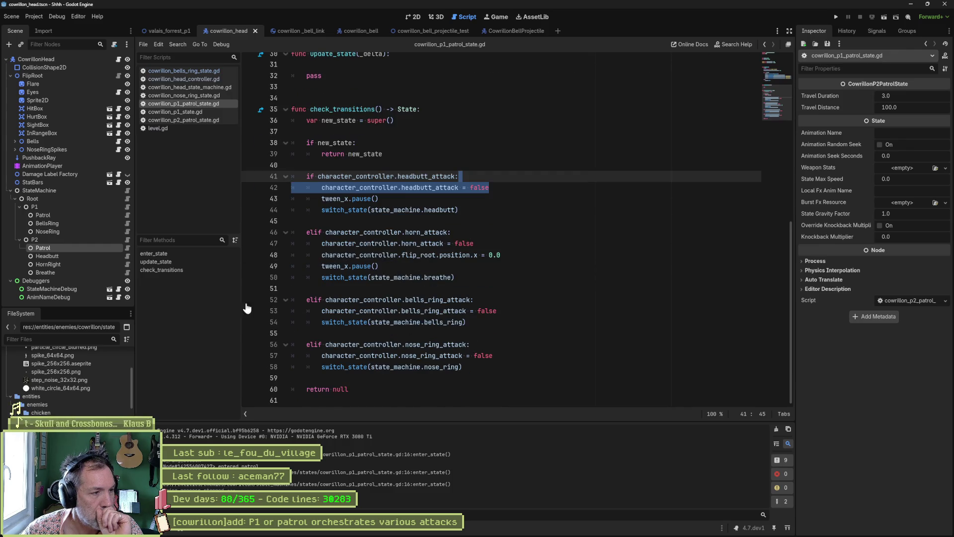
# Review BellsRing's play_melody and switch_state lines, then bring up Fork.
pyautogui.click(127, 223)
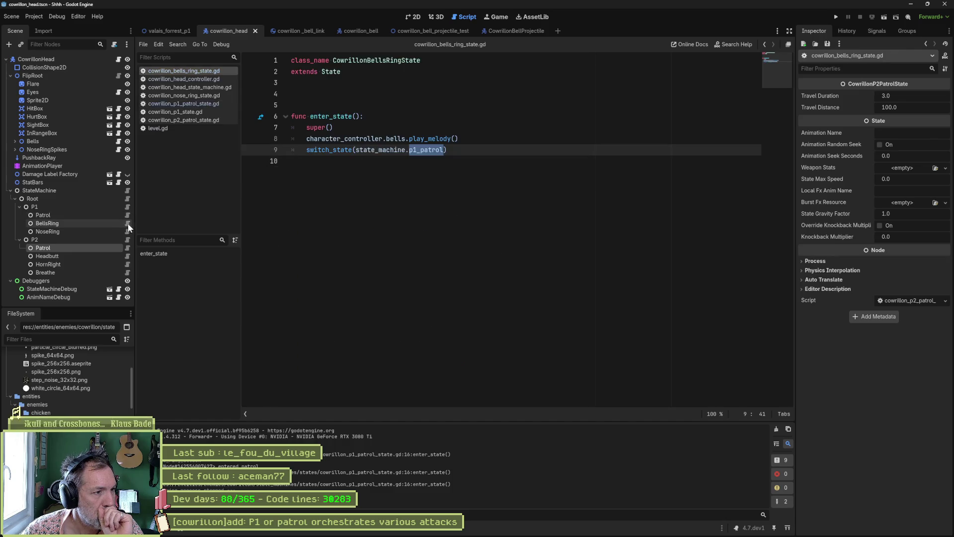
pyautogui.moveTo(449, 150); pyautogui.dragTo(479, 139)
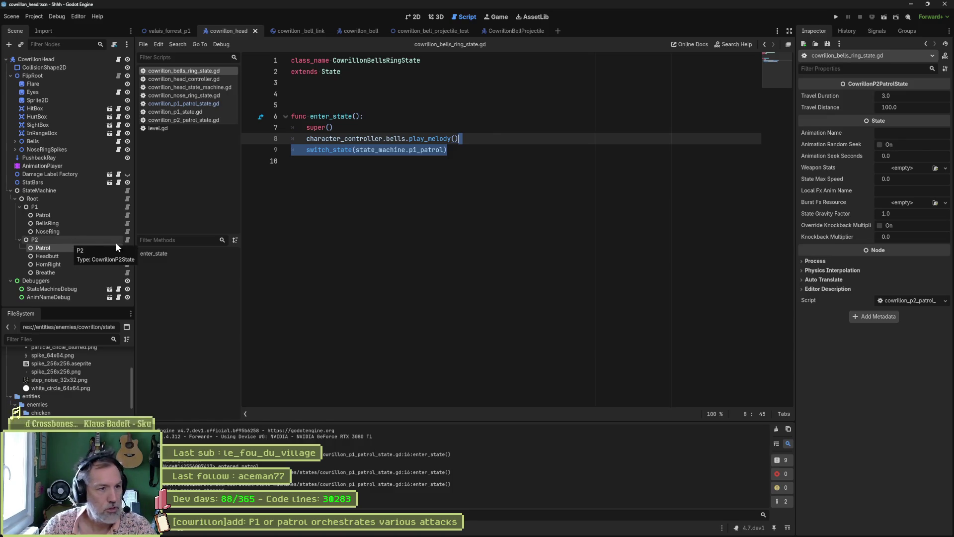
pyautogui.click(559, 528)
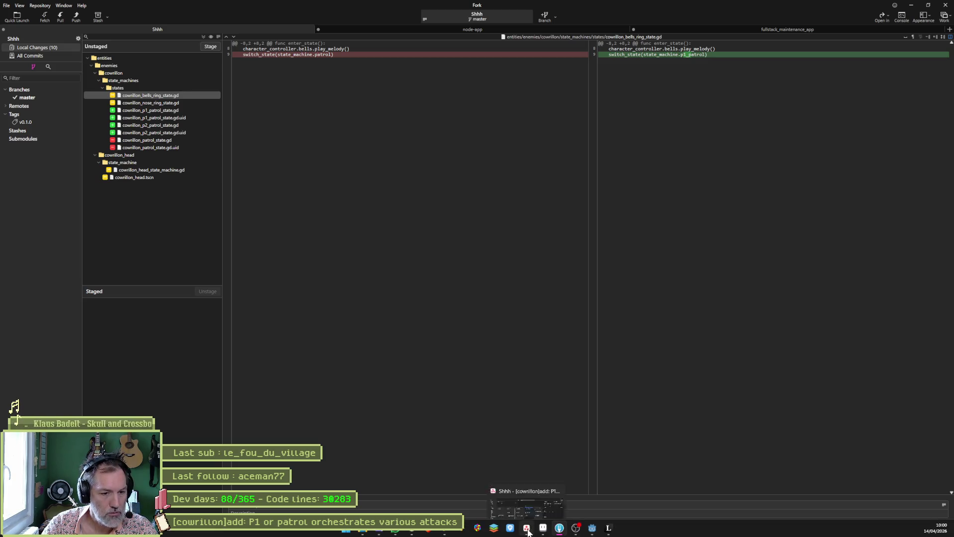
# Set the Fork commit summary to the copied Asana task title followed by 'P2'.
pyautogui.click(493, 527)
pyautogui.tripleClick(795, 67)
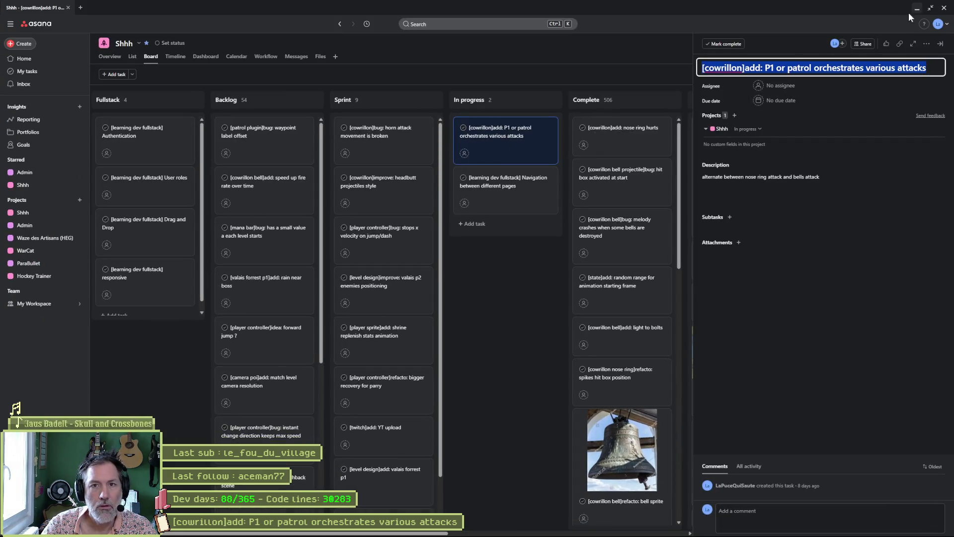
pyautogui.click(917, 9)
pyautogui.click(329, 507)
pyautogui.hotkey('ctrl', 'v')
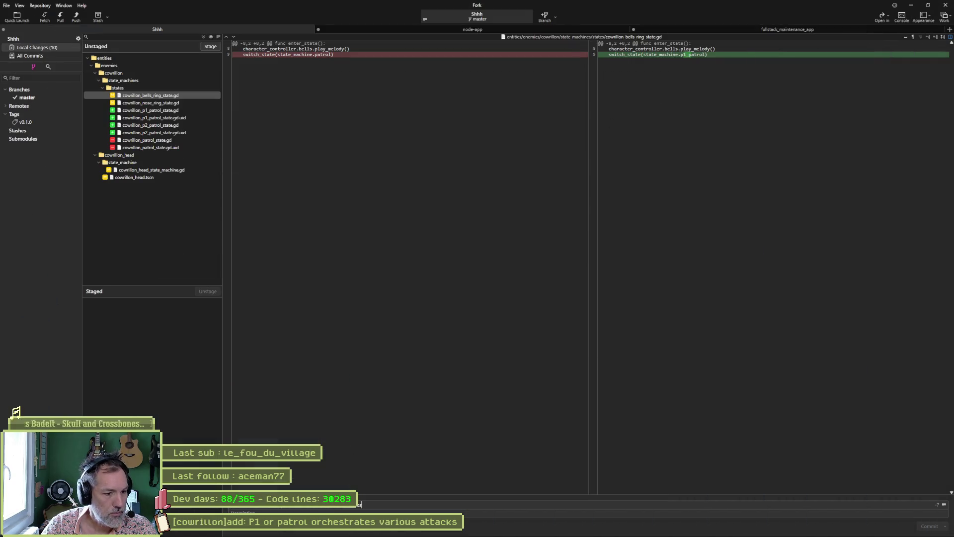
pyautogui.write('P2')
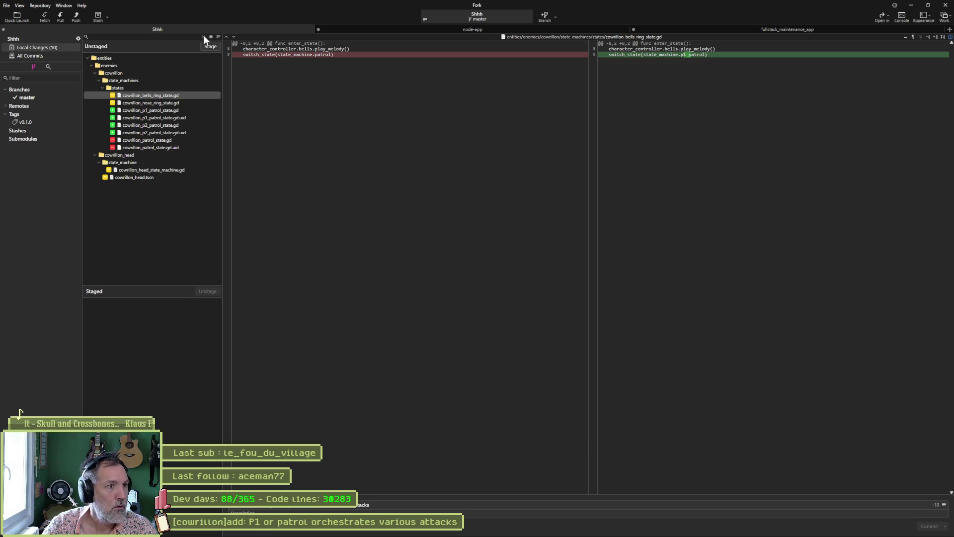
# Stage all changes, commit them, and push master to origin.
pyautogui.click(204, 37)
pyautogui.click(915, 527)
pyautogui.click(73, 19)
pyautogui.click(547, 294)
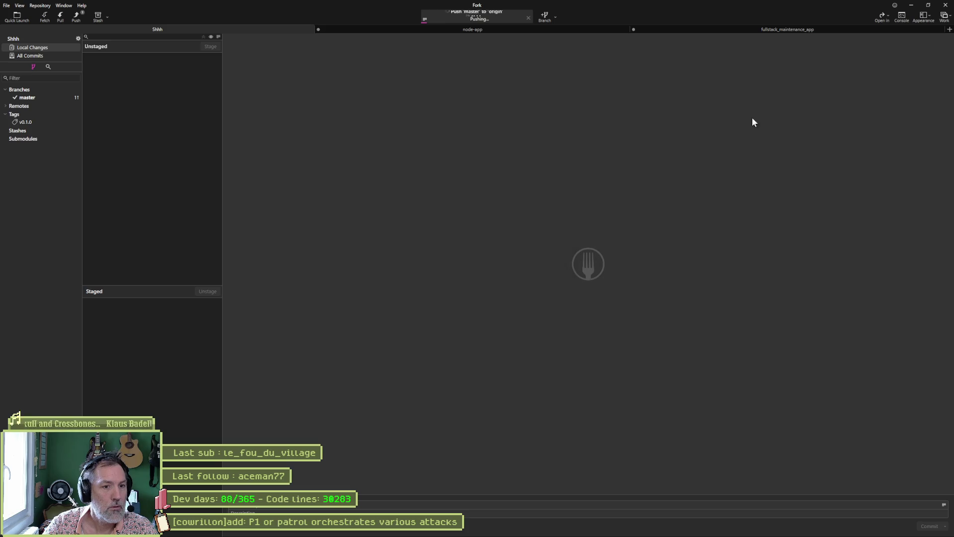
pyautogui.click(913, 7)
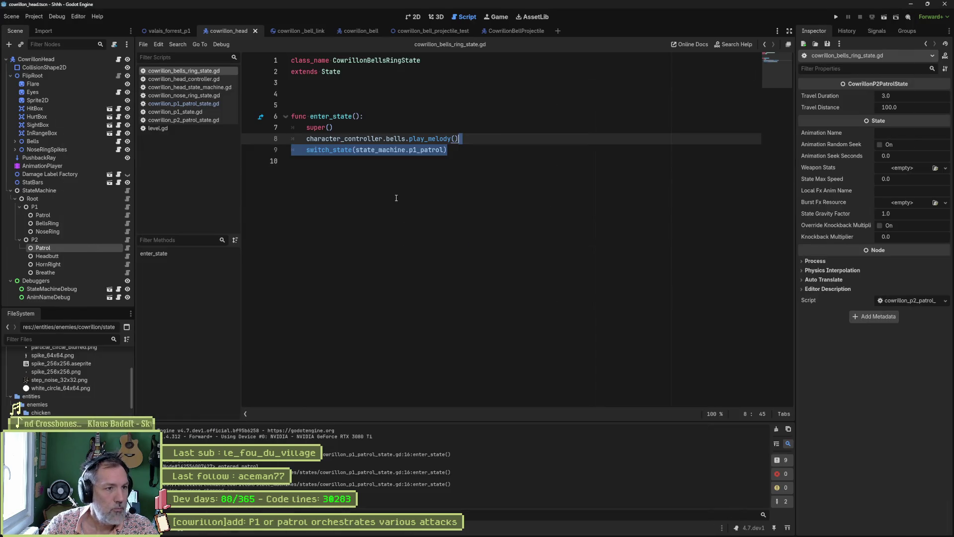
# Move BellsRing and NoseRing under P1 Patrol, make both scripts extend CowrillonP1PatrolState, and save.
pyautogui.click(58, 224)
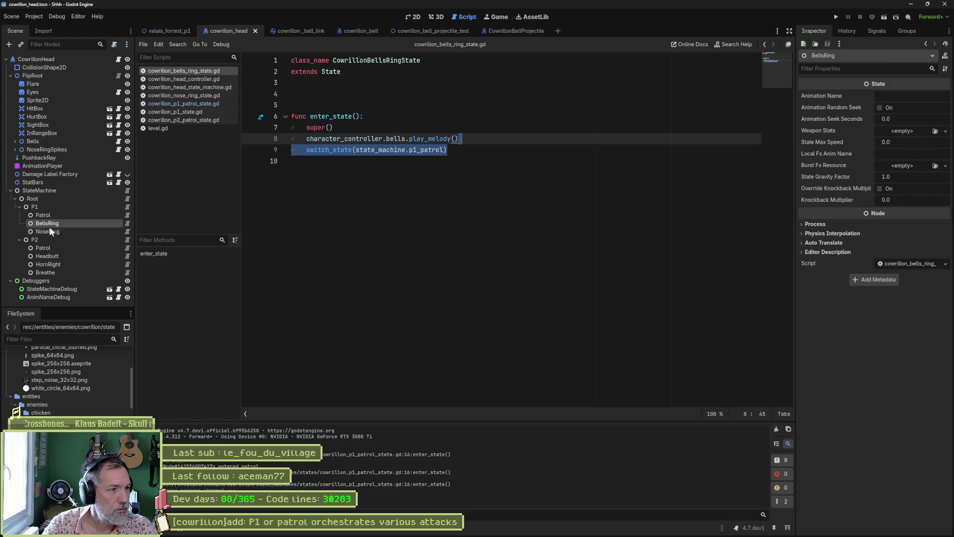
pyautogui.keyDown('ctrl'); pyautogui.click(47, 230); pyautogui.keyUp('ctrl')
pyautogui.moveTo(47, 229); pyautogui.dragTo(49, 216)
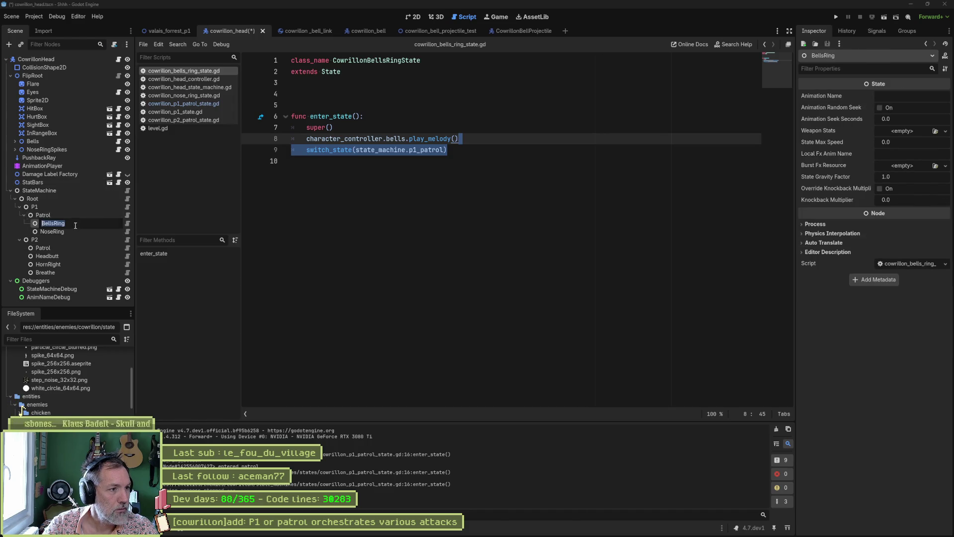
pyautogui.click(127, 222)
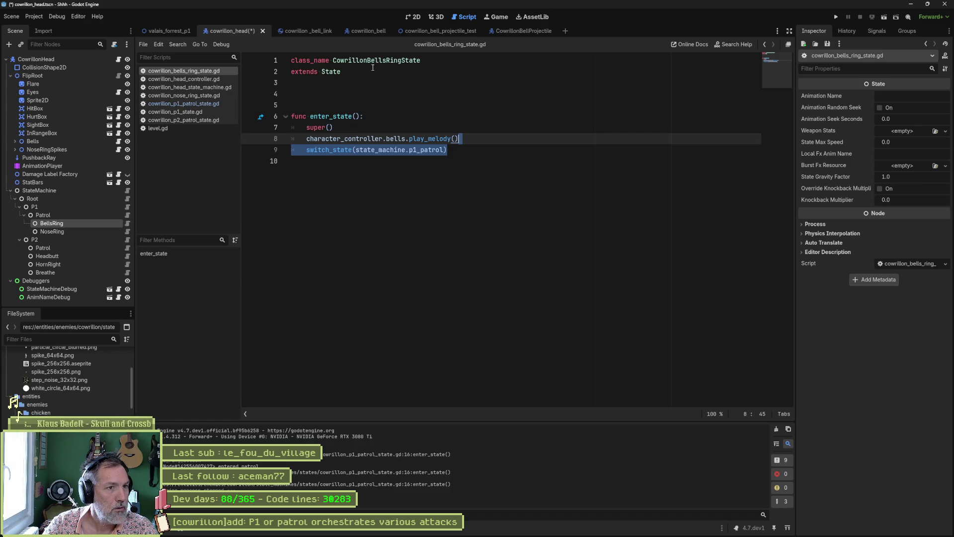
pyautogui.click(127, 214)
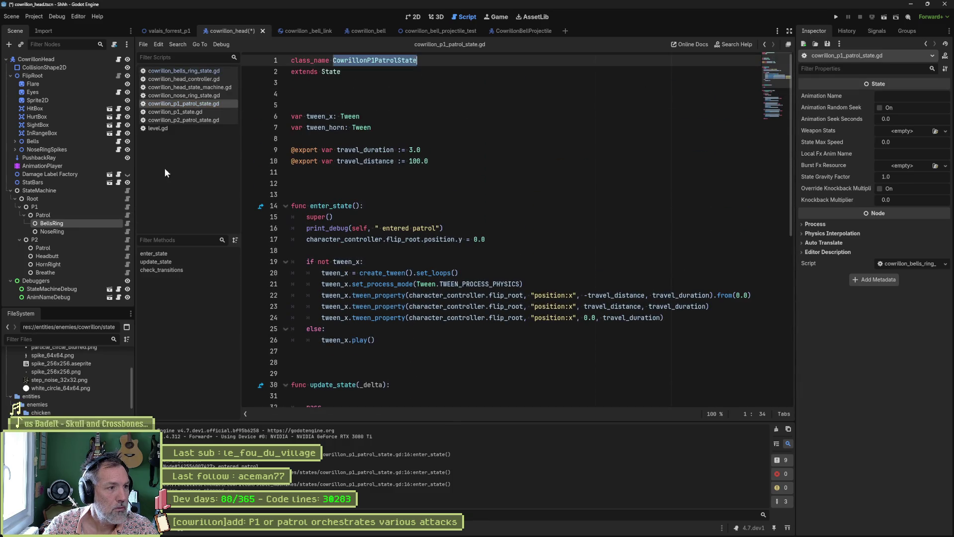
pyautogui.click(127, 224)
pyautogui.doubleClick(331, 72)
pyautogui.write('CowrillonP1PatrolState')
pyautogui.click(127, 232)
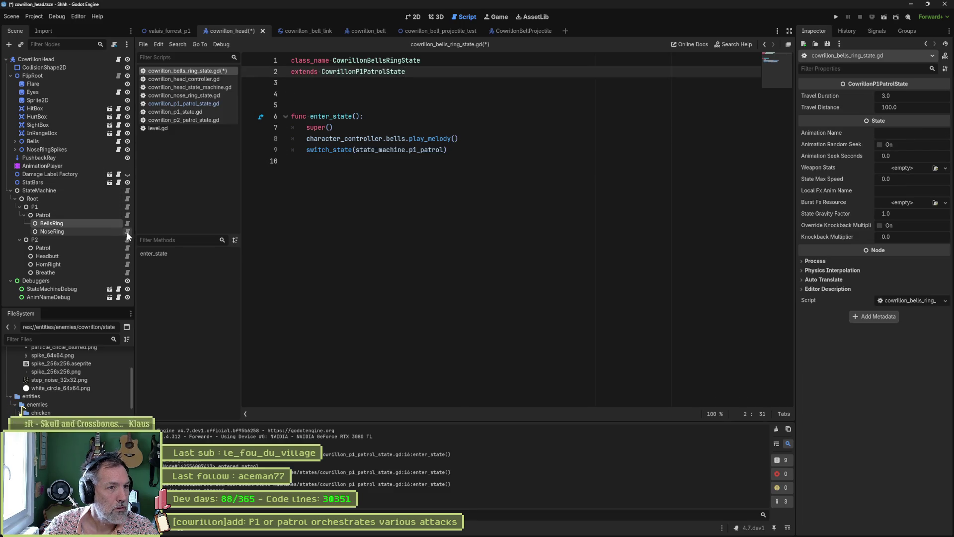
pyautogui.doubleClick(331, 71)
pyautogui.write('CowrillonP1PatrolState')
pyautogui.hotkey('ctrl', 's')
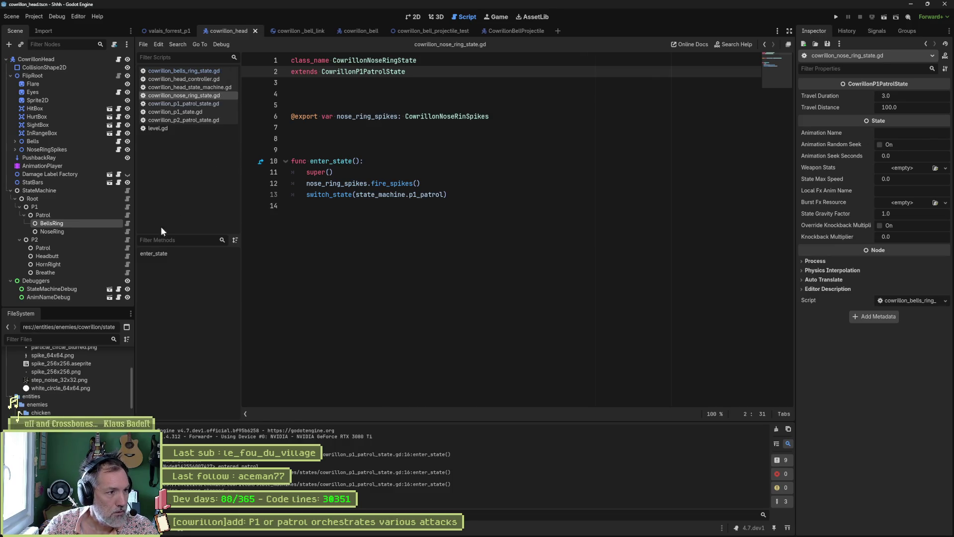
# Comment out the switch_state(state_machine.p1_patrol) line in the bells-ring state's enter_state.
pyautogui.click(126, 216)
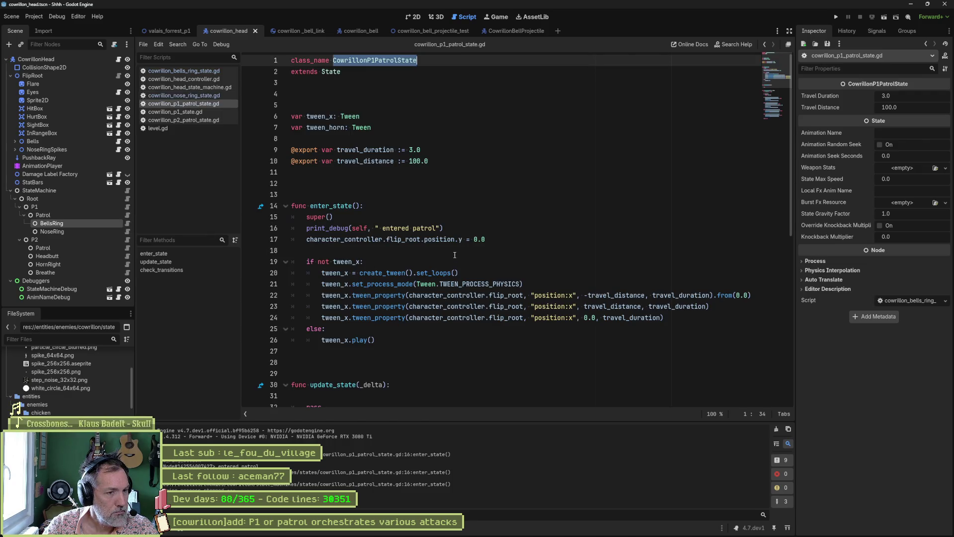
pyautogui.scroll(-8, 451, 265)
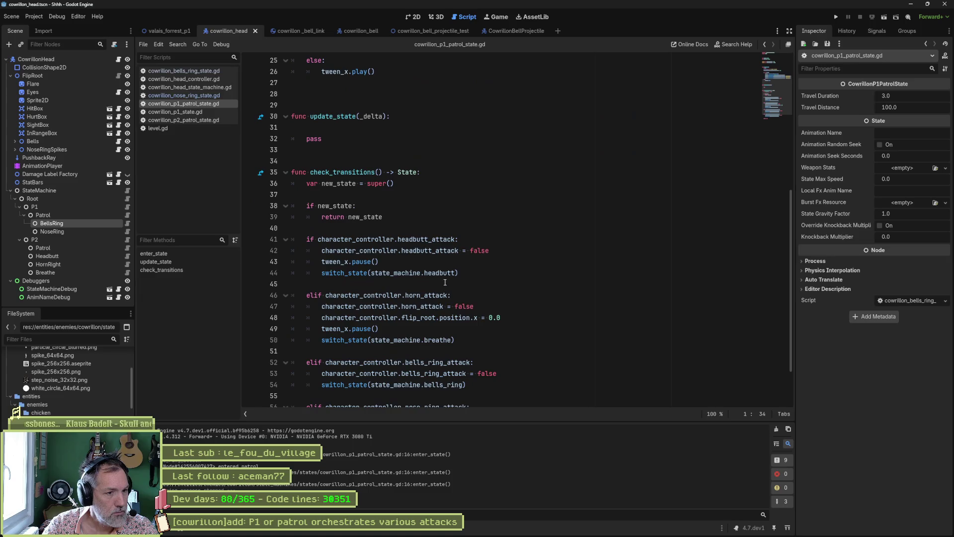
pyautogui.click(468, 272)
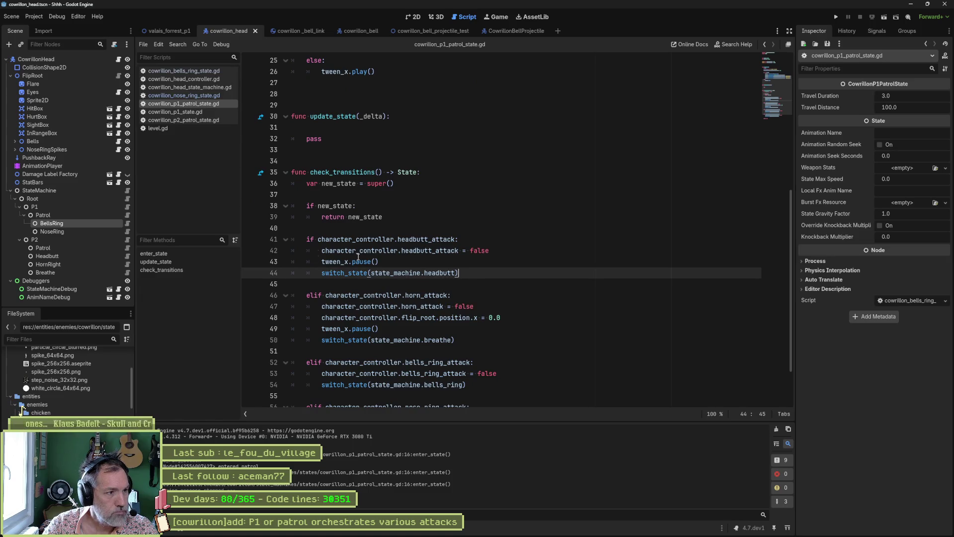
pyautogui.click(127, 223)
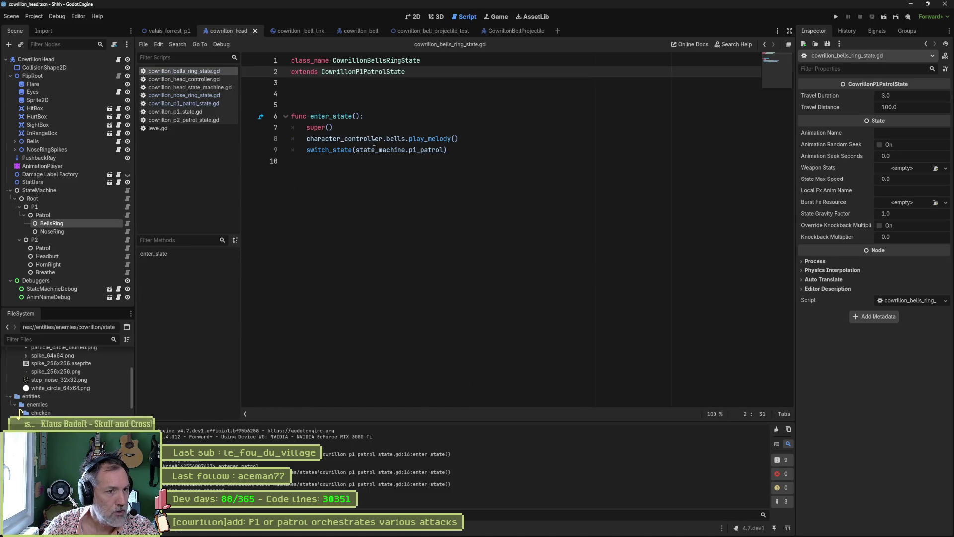
pyautogui.click(309, 149)
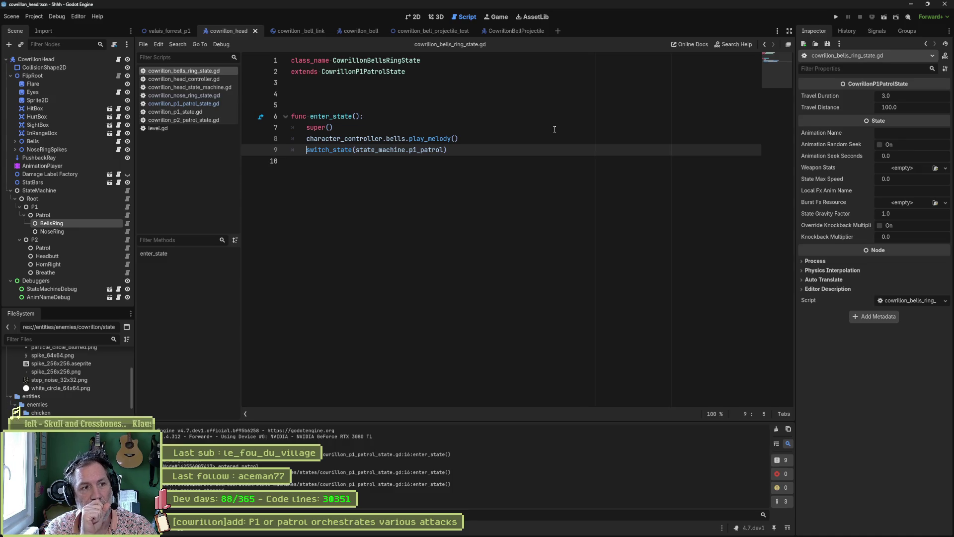
pyautogui.write('#')
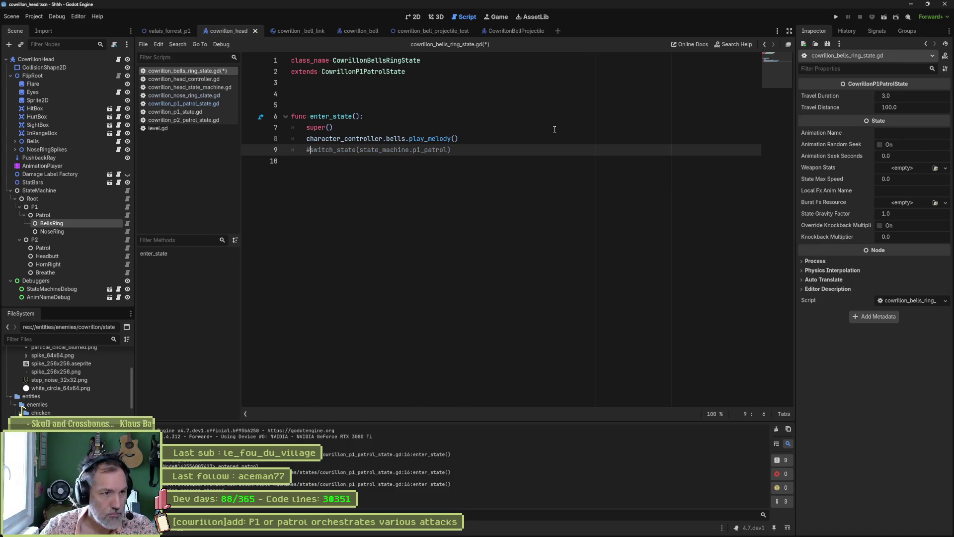
pyautogui.click(171, 31)
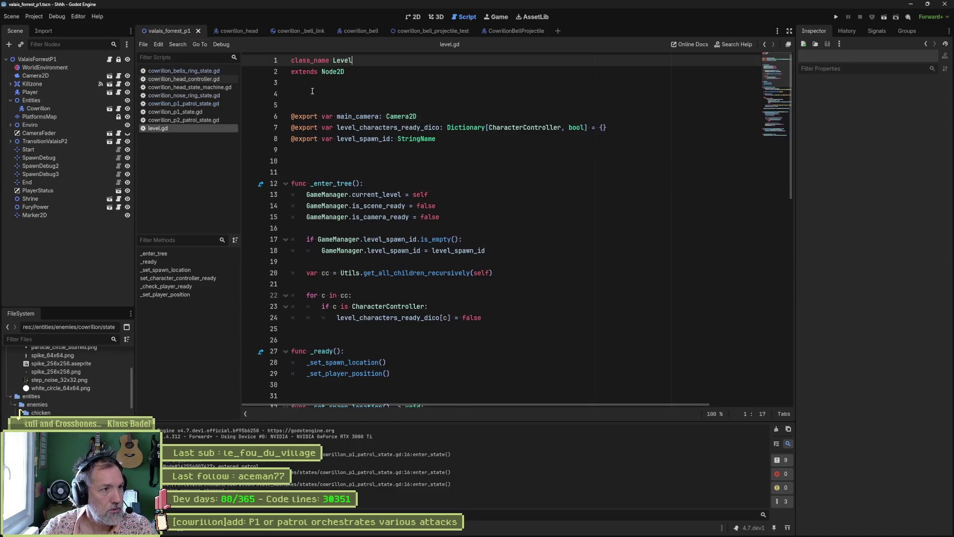
# Run the level and jump from the first BellsRing node-not-found error to cowrillon_head_state_machine.gd.
pyautogui.press('F5')
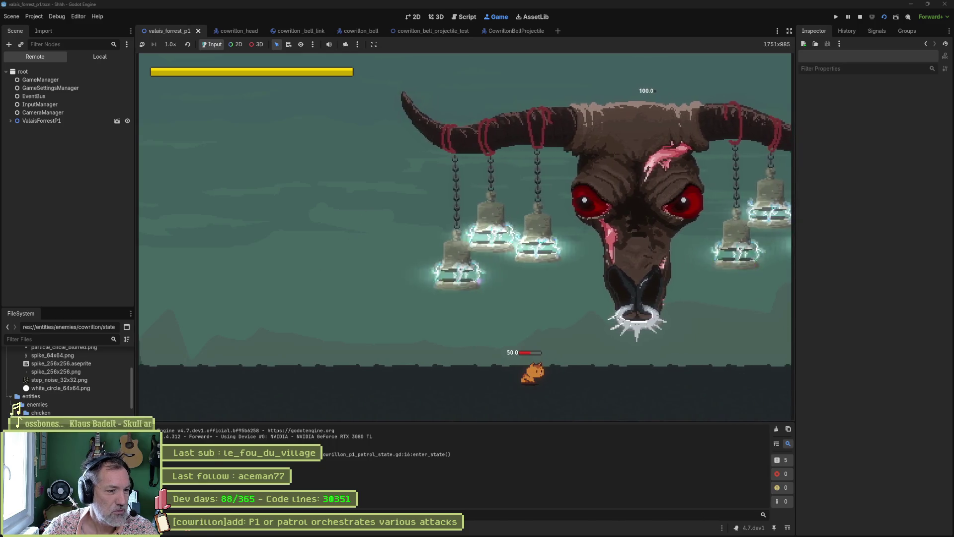
pyautogui.click(204, 365)
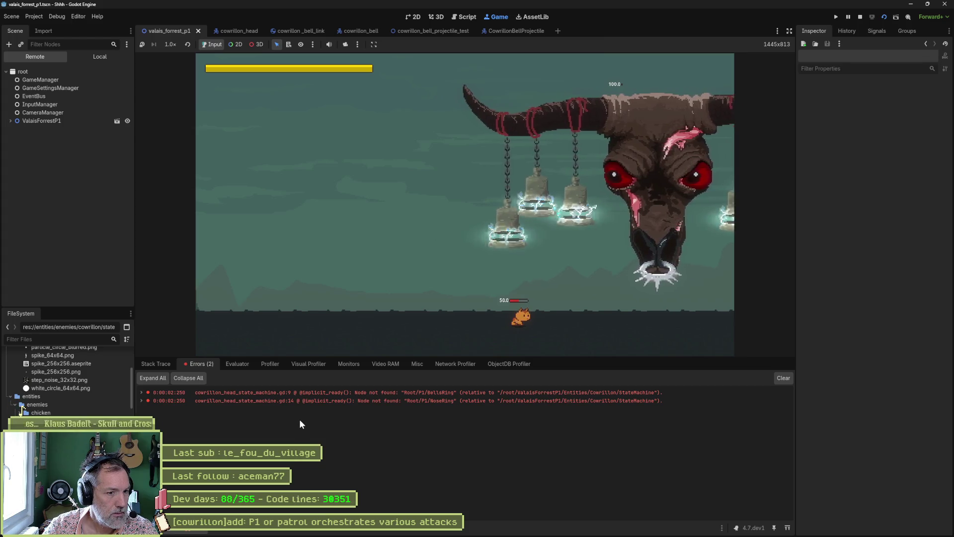
pyautogui.click(318, 391)
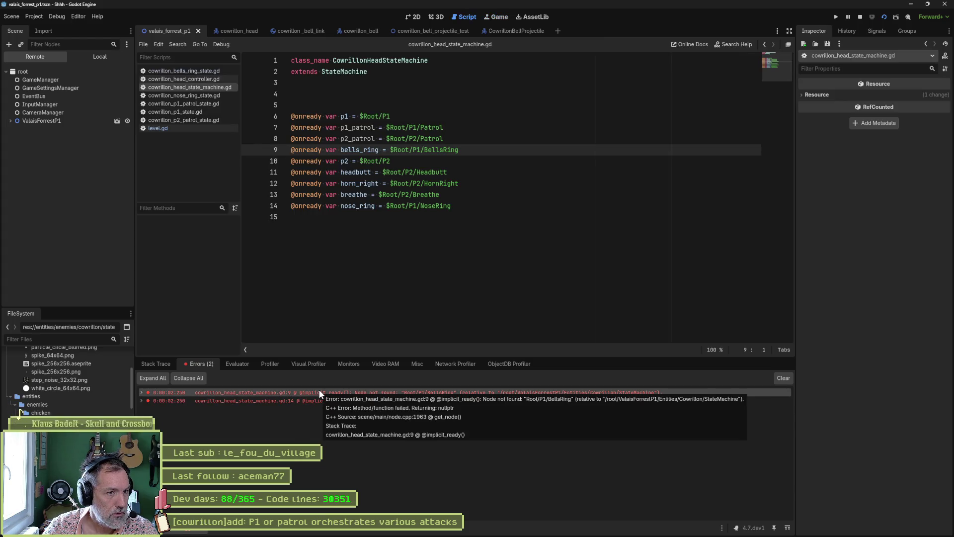
# Change the bells_ring and nose_ring paths to $Root/P1/Patrol/BellsRing and $Root/P1/Patrol/NoseRing.
pyautogui.click(462, 162)
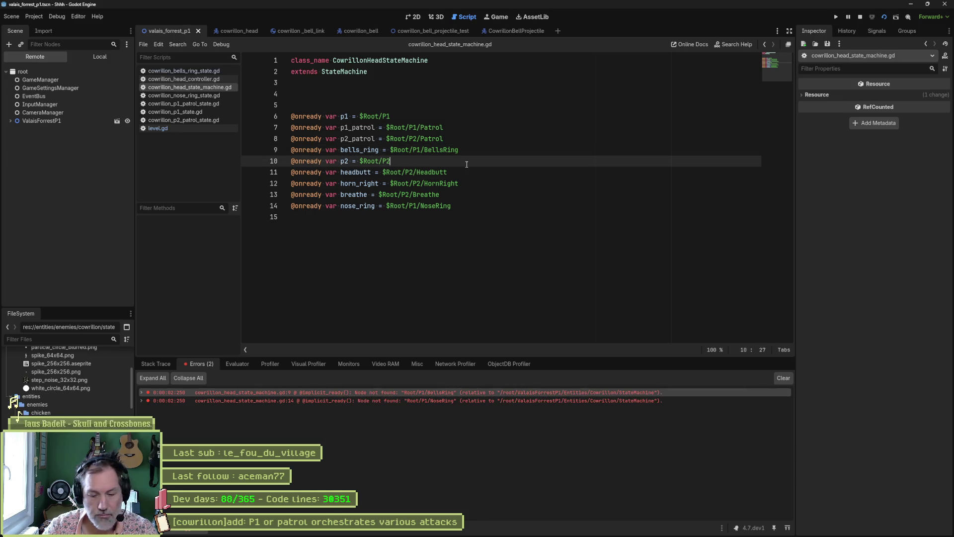
pyautogui.doubleClick(430, 139)
pyautogui.hotkey('ctrl', 'c')
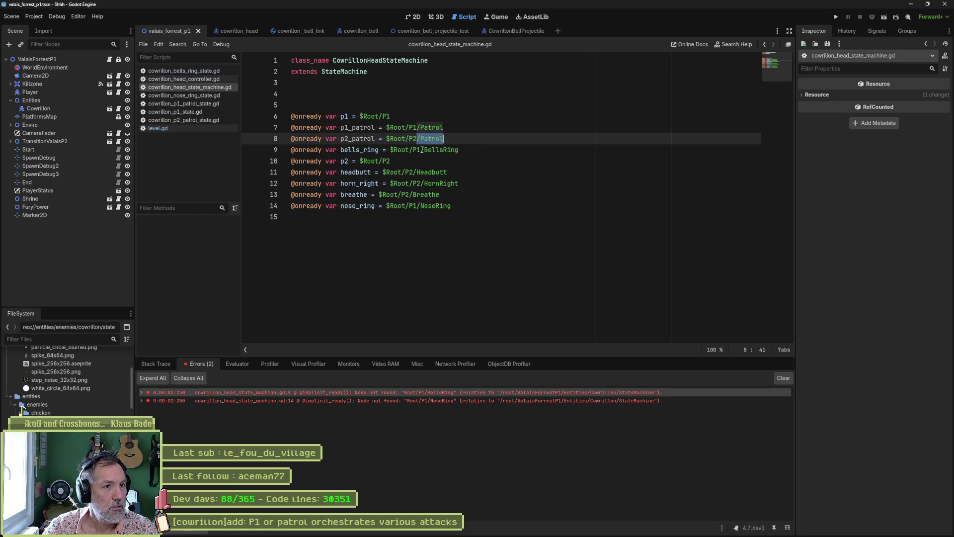
pyautogui.click(422, 150)
pyautogui.hotkey('ctrl', 'v')
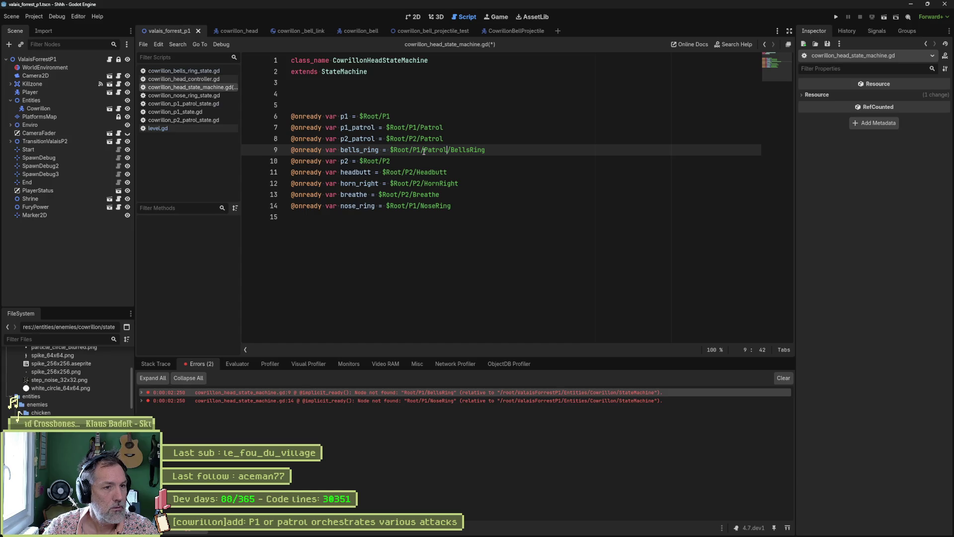
pyautogui.click(244, 31)
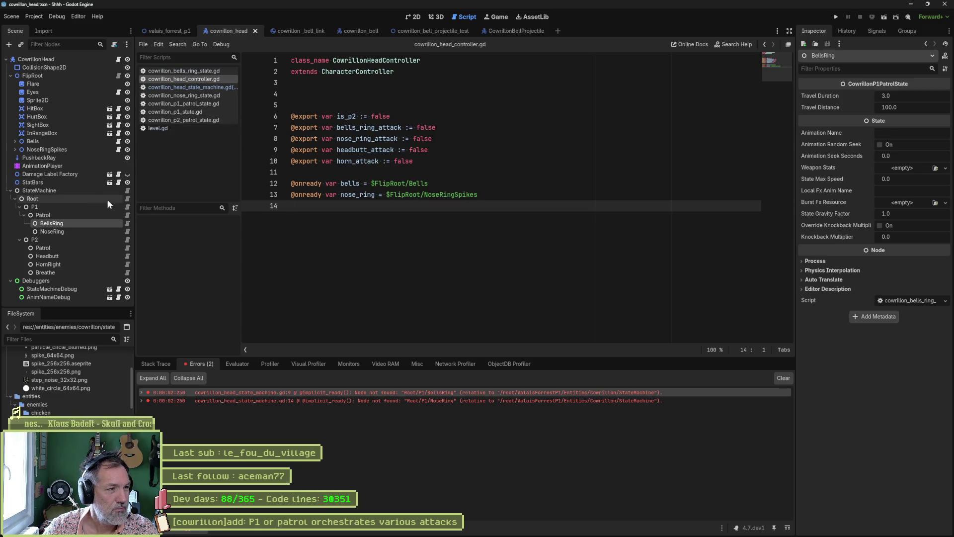
pyautogui.click(127, 190)
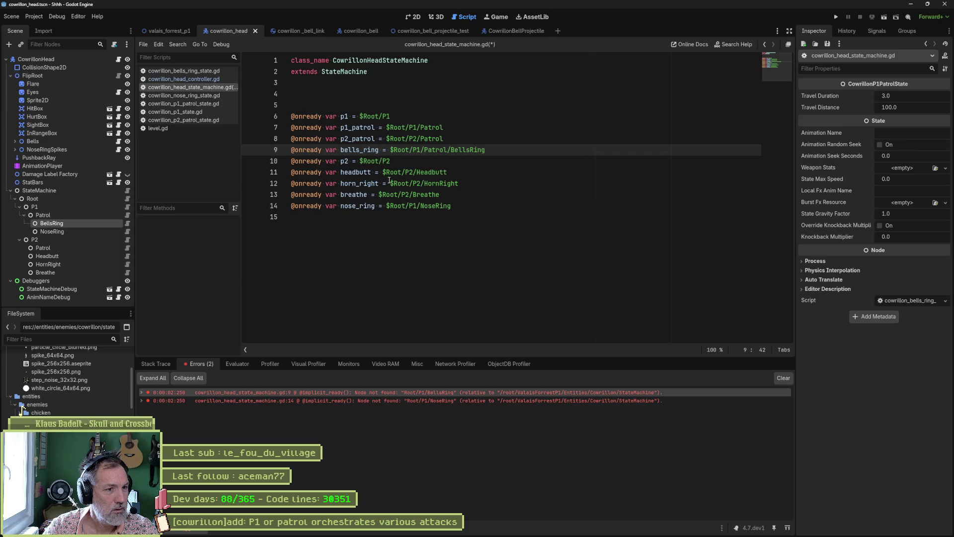
pyautogui.click(420, 206)
pyautogui.hotkey('ctrl', 'v')
pyautogui.click(418, 206)
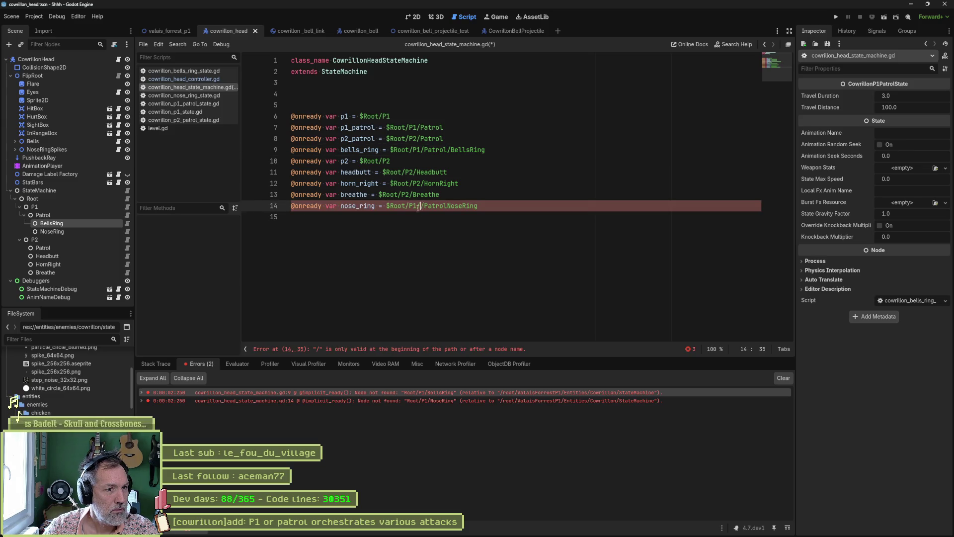
pyautogui.press('Delete')
pyautogui.press('End')
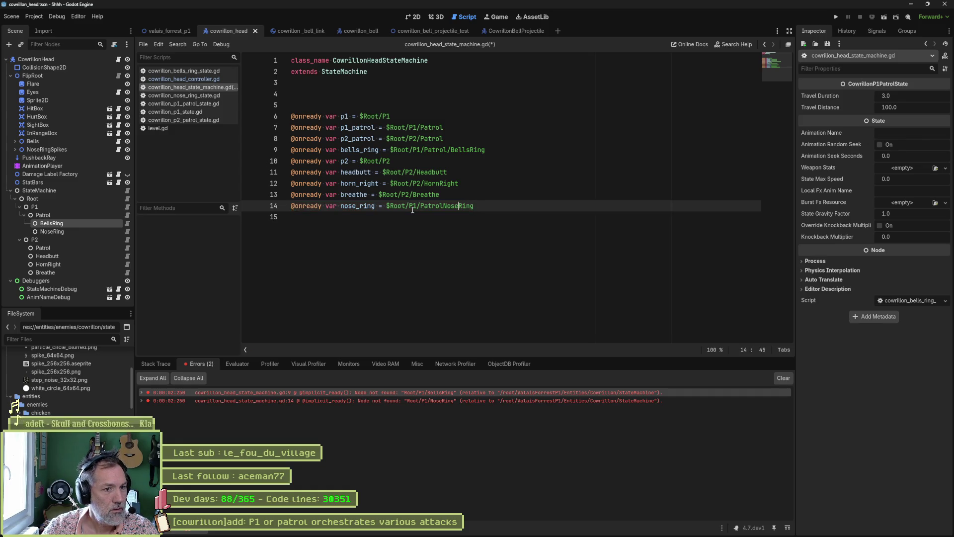
pyautogui.write('/')
pyautogui.press('Escape')
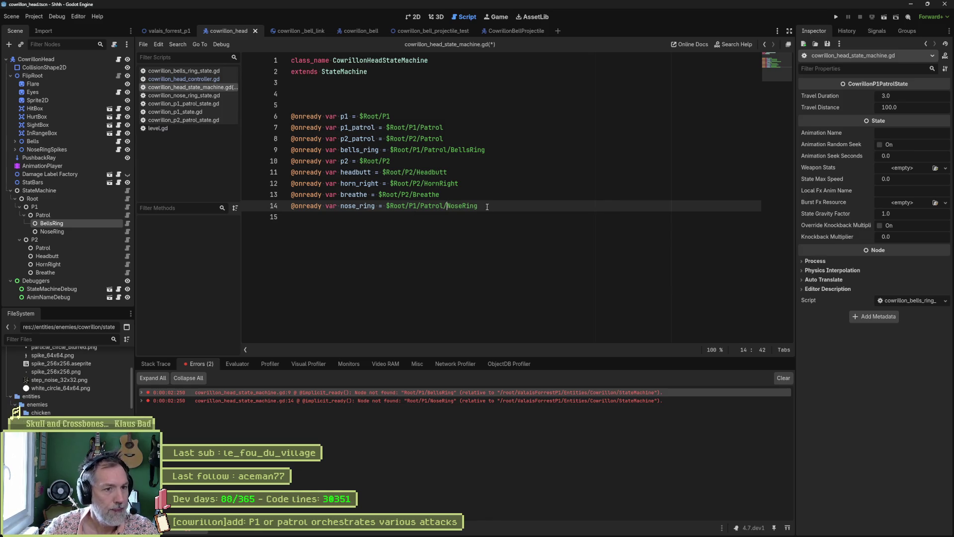
# Reorder the declarations so the P1 and P2 variables sit together, and save the script.
pyautogui.hotkey('alt', 'Up')
pyautogui.hotkey('alt', 'Up')
pyautogui.hotkey('alt', 'Up')
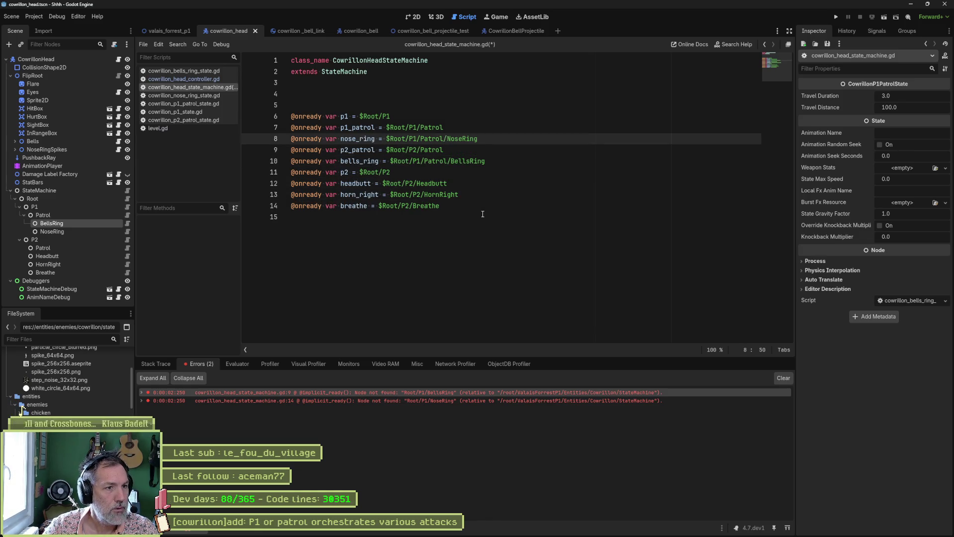
pyautogui.press('Down')
pyautogui.press('Down')
pyautogui.hotkey('alt', 'Up')
pyautogui.hotkey('alt', 'Up')
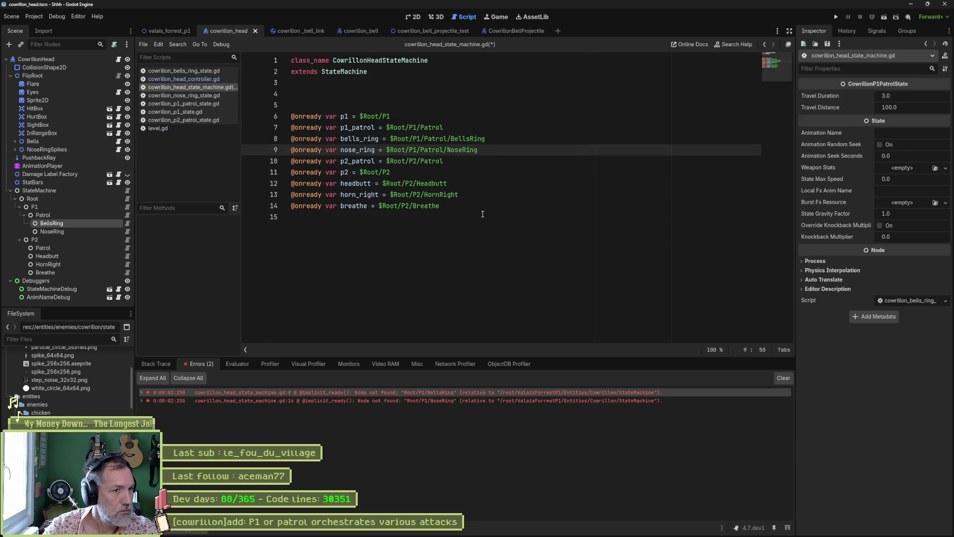
pyautogui.press('Down')
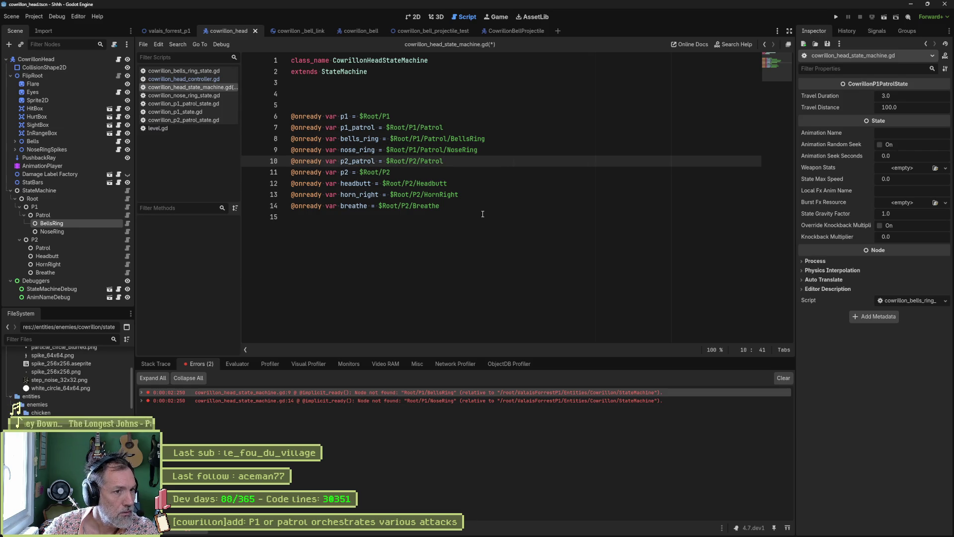
pyautogui.press('Down')
pyautogui.hotkey('alt', 'Up')
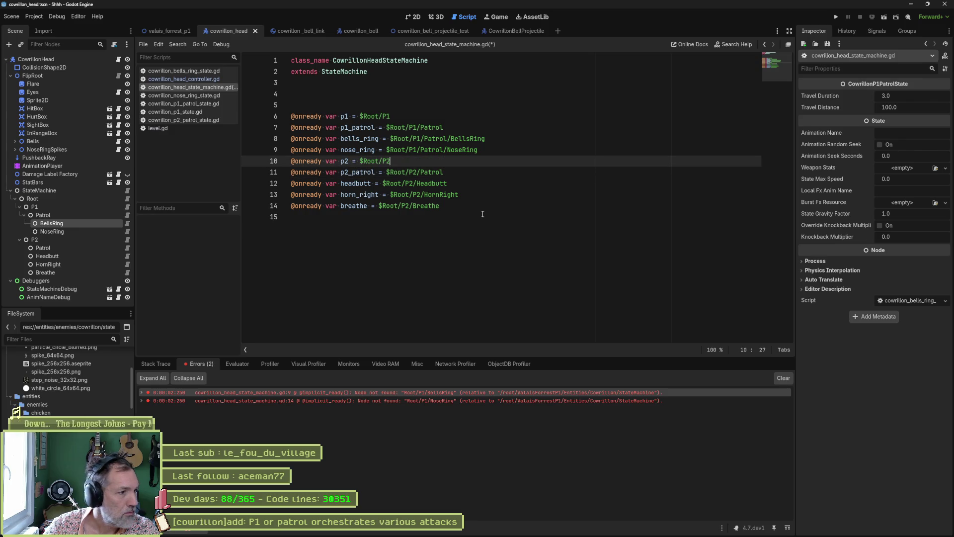
pyautogui.press('Down')
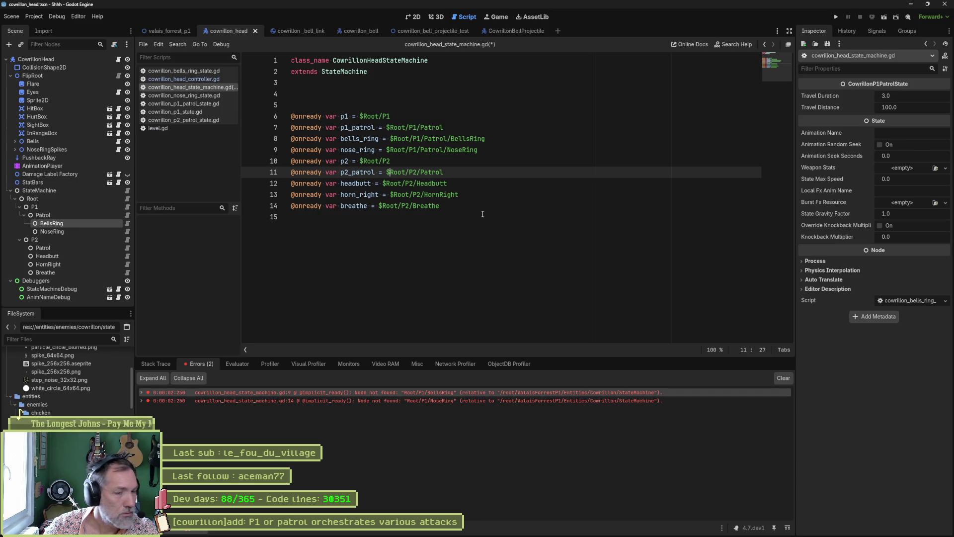
pyautogui.hotkey('ctrl', 's')
pyautogui.hotkey('ctrl', 'shift', 'Tab')
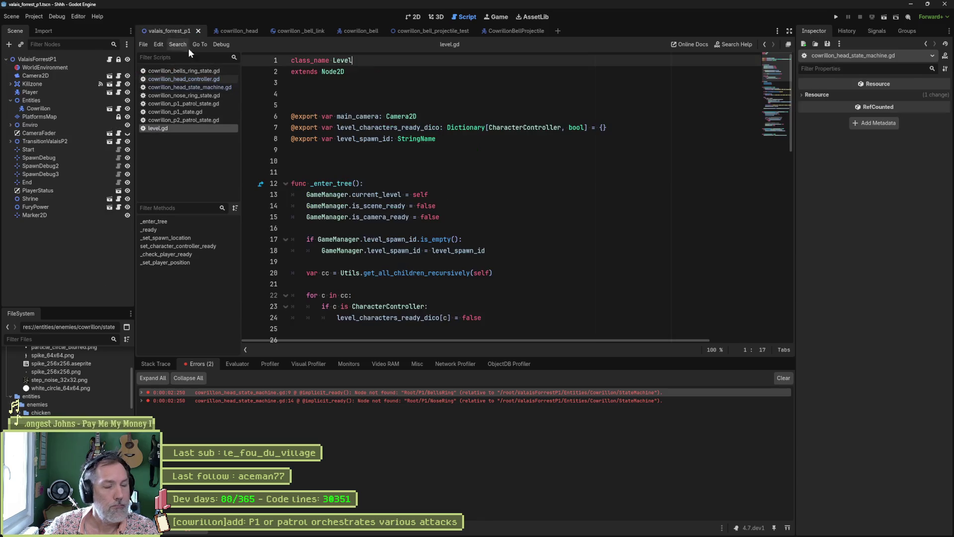
# Run the level, inspect the running Cowrillon boss node, then stop the game.
pyautogui.press('F5')
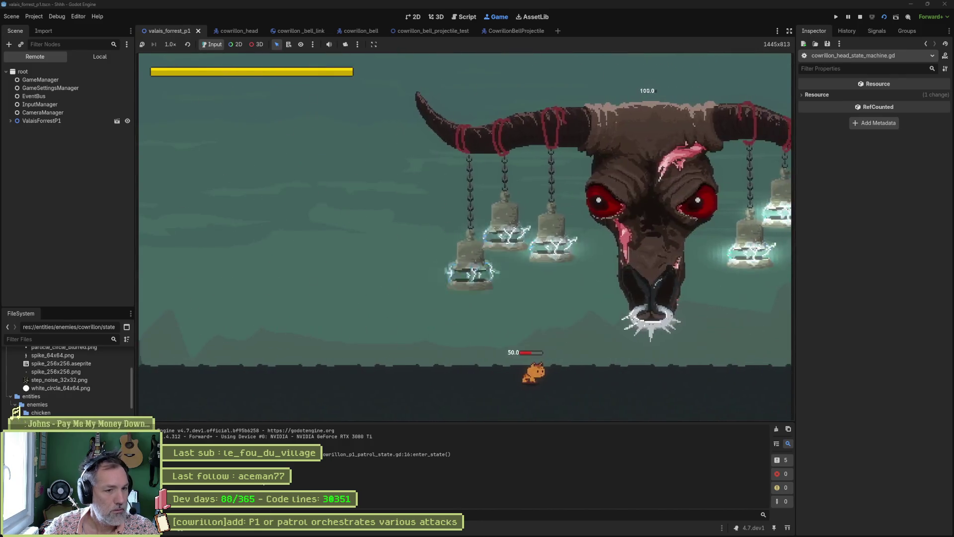
pyautogui.click(10, 120)
pyautogui.click(42, 170)
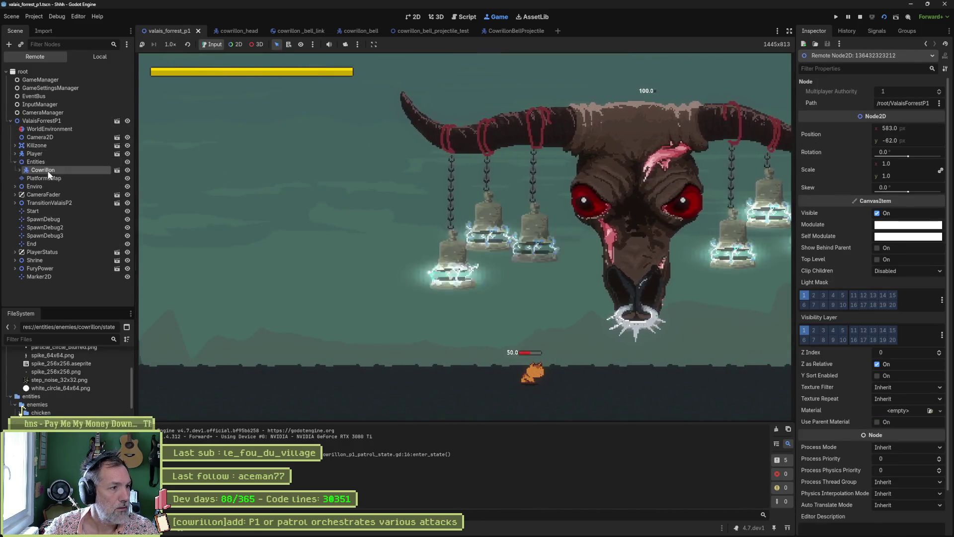
pyautogui.scroll(-6, 886, 348)
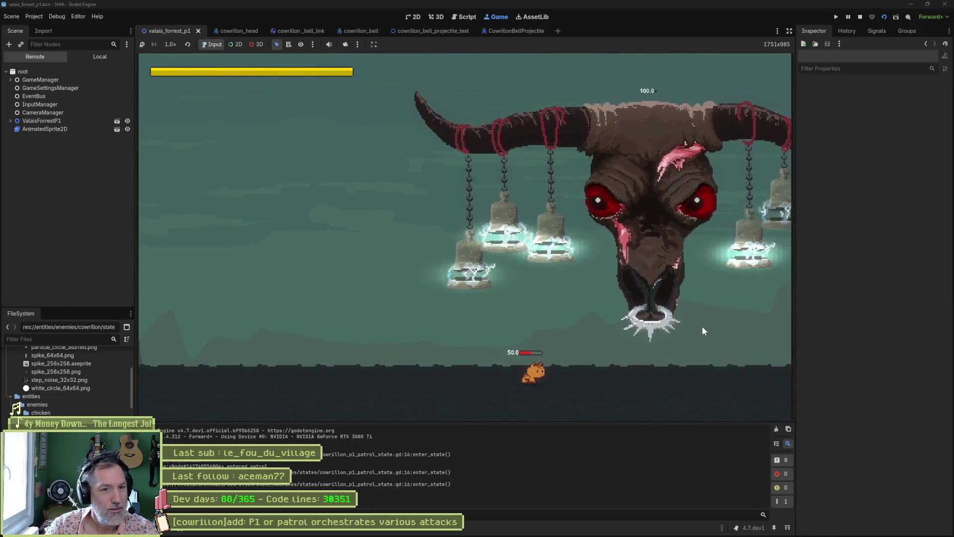
pyautogui.click(41, 121)
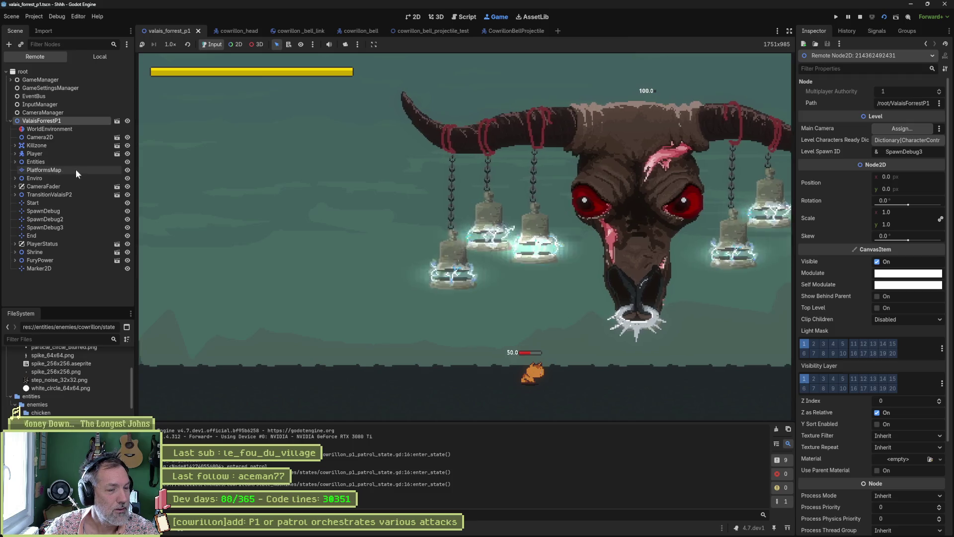
pyautogui.press('F8')
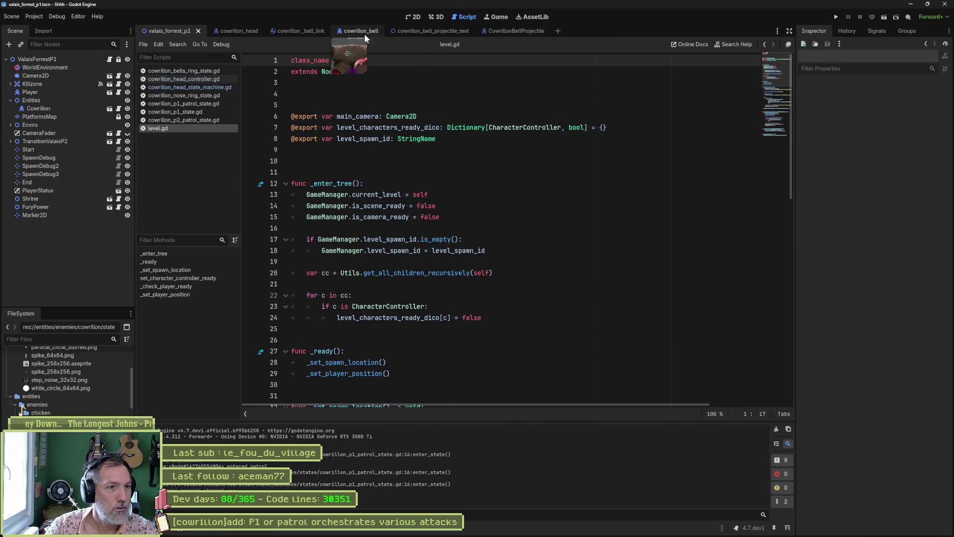
# Check the bell projectile root's properties, then go back to the forest level scene.
pyautogui.click(512, 32)
pyautogui.click(45, 59)
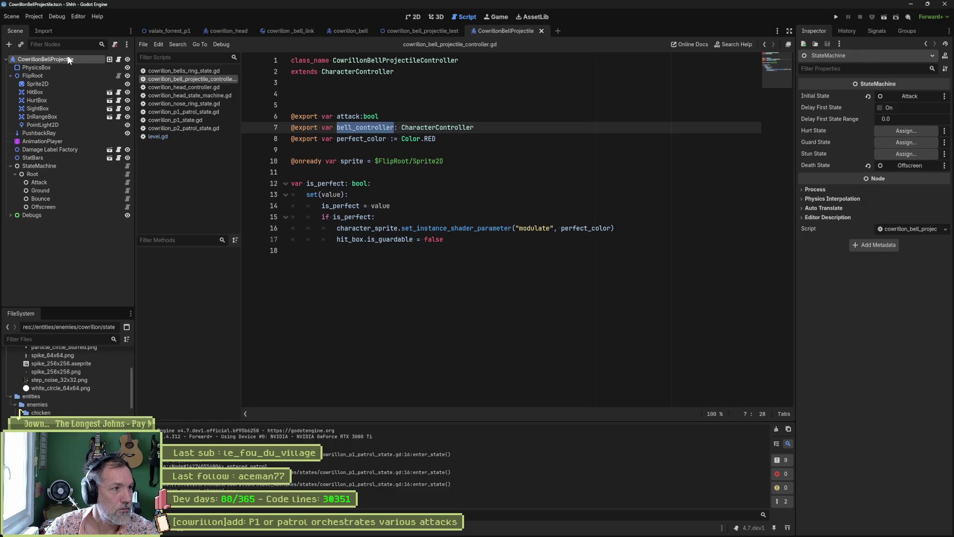
pyautogui.click(867, 218)
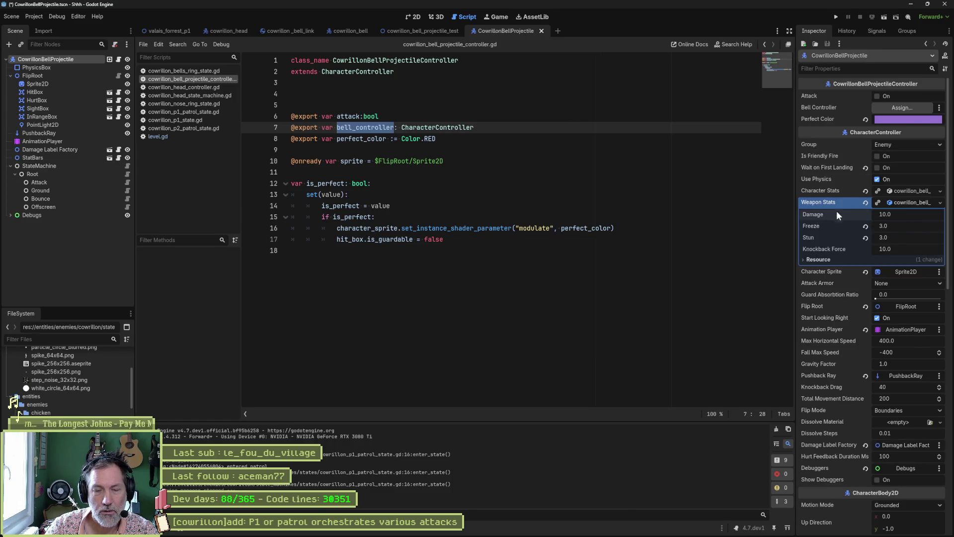
pyautogui.click(174, 32)
# Rerun the level, trigger the boss's Bells Ring Attack, then stop and return to scripts.
pyautogui.press('F6')
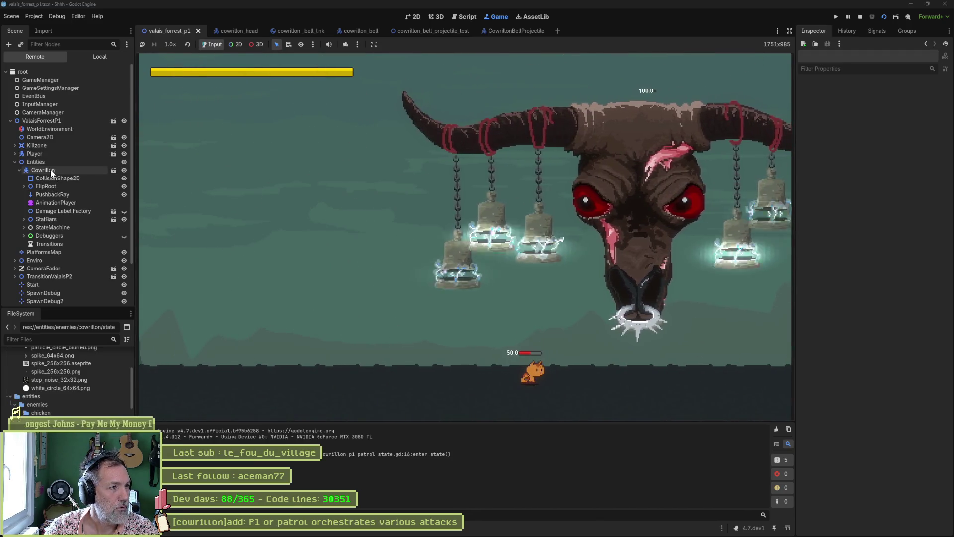
pyautogui.click(50, 169)
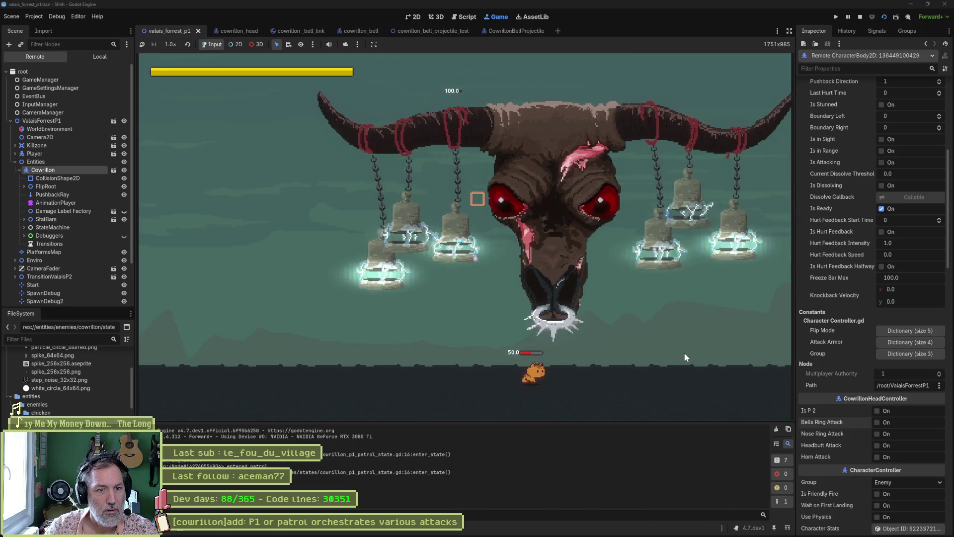
pyautogui.click(876, 422)
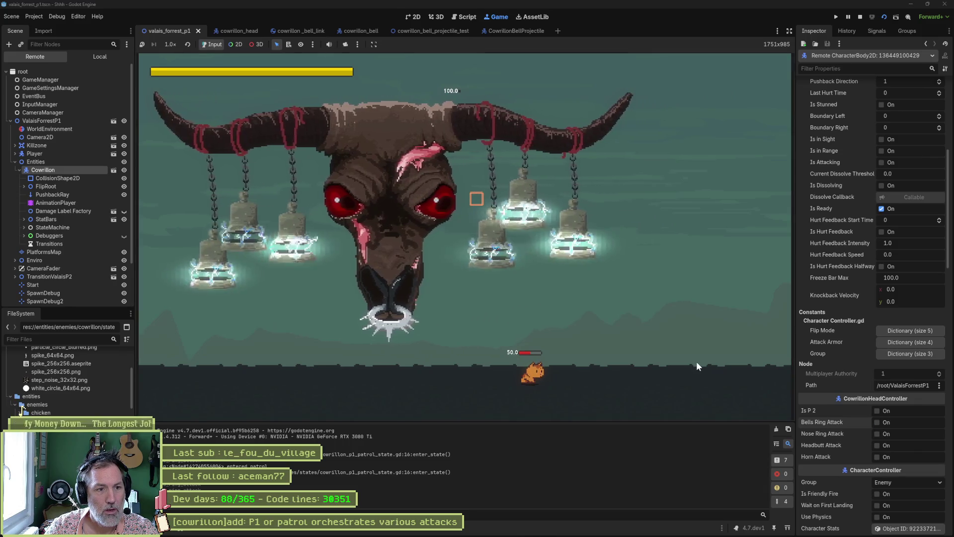
pyautogui.click(877, 422)
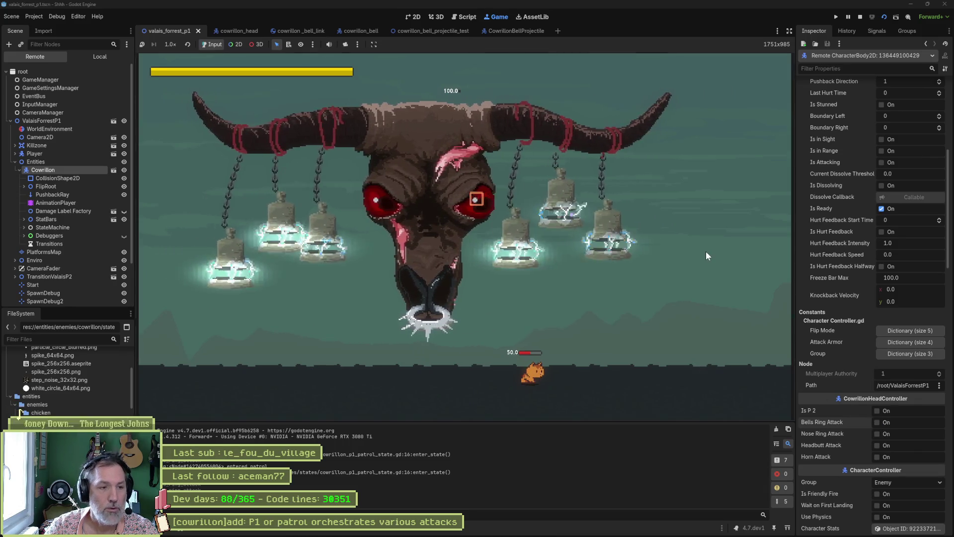
pyautogui.click(860, 17)
pyautogui.click(566, 195)
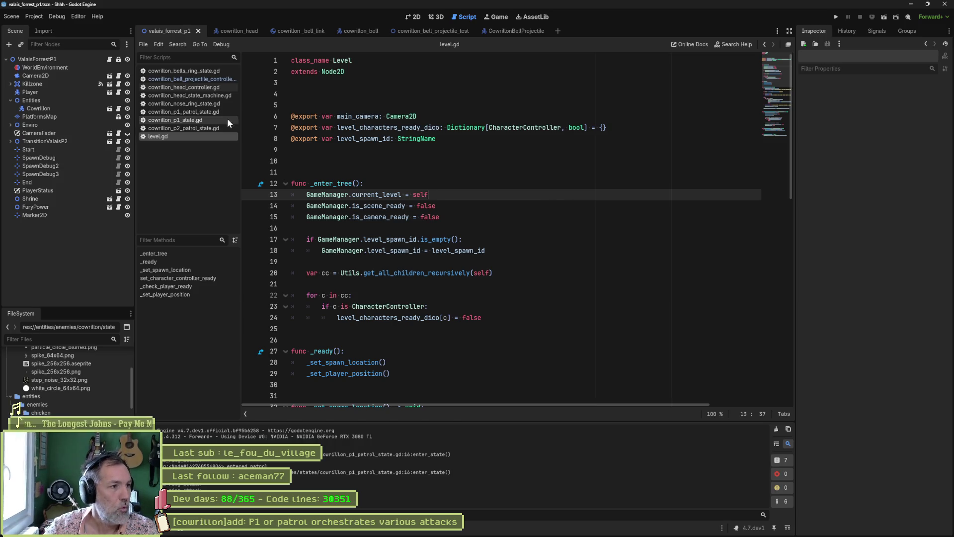
pyautogui.click(232, 30)
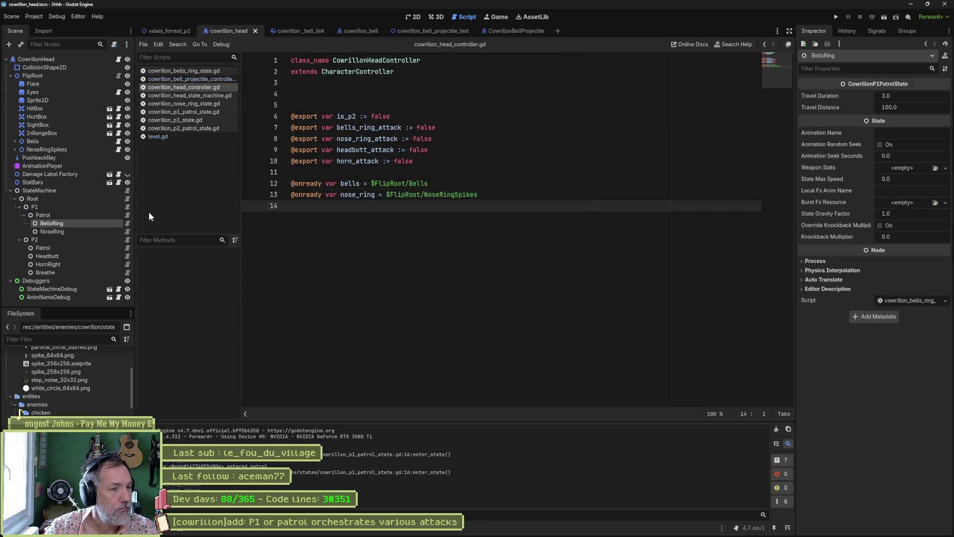
# Pass on_melody_finished as the argument to play_melody in the bells-ring state script.
pyautogui.click(127, 224)
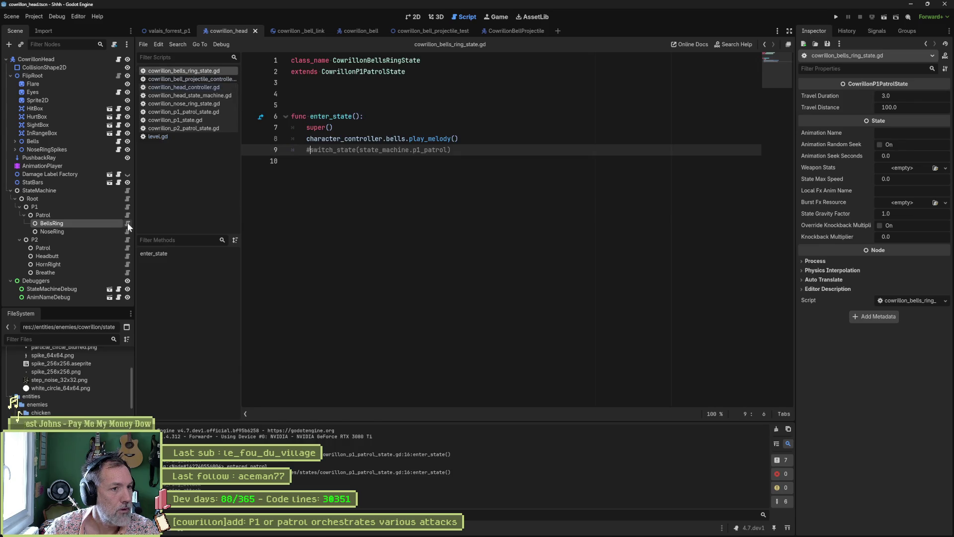
pyautogui.click(445, 139)
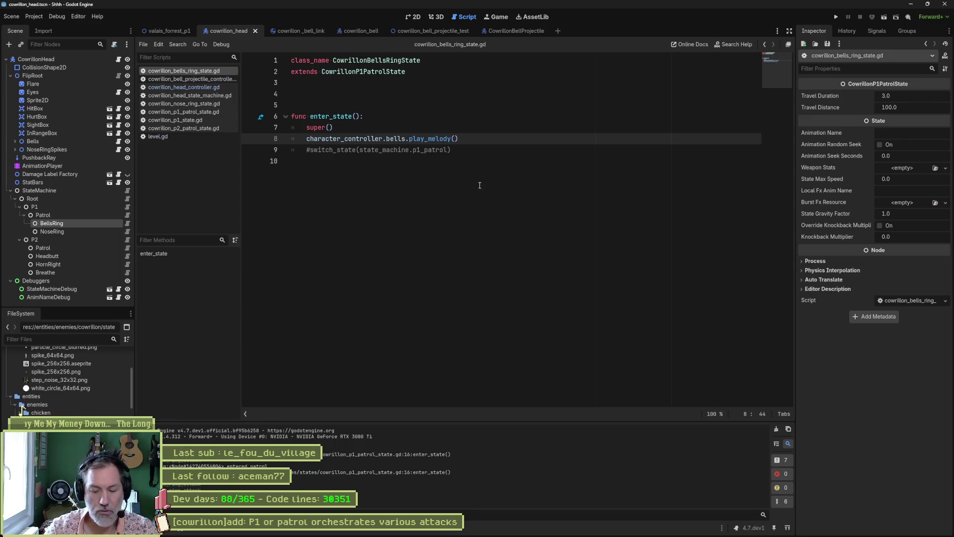
pyautogui.write('on_melod')
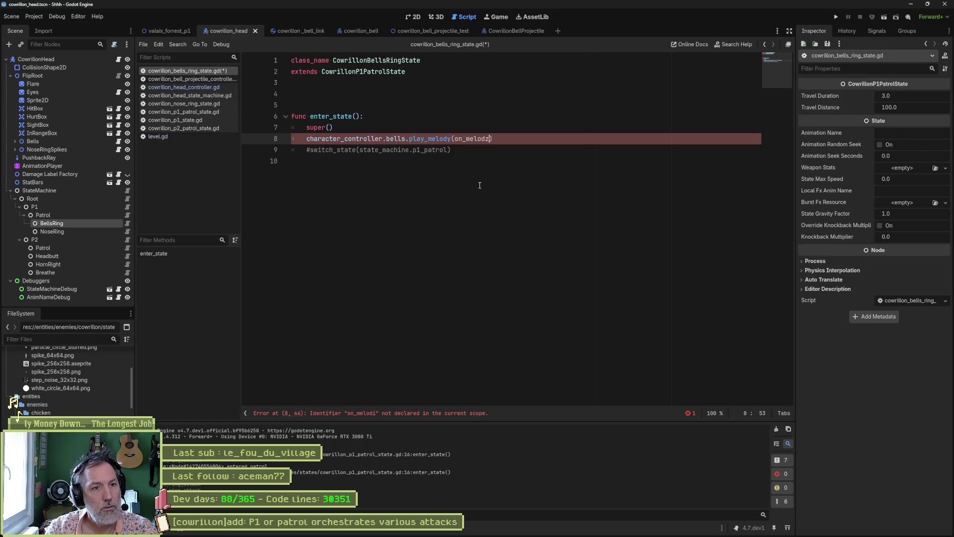
pyautogui.write('y_')
pyautogui.write('f')
pyautogui.press('BackSpace')
pyautogui.write('completed')
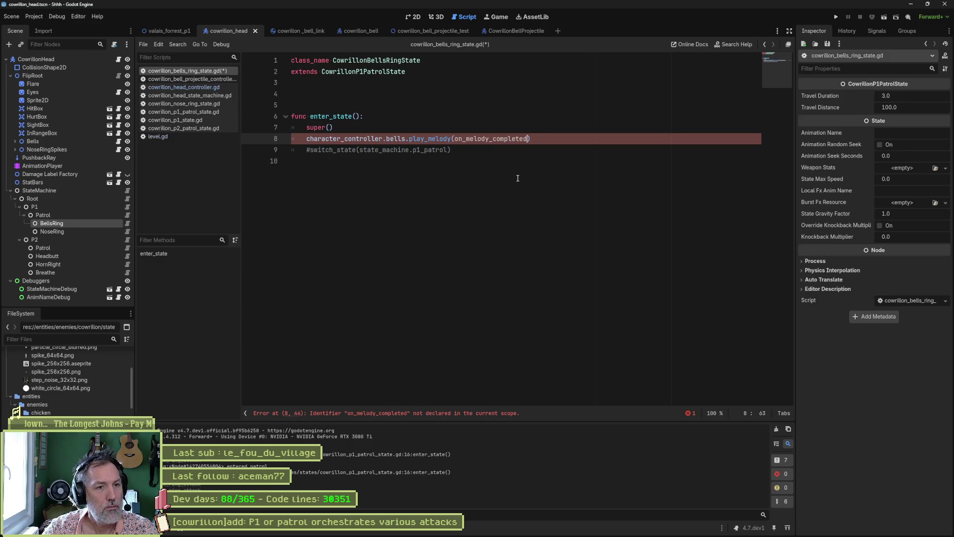
pyautogui.press('BackSpace')
pyautogui.press('BackSpace')
pyautogui.press('BackSpace')
pyautogui.write('finish')
pyautogui.press('BackSpace')
pyautogui.press('BackSpace')
pyautogui.press('BackSpace')
pyautogui.write('inished')
# Add func on_melody_finished() -> void: containing the uncommented switch_state(p1_patrol) call, and save.
pyautogui.doubleClick(498, 138)
pyautogui.click(492, 161)
pyautogui.press('Return')
pyautogui.press('Return')
pyautogui.write('func ')
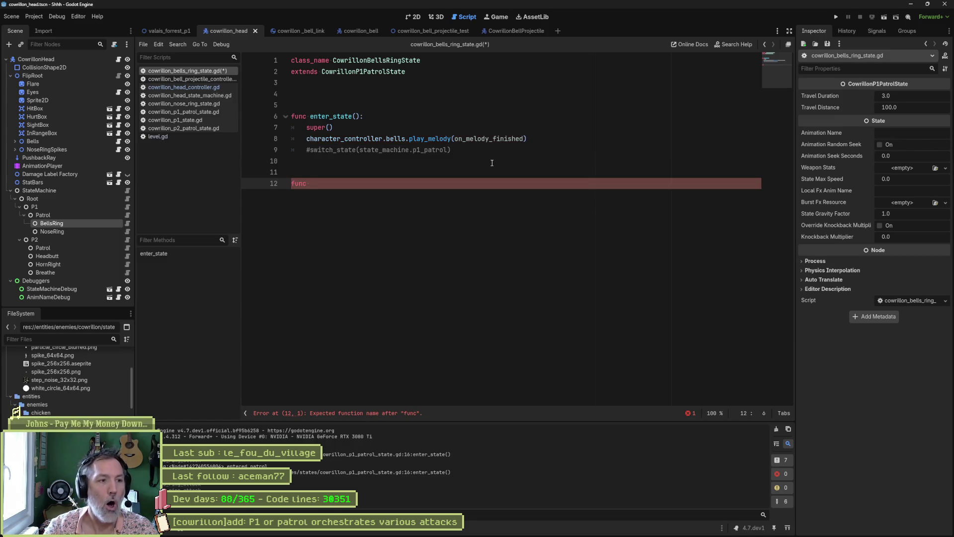
pyautogui.write('on_melody_finished() -> ')
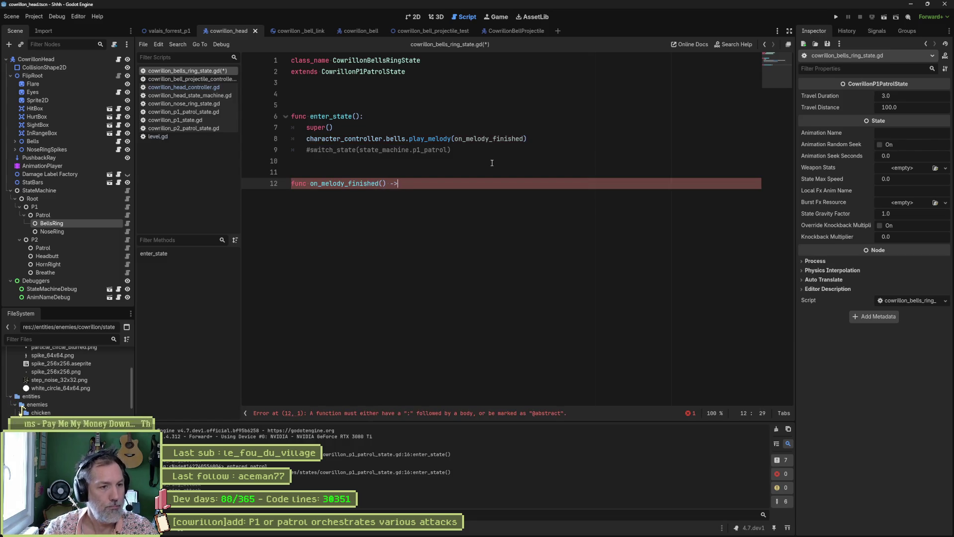
pyautogui.write('void:')
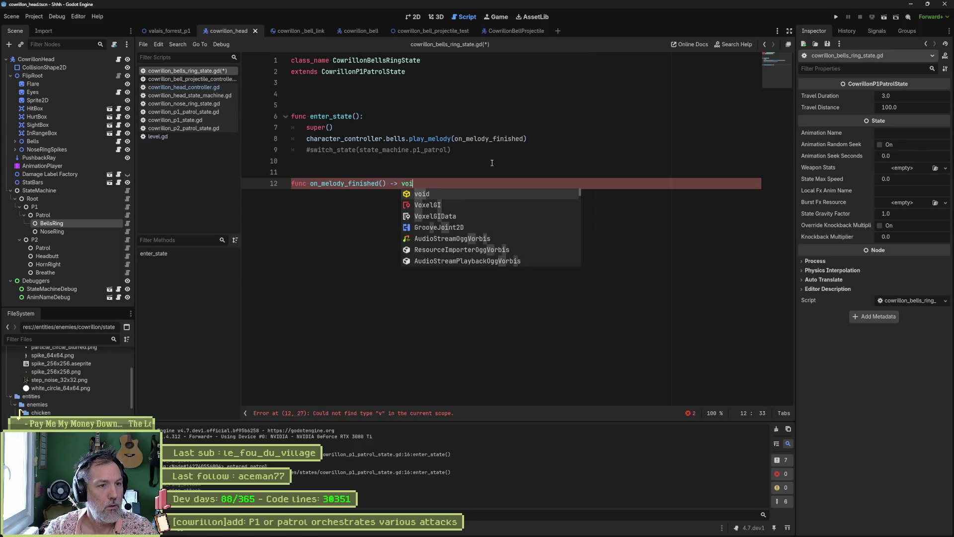
pyautogui.moveTo(541, 142); pyautogui.dragTo(496, 151)
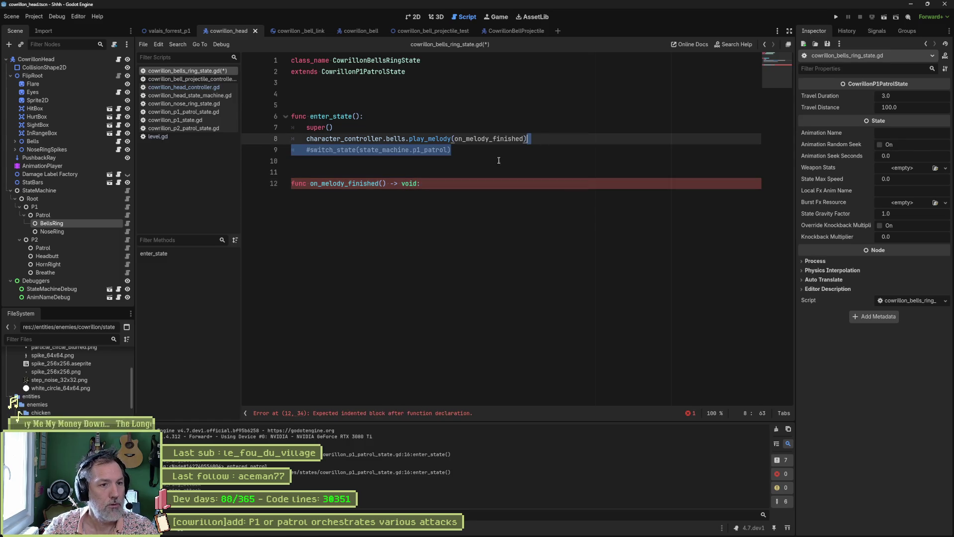
pyautogui.hotkey('ctrl', 'x')
pyautogui.click(470, 174)
pyautogui.hotkey('ctrl', 'v')
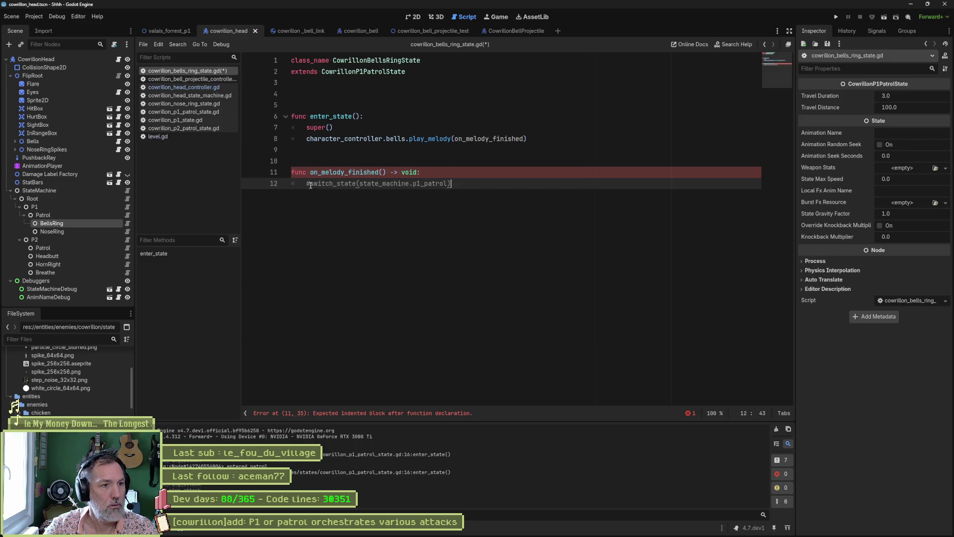
pyautogui.press('BackSpace')
pyautogui.hotkey('ctrl', 's')
# Open the bells.gd script from a project search for 'bell'.
pyautogui.click(437, 139)
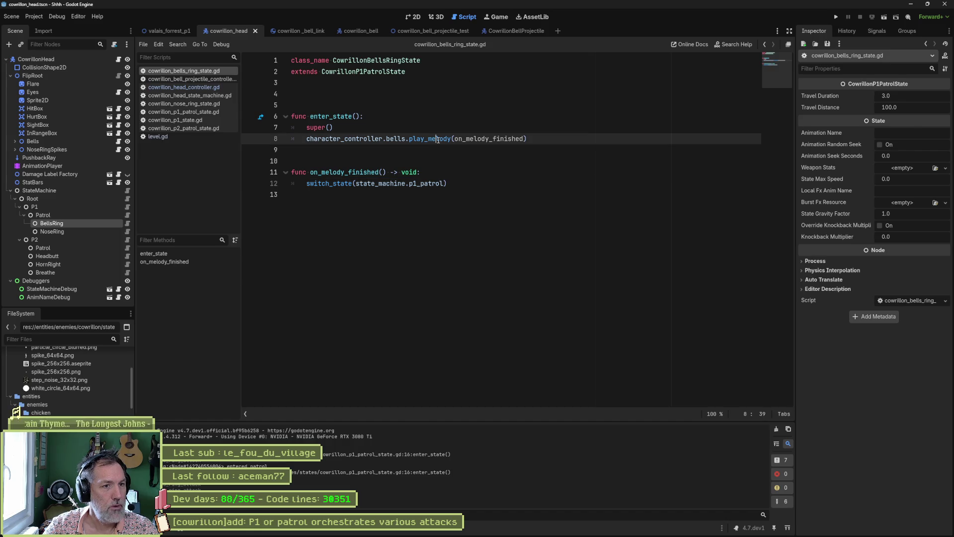
pyautogui.tripleClick(438, 139)
pyautogui.click(389, 139)
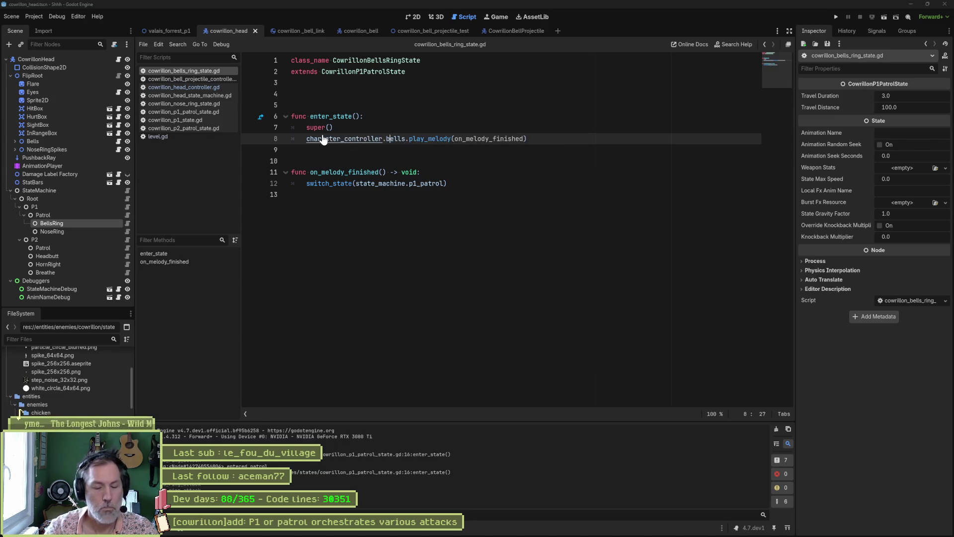
pyautogui.hotkey('shift', 'alt', 'o')
pyautogui.write('bell')
pyautogui.press('Return')
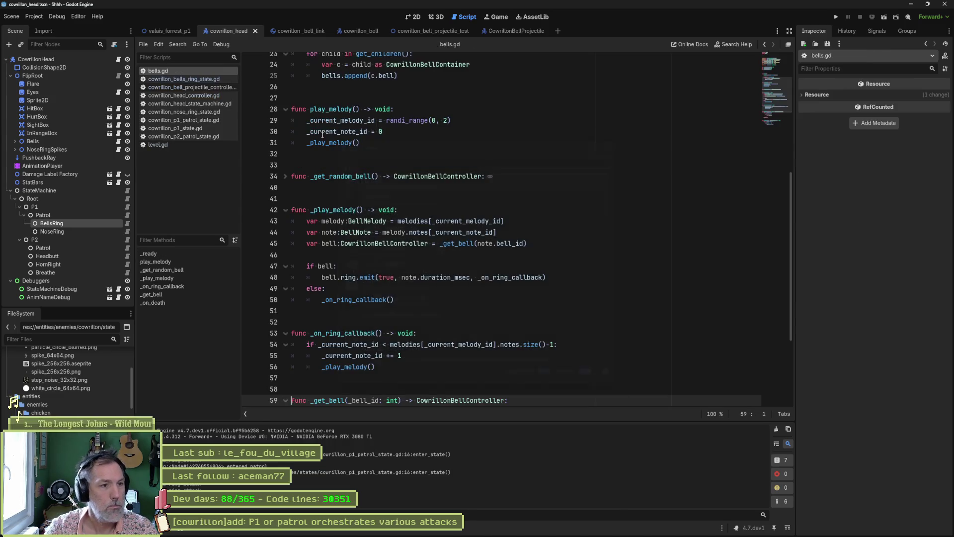
# Add a Callable parameter to play_melody and a var _callback: Callable member variable.
pyautogui.click(355, 109)
pyautogui.write('_callback: ')
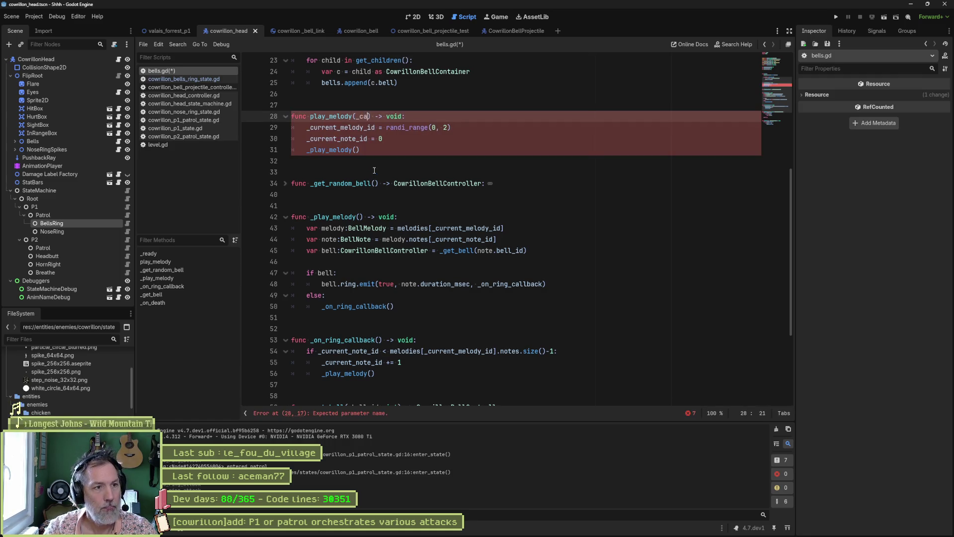
pyautogui.write('Callable')
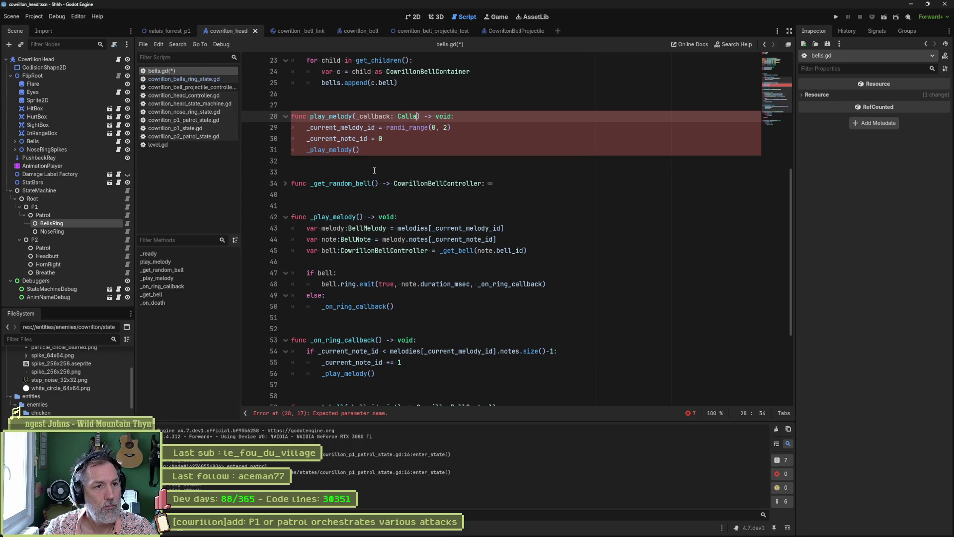
pyautogui.hotkey('ctrl', 's')
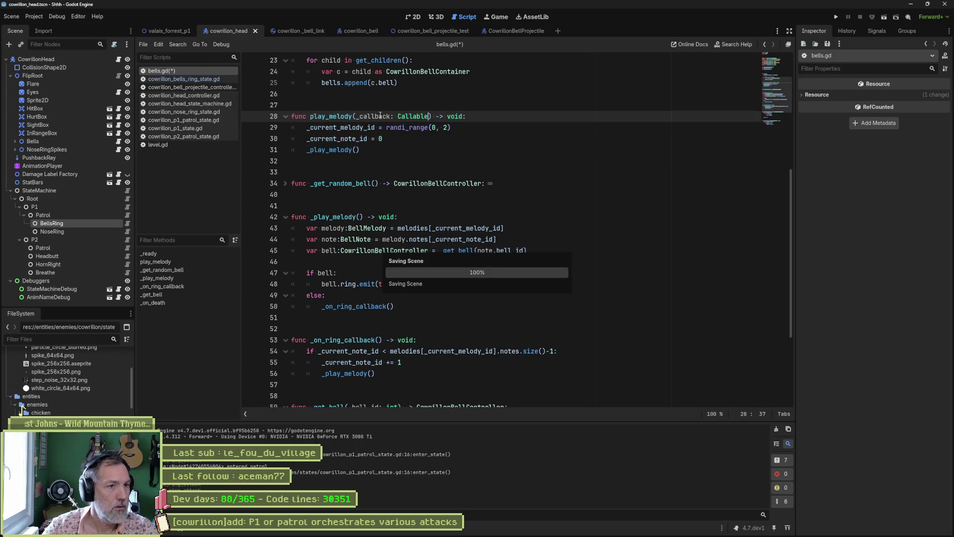
pyautogui.keyDown('ctrl'); pyautogui.click(348, 150); pyautogui.keyUp('ctrl')
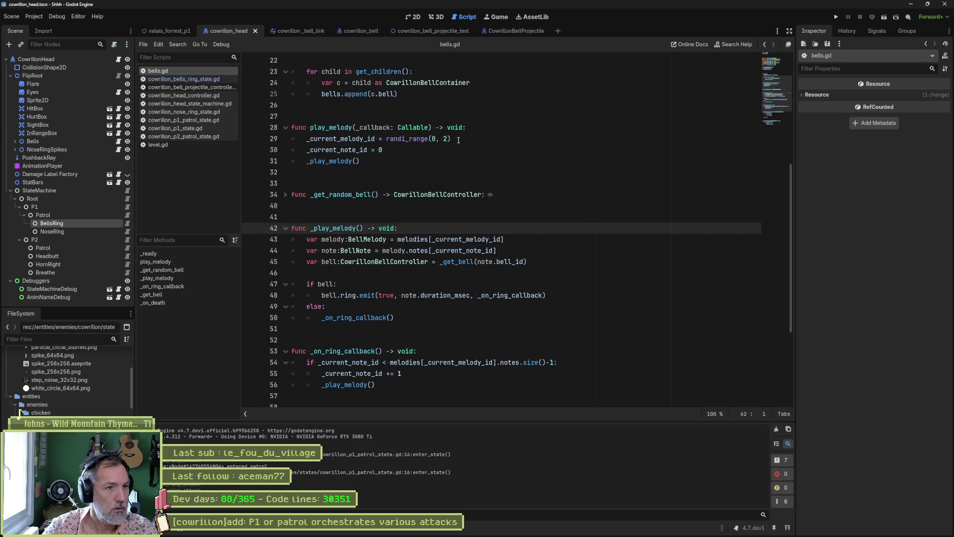
pyautogui.scroll(2, 736, 112)
pyautogui.moveTo(774, 91); pyautogui.dragTo(775, 72)
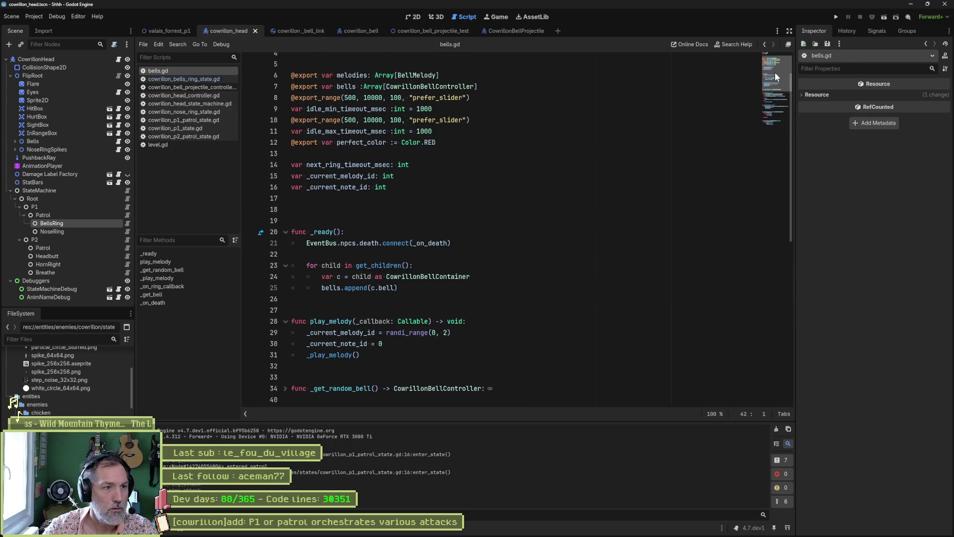
pyautogui.click(415, 185)
pyautogui.press('Return')
pyautogui.write('var ')
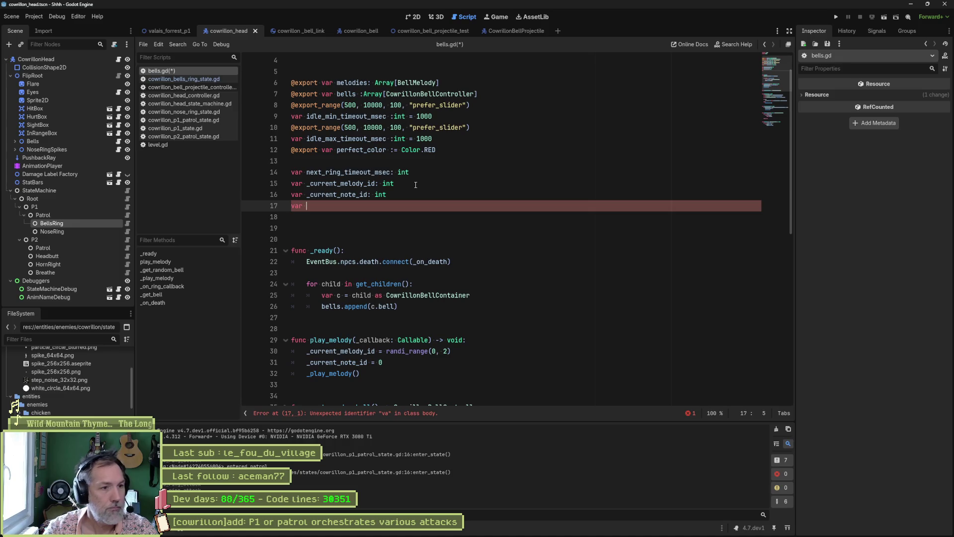
pyautogui.write('_callback: Callable')
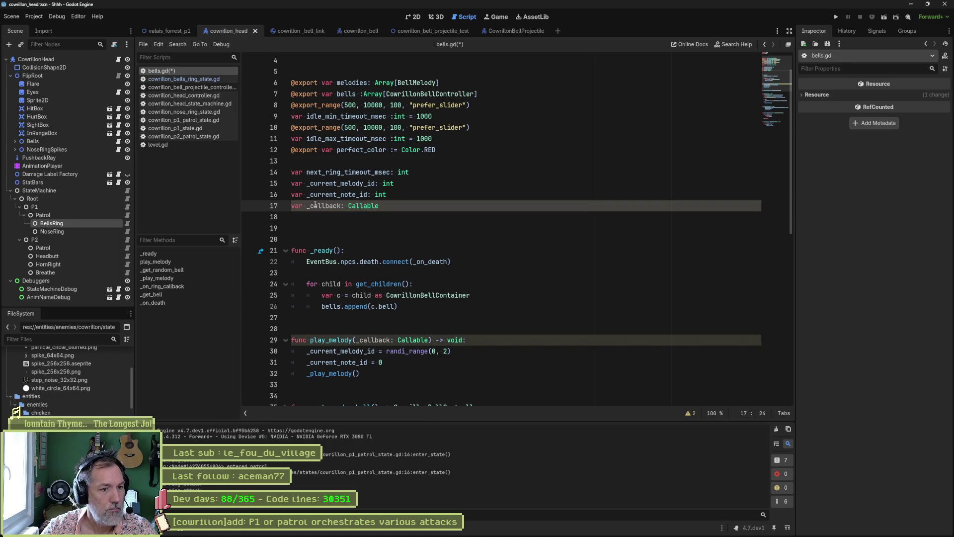
# Rename the parameter to callback and store it with _callback = callback in play_melody.
pyautogui.click(360, 339)
pyautogui.press('BackSpace')
pyautogui.click(398, 361)
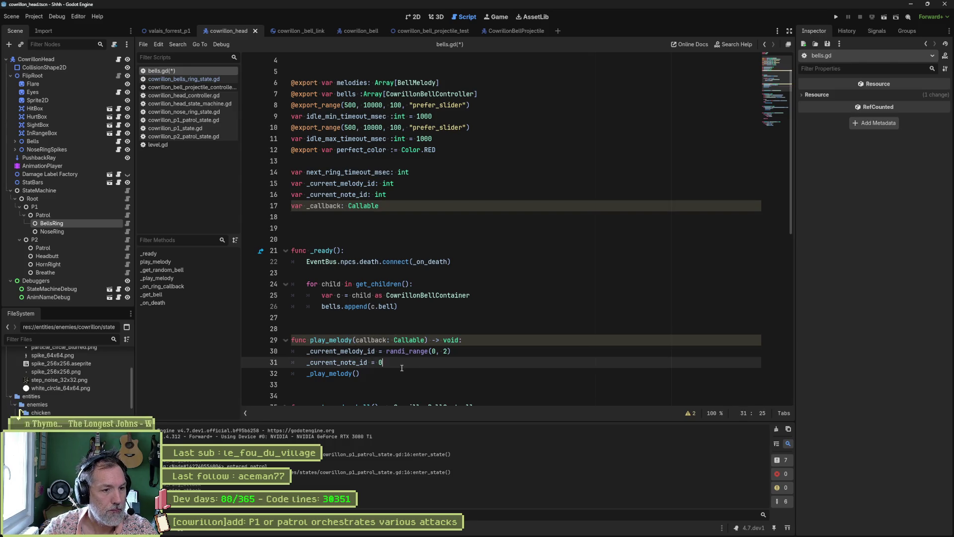
pyautogui.press('Return')
pyautogui.write('_callback = ')
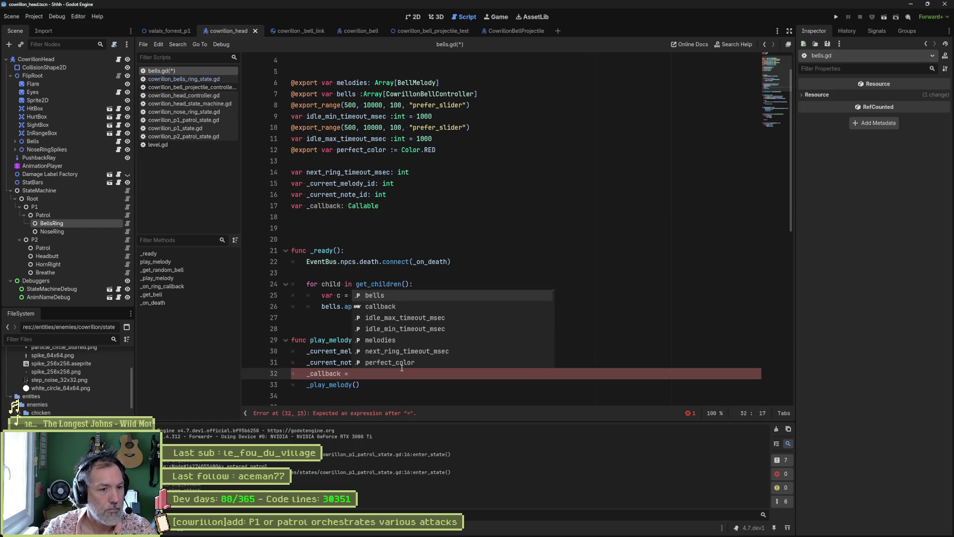
pyautogui.write('callback')
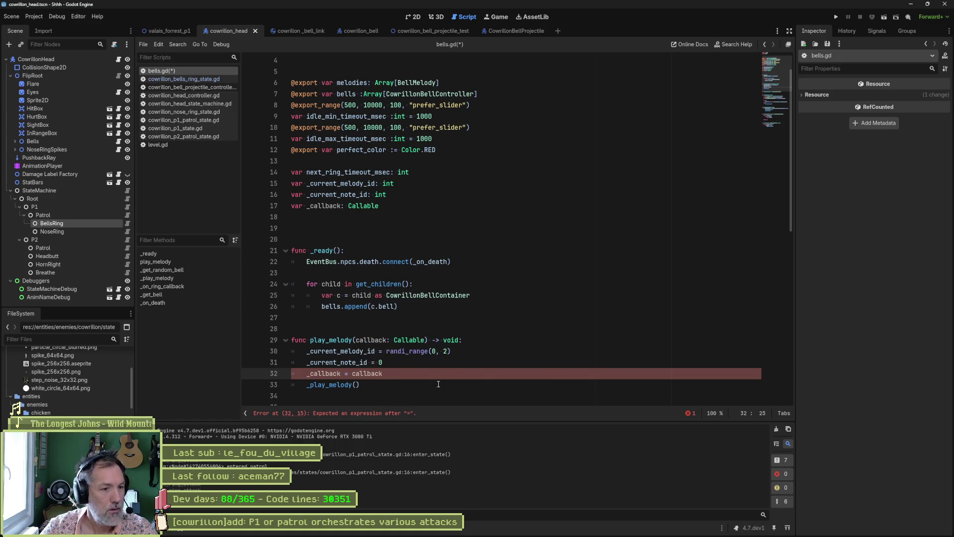
pyautogui.doubleClick(324, 374)
# Add an else branch calling _callback.call() in _on_ring_callback, and save bells.gd.
pyautogui.keyDown('ctrl'); pyautogui.click(329, 385); pyautogui.keyUp('ctrl')
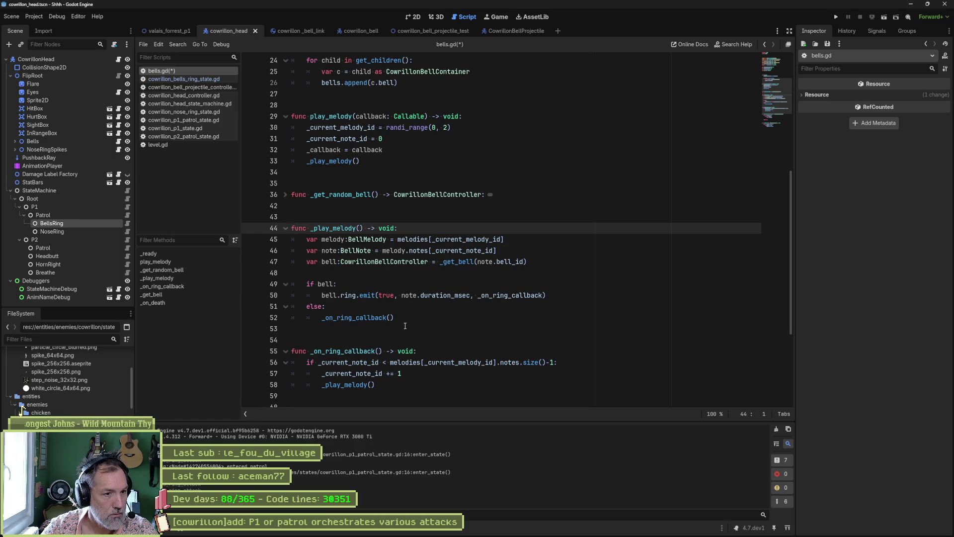
pyautogui.click(365, 318)
pyautogui.scroll(-2, 366, 322)
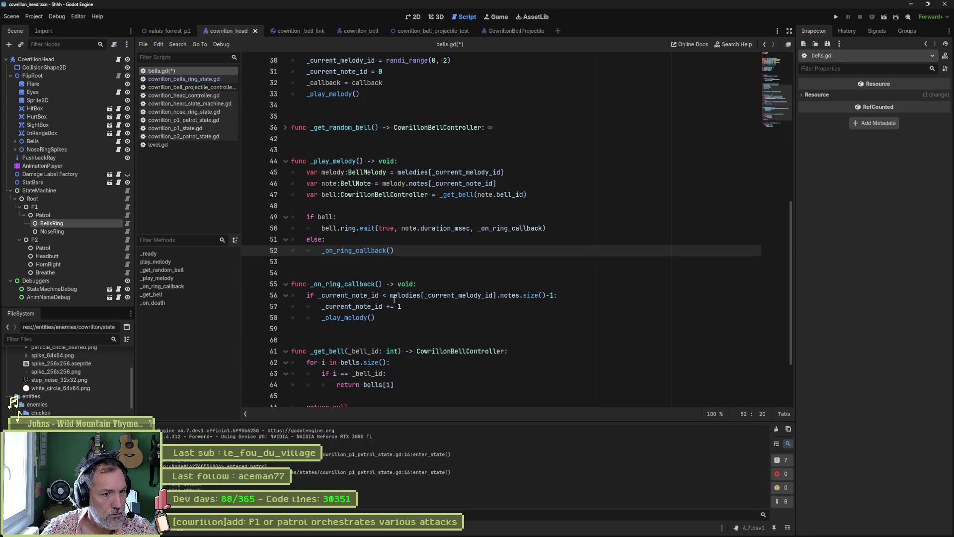
pyautogui.click(374, 317)
pyautogui.press('Return')
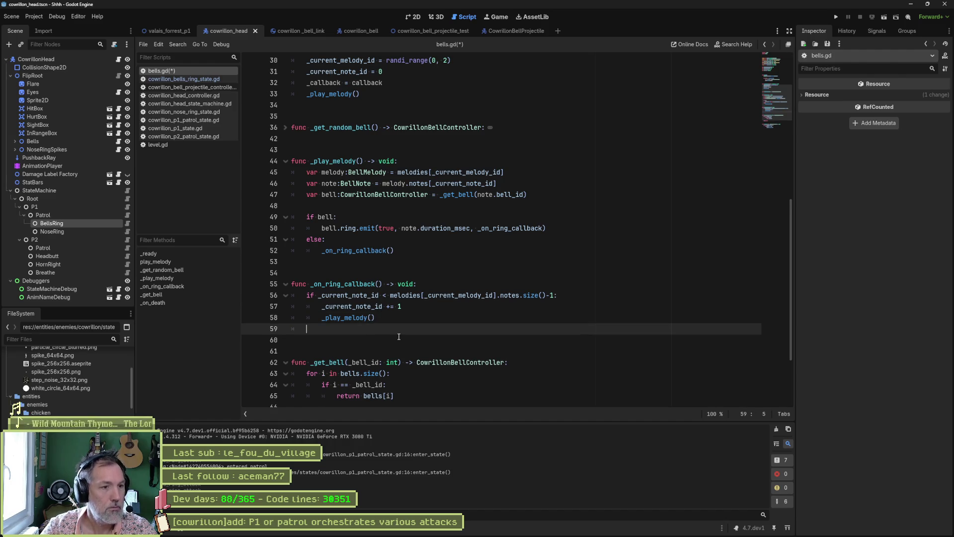
pyautogui.write('lse:')
pyautogui.press('Return')
pyautogui.write('_callback')
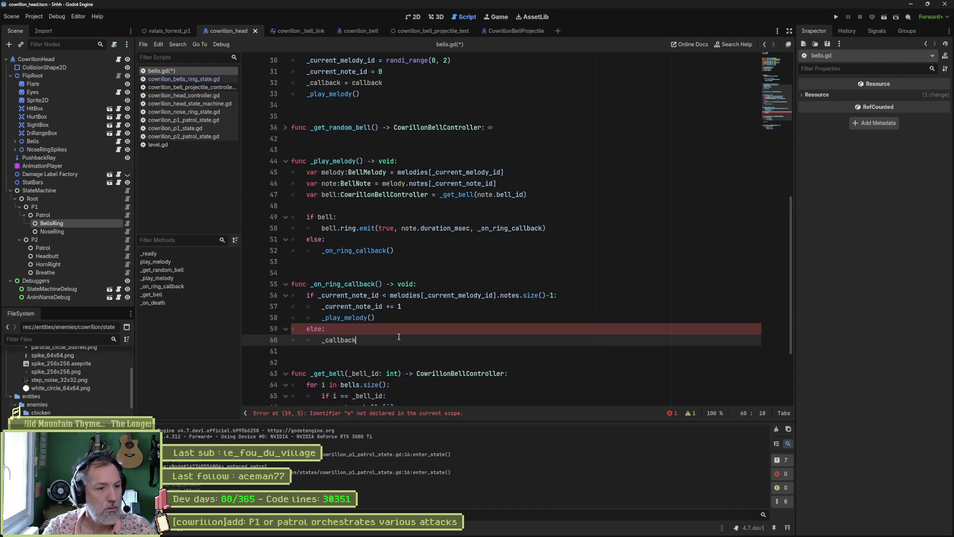
pyautogui.write('()')
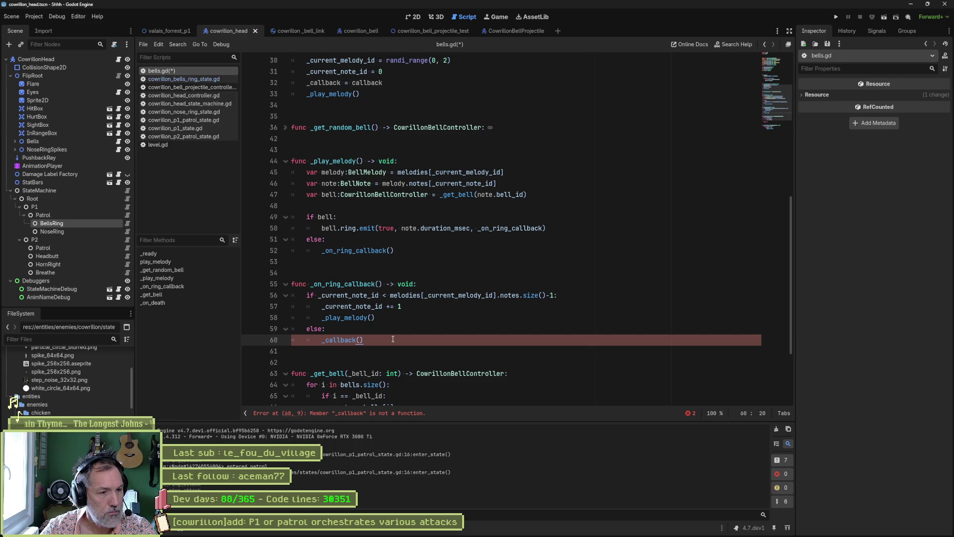
pyautogui.press('BackSpace')
pyautogui.press('BackSpace')
pyautogui.write('ca')
pyautogui.press('Return')
pyautogui.hotkey('ctrl', 's')
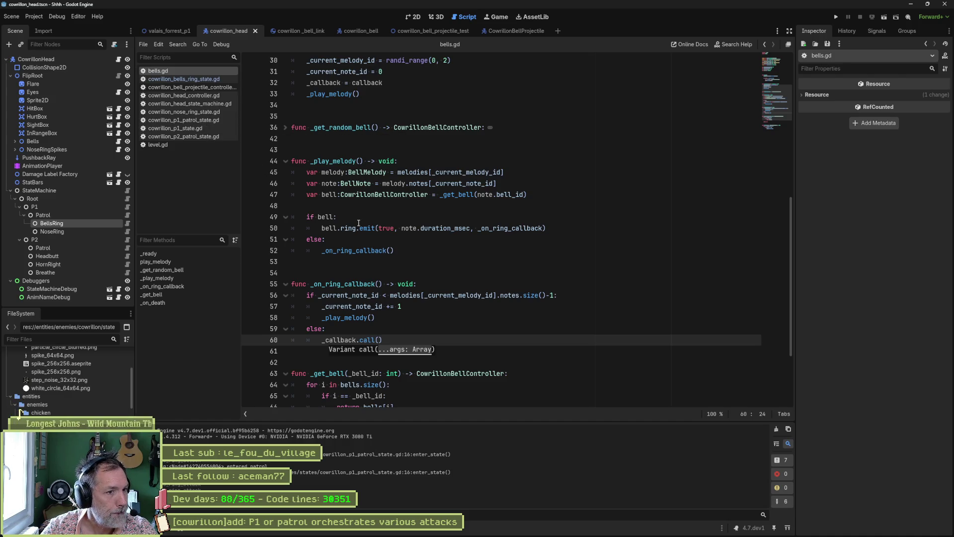
pyautogui.moveTo(359, 223)
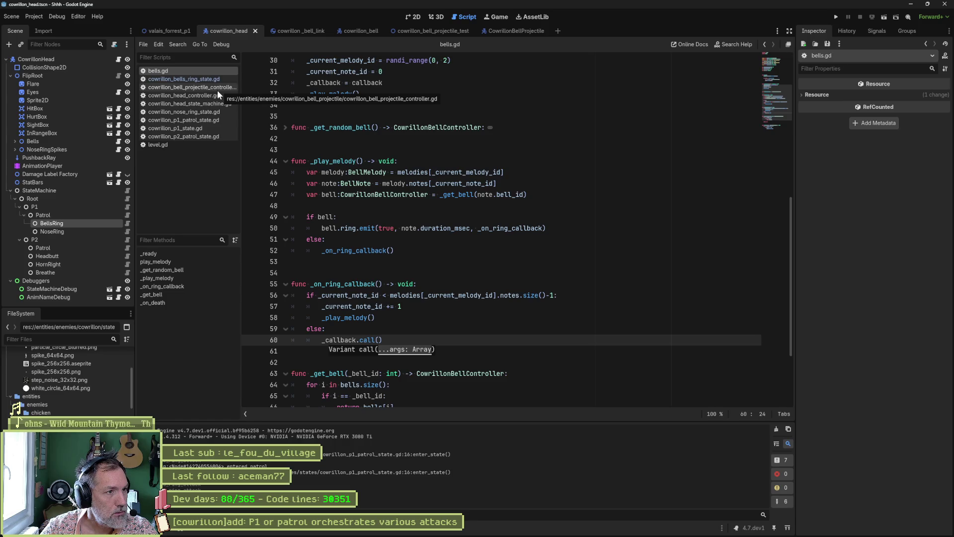
pyautogui.click(208, 81)
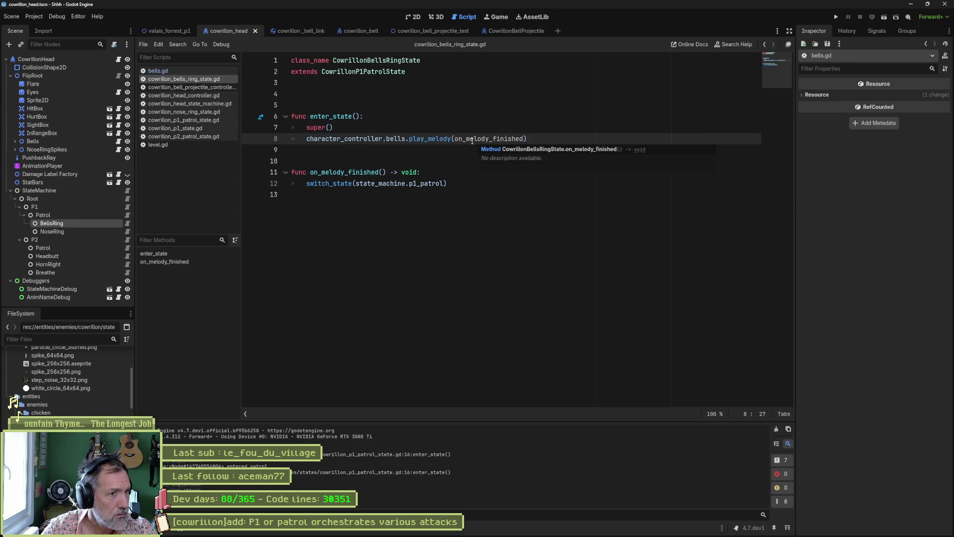
# Add print_debug(self, " melody finished") to on_melody_finished, save, and run valais_forrest_p1.
pyautogui.click(442, 175)
pyautogui.press('Return')
pyautogui.write('print_debug(self, " ')
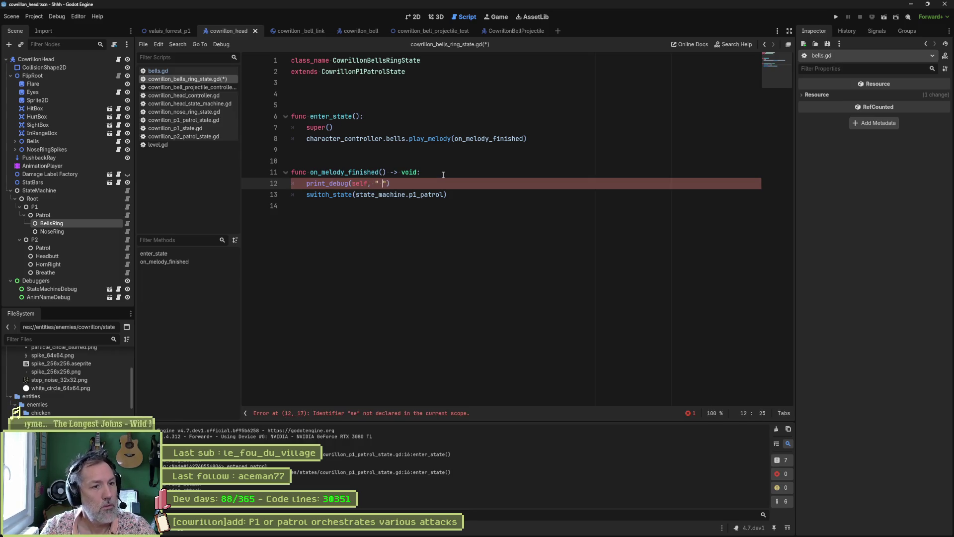
pyautogui.write('melody')
pyautogui.write('finishe')
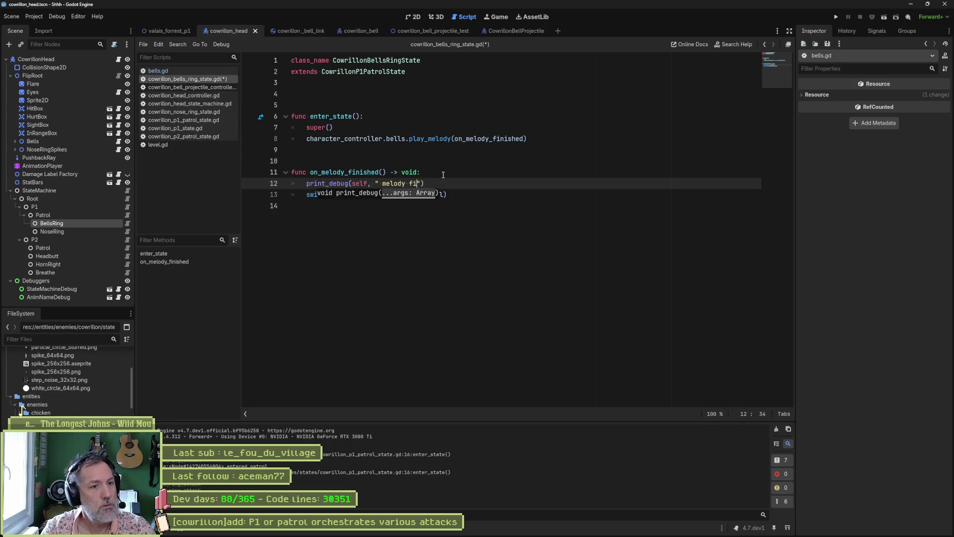
pyautogui.write('d')
pyautogui.hotkey('ctrl', 's')
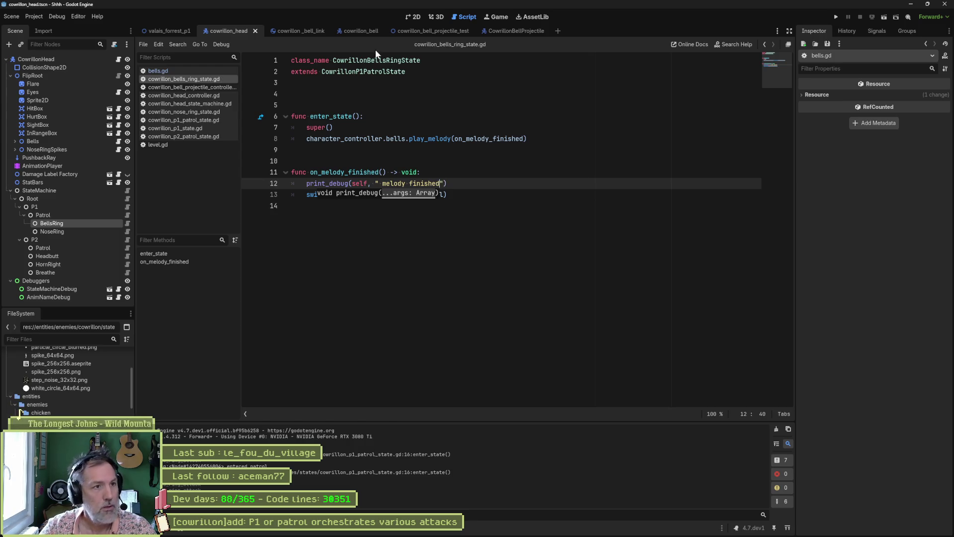
pyautogui.click(163, 31)
pyautogui.press('F6')
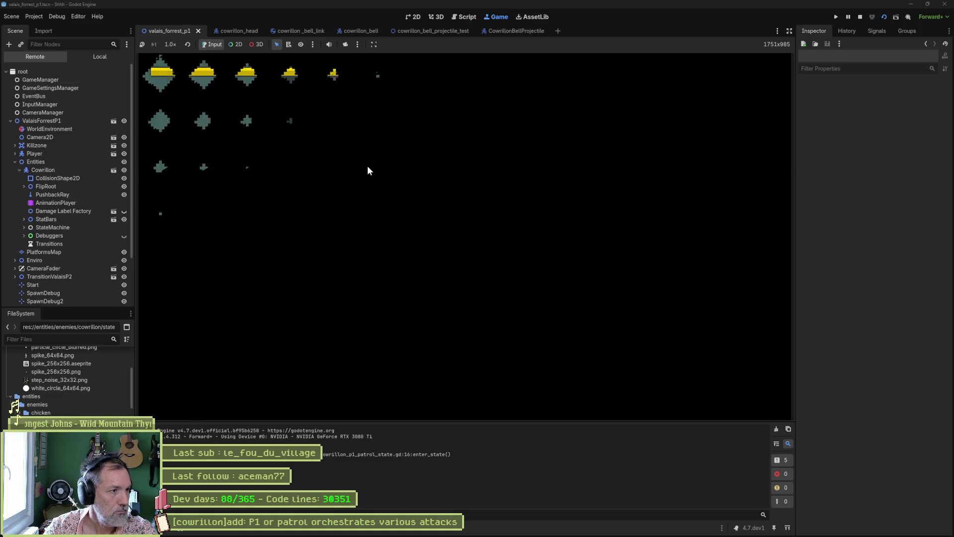
# Look over the running Cowrillon node's Inspector properties, then stop the game.
pyautogui.click(81, 171)
pyautogui.scroll(-5, 879, 298)
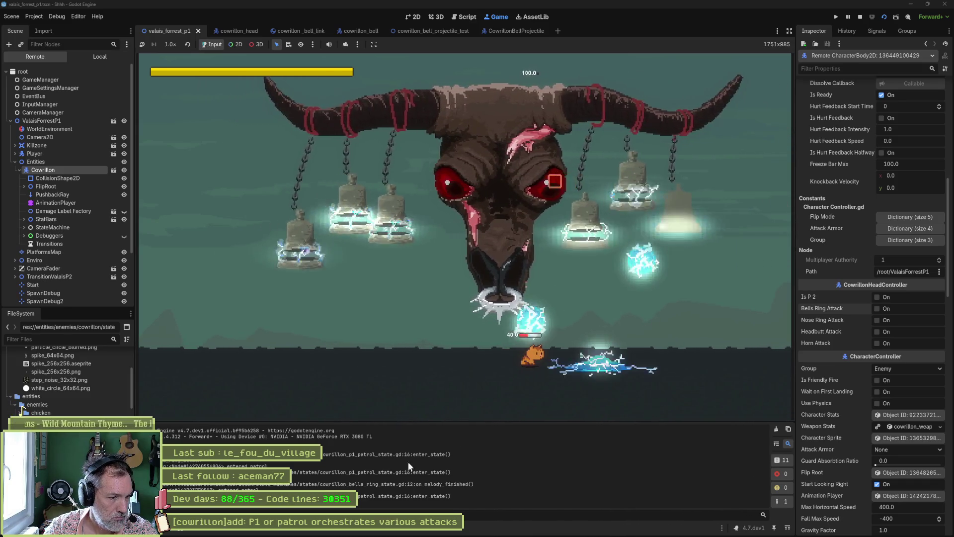
pyautogui.press('F8')
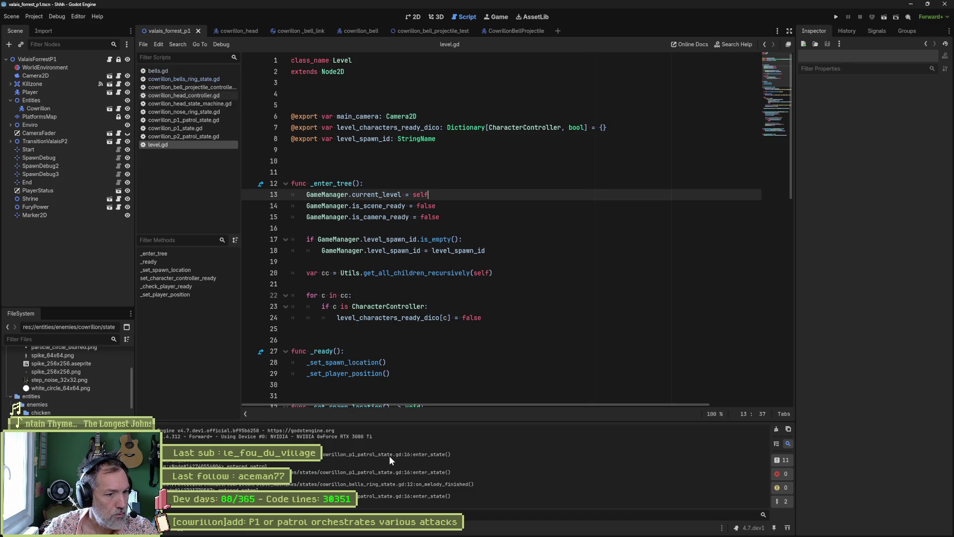
# Delete the entered debug print line from the P1 patrol state script.
pyautogui.click(206, 119)
pyautogui.scroll(8, 472, 261)
pyautogui.click(457, 227)
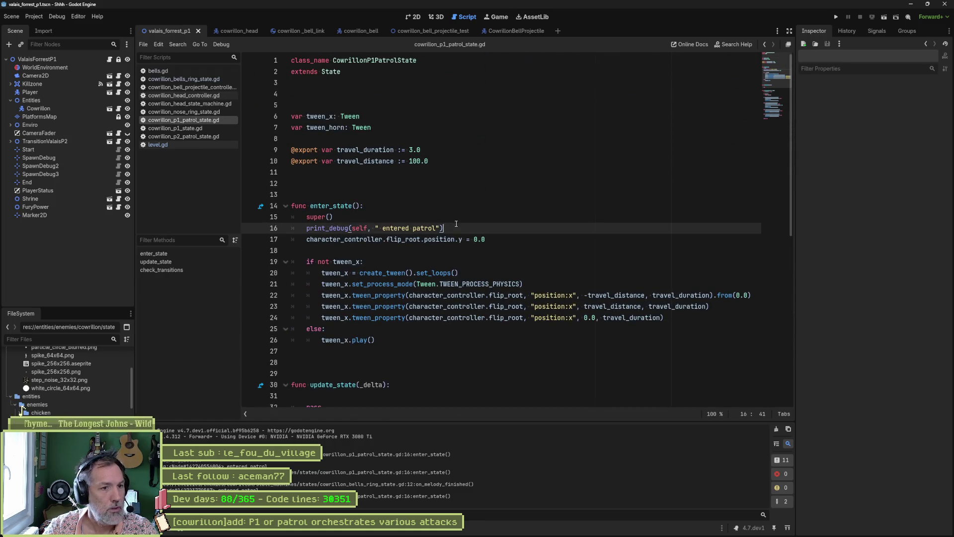
pyautogui.hotkey('ctrl', 'shift', 'k')
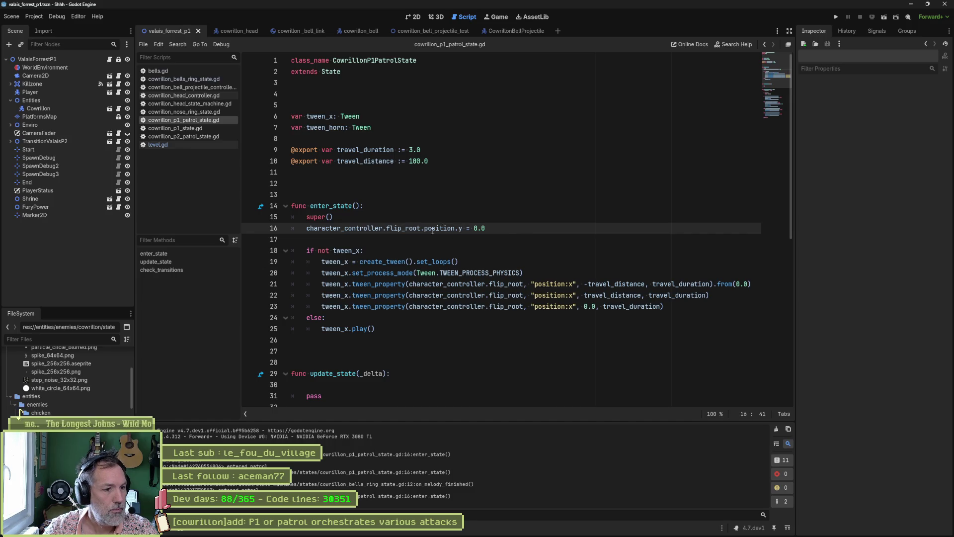
pyautogui.scroll(-5, 379, 372)
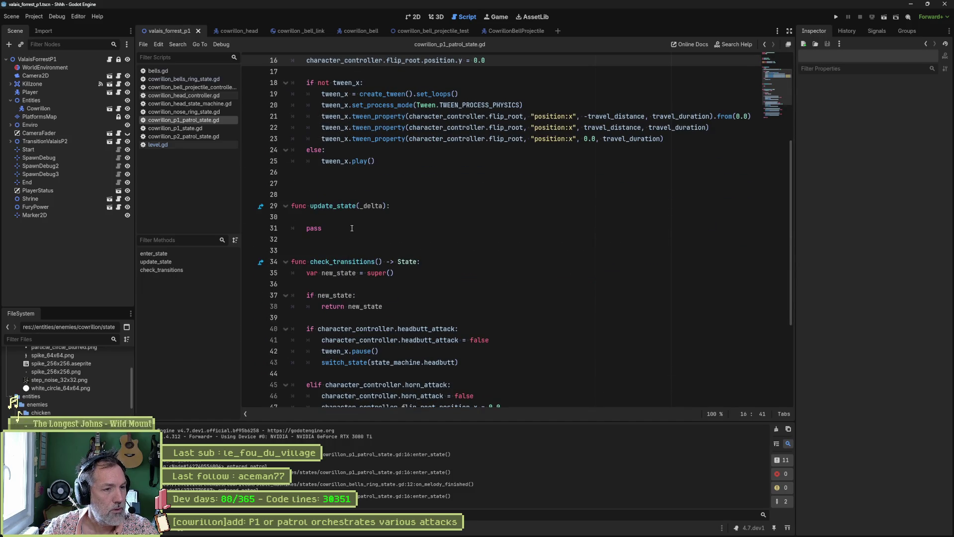
pyautogui.moveTo(168, 145); pyautogui.dragTo(200, 120)
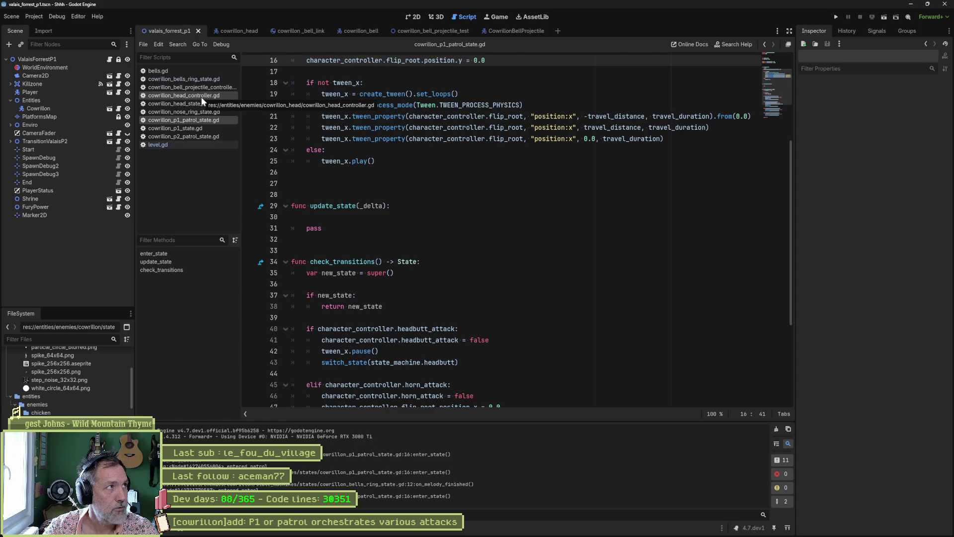
# Delete the print_debug line from the BellsRing state's melody-finished callback.
pyautogui.click(227, 31)
pyautogui.click(127, 223)
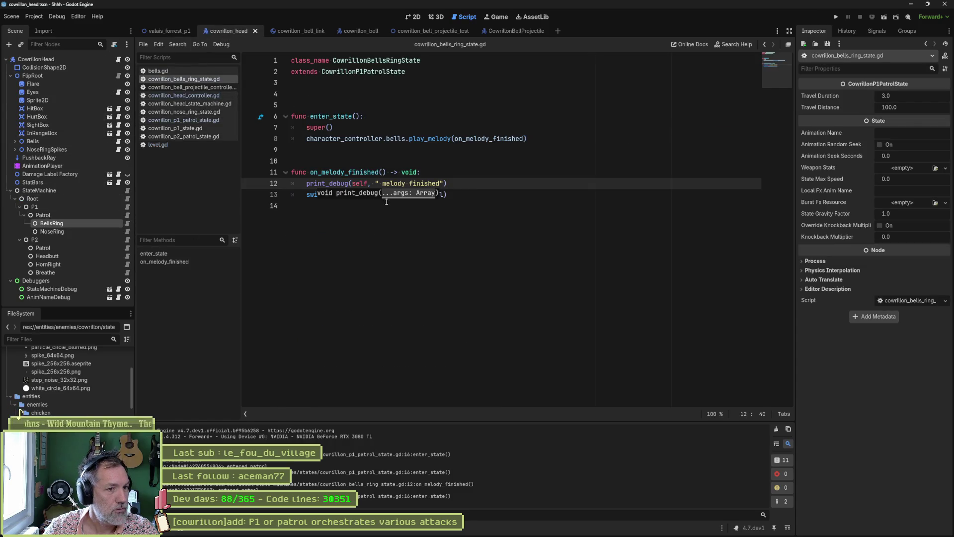
pyautogui.hotkey('ctrl', 'shift', 'k')
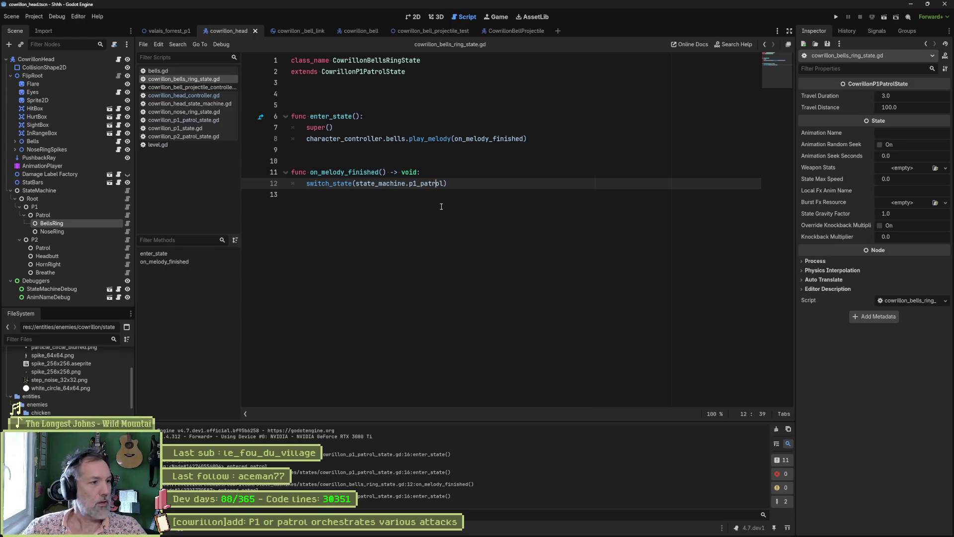
# Review enter_state's tween setup block and the headbutt branch's tween pause in the patrol script.
pyautogui.click(126, 214)
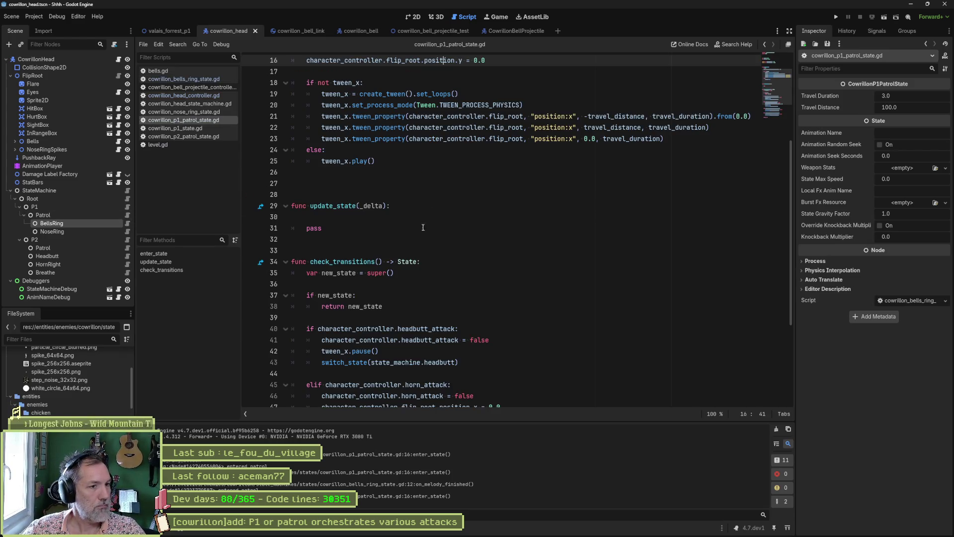
pyautogui.scroll(3, 463, 252)
pyautogui.scroll(1, 462, 253)
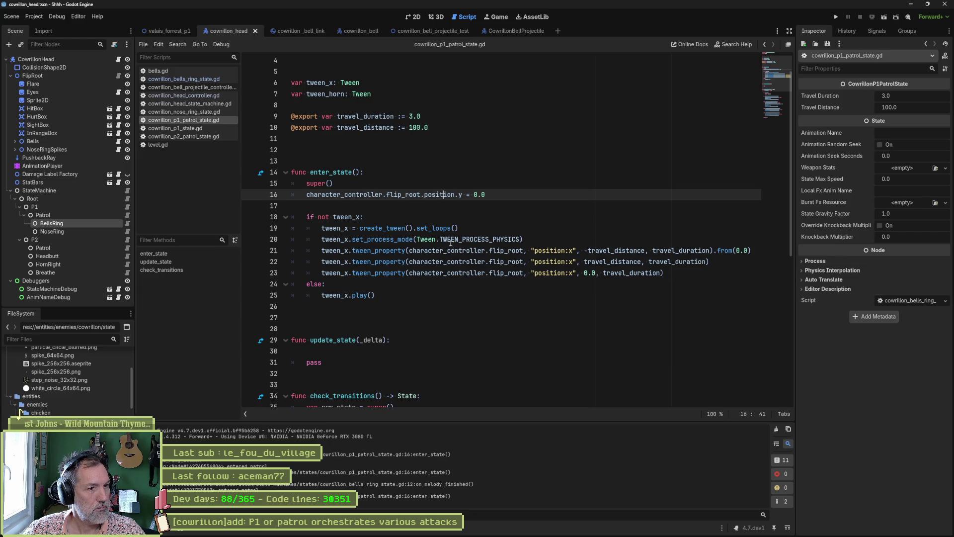
pyautogui.moveTo(451, 217); pyautogui.dragTo(460, 291)
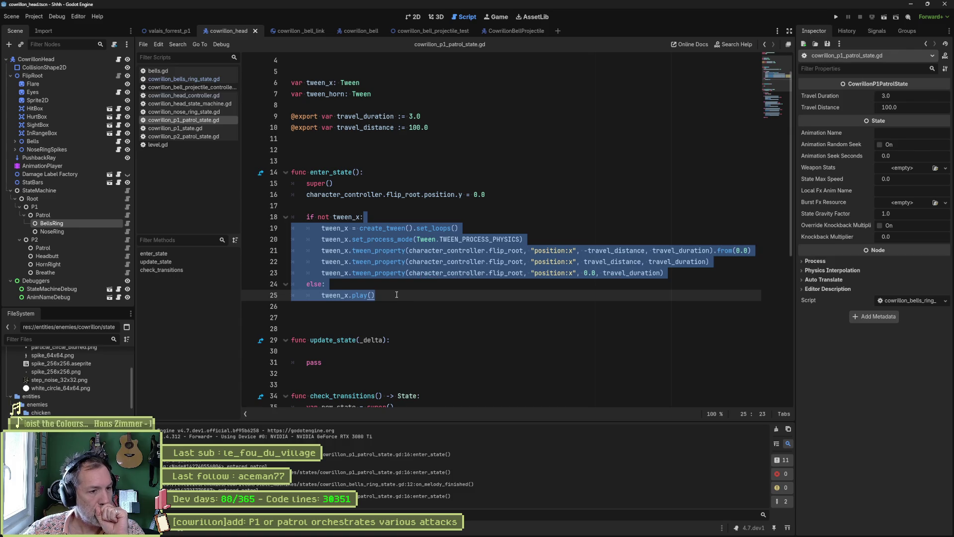
pyautogui.scroll(-5, 396, 294)
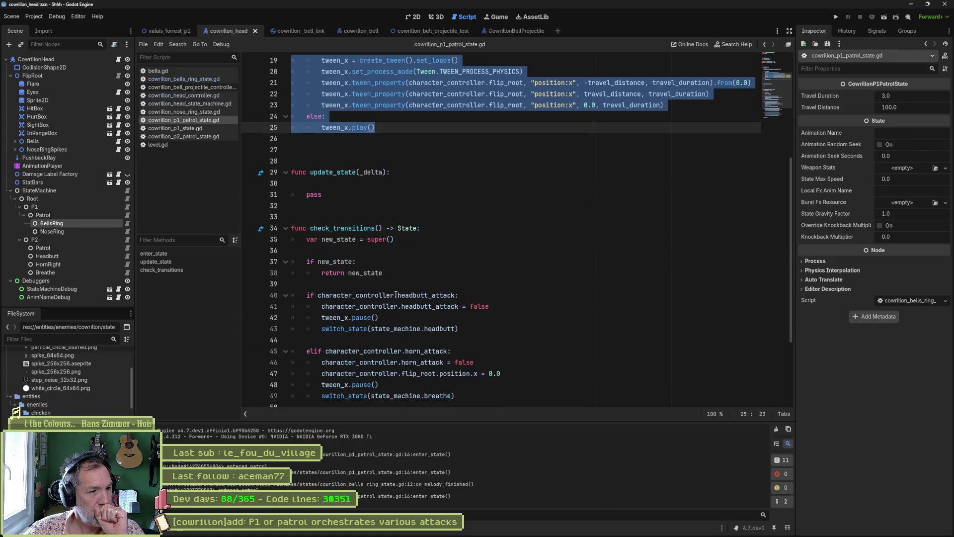
pyautogui.click(384, 317)
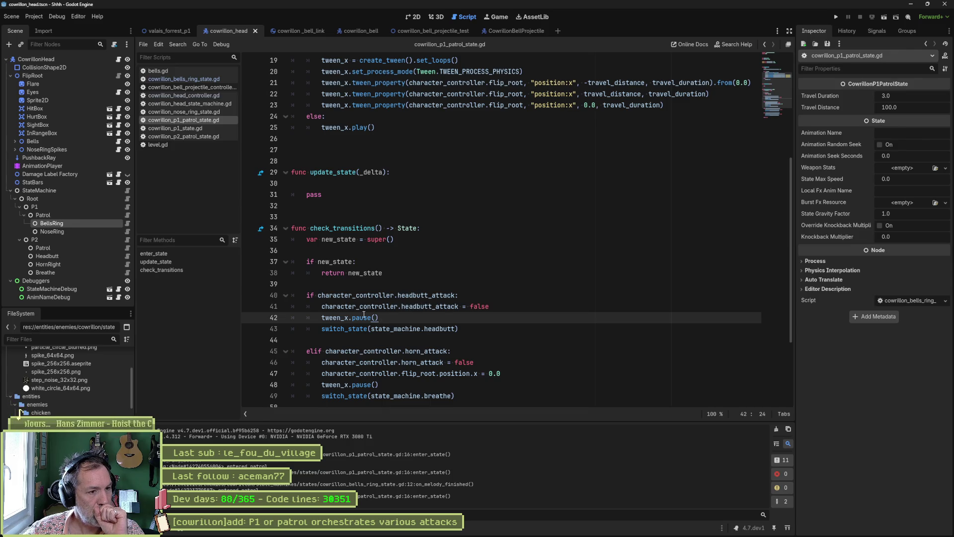
pyautogui.press('Home')
pyautogui.scroll(-3, 451, 303)
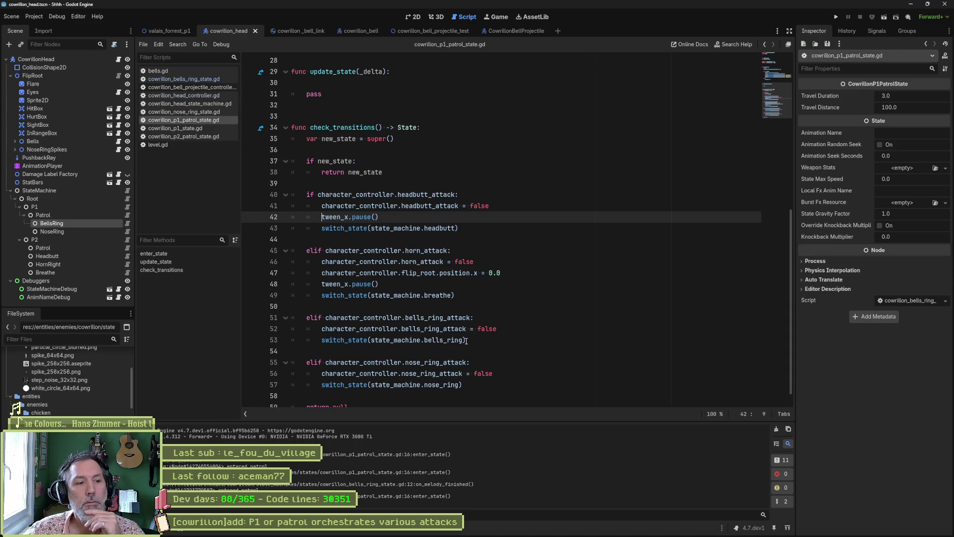
pyautogui.click(127, 223)
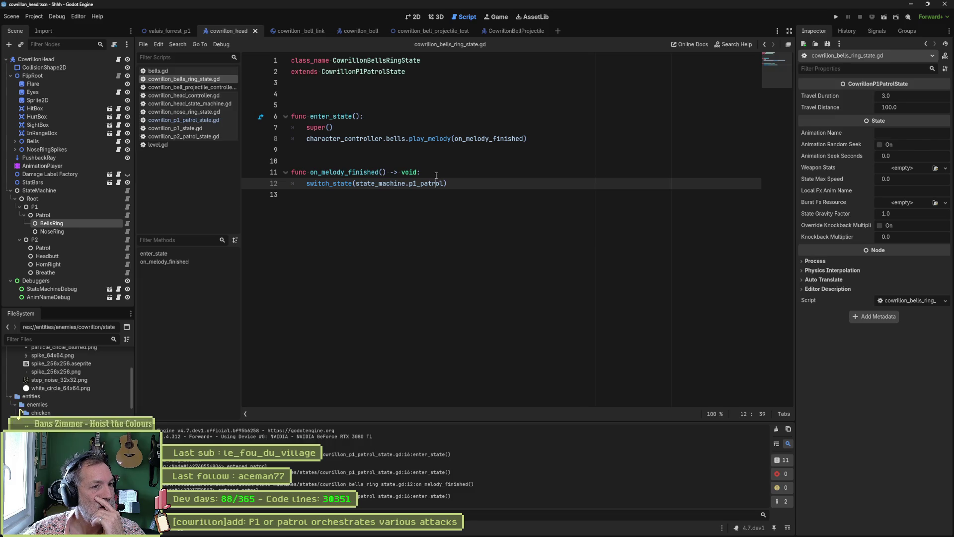
# Prefix on_melody_finished with an underscore in the play_melody call and the definition, then save.
pyautogui.click(454, 138)
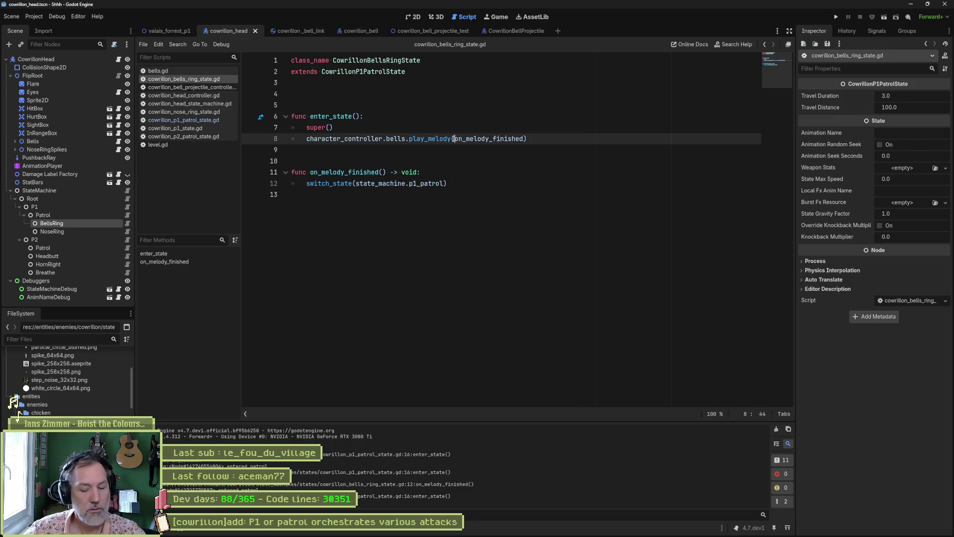
pyautogui.write('_')
pyautogui.click(311, 172)
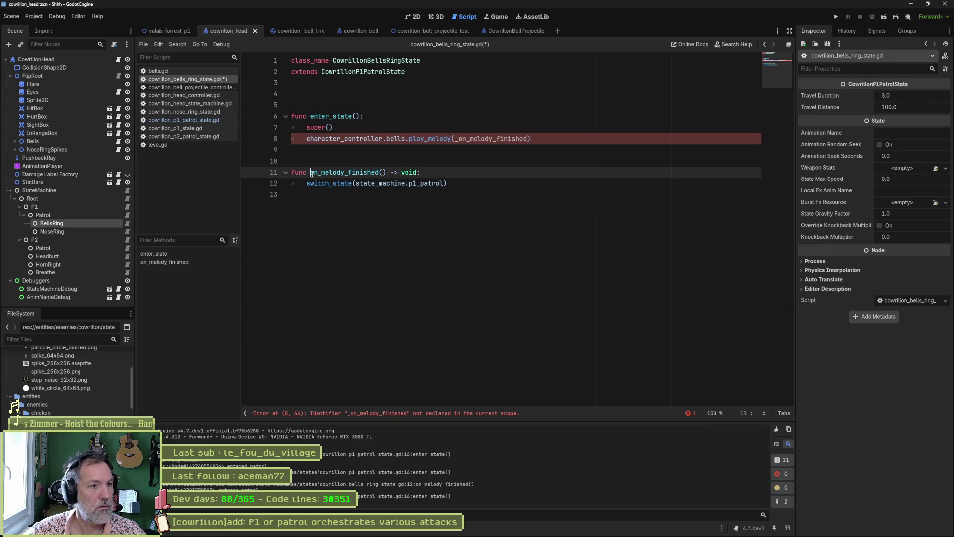
pyautogui.write('_')
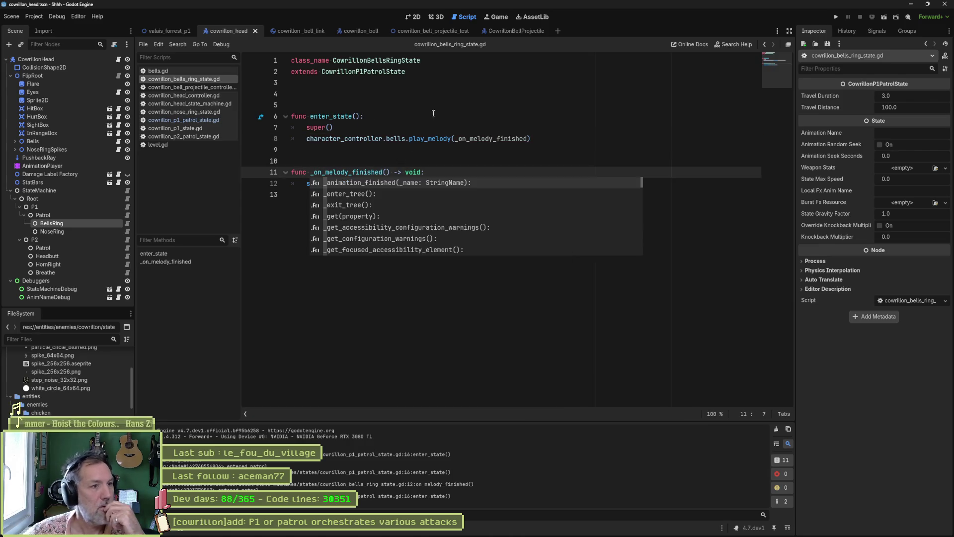
pyautogui.click(458, 94)
pyautogui.hotkey('ctrl', 's')
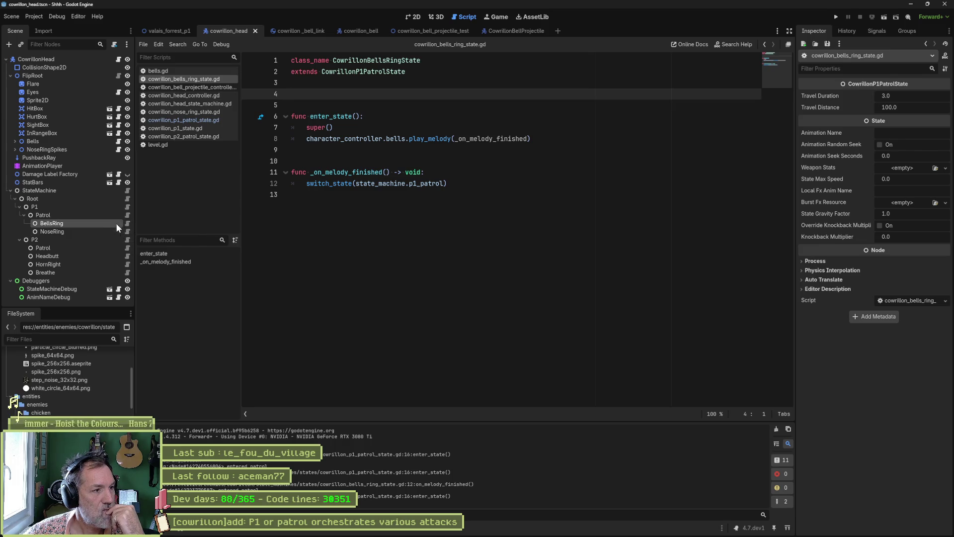
pyautogui.click(127, 214)
# Comment out the else branch that replays the patrol tween with tween_x.play().
pyautogui.scroll(6, 349, 217)
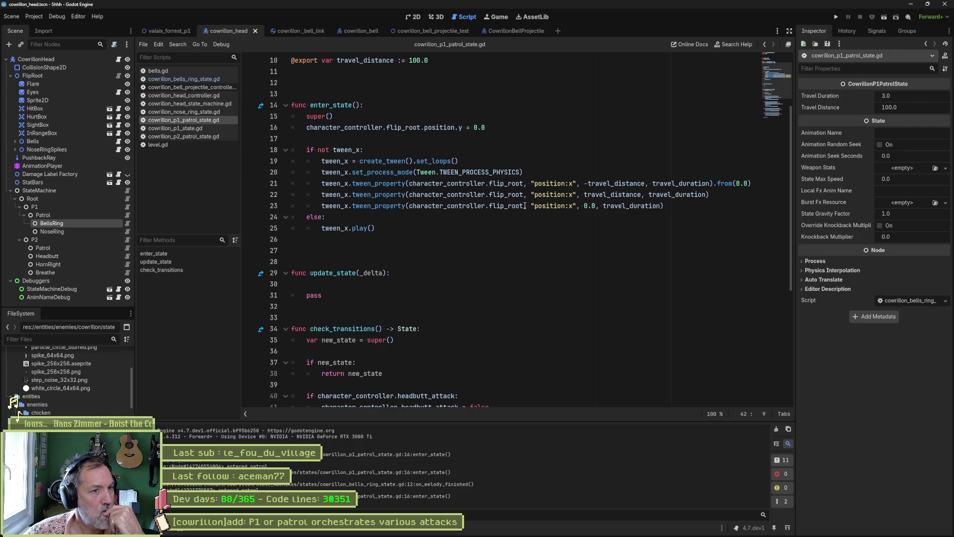
pyautogui.moveTo(524, 206)
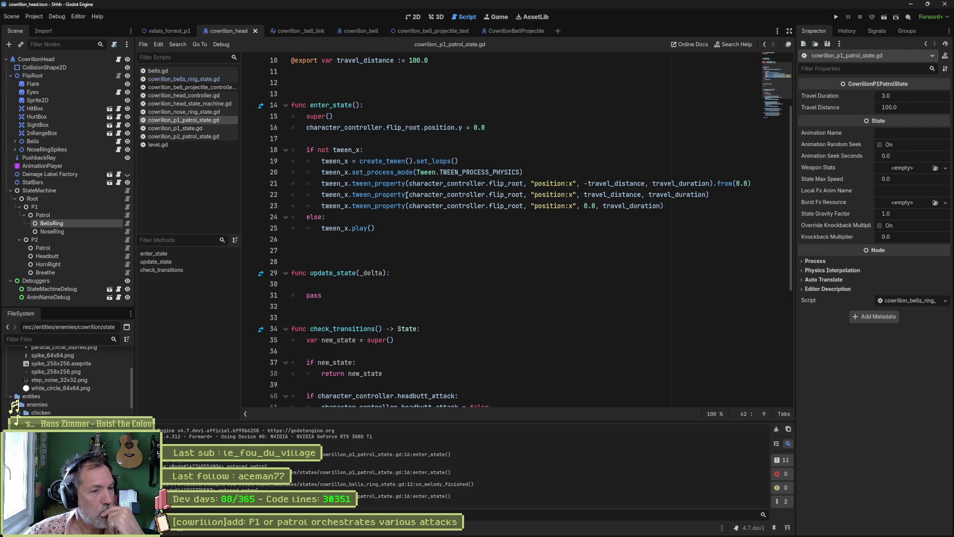
pyautogui.moveTo(381, 161); pyautogui.dragTo(378, 228)
pyautogui.click(401, 160)
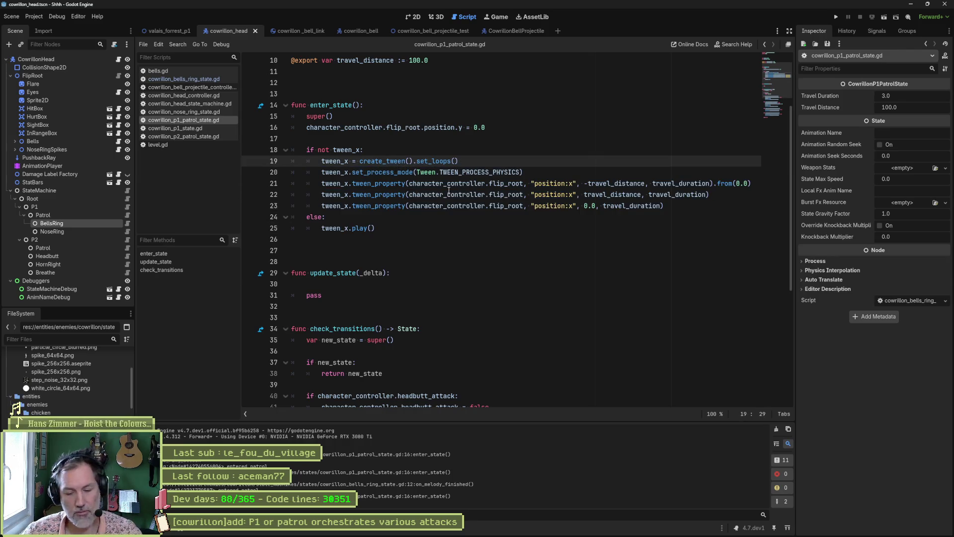
pyautogui.click(403, 219)
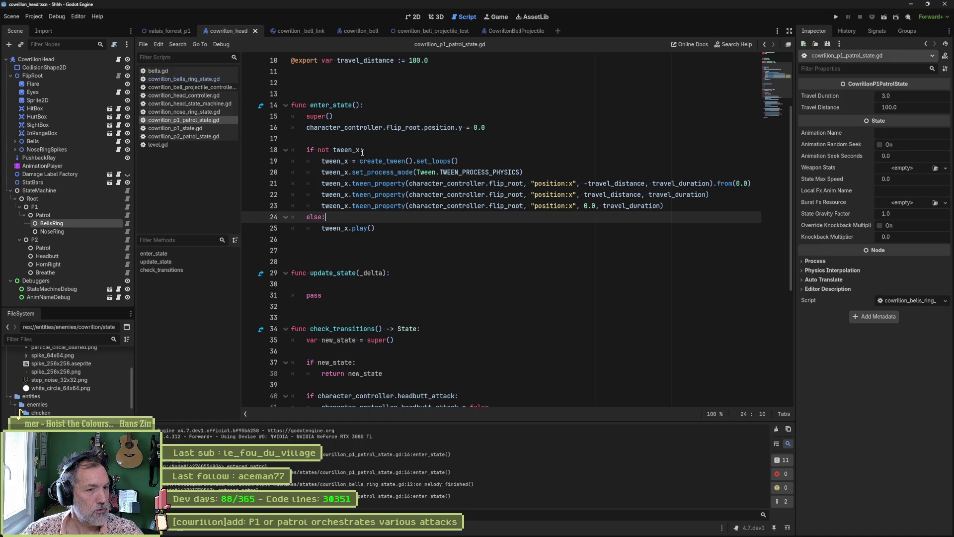
pyautogui.click(398, 228)
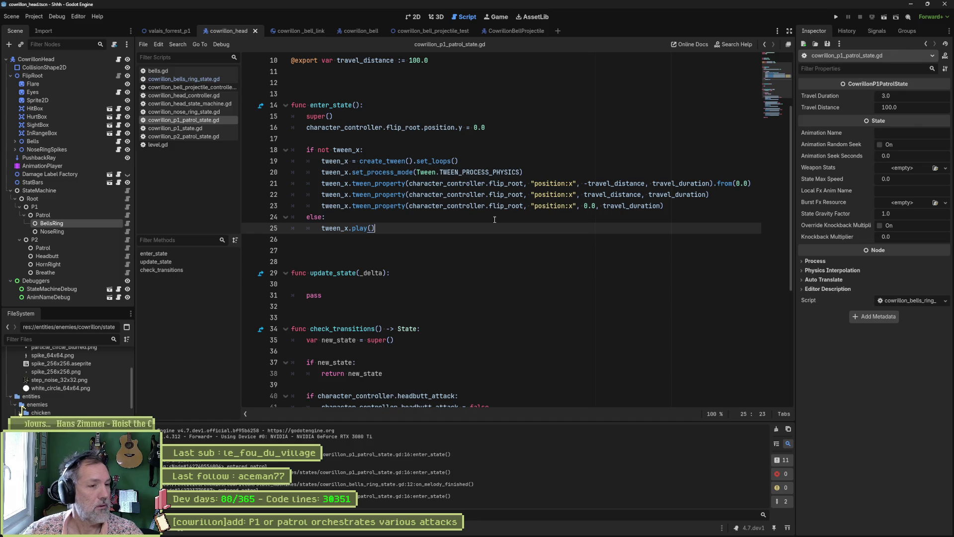
pyautogui.moveTo(333, 217); pyautogui.dragTo(336, 228)
pyautogui.hotkey('ctrl', 'k')
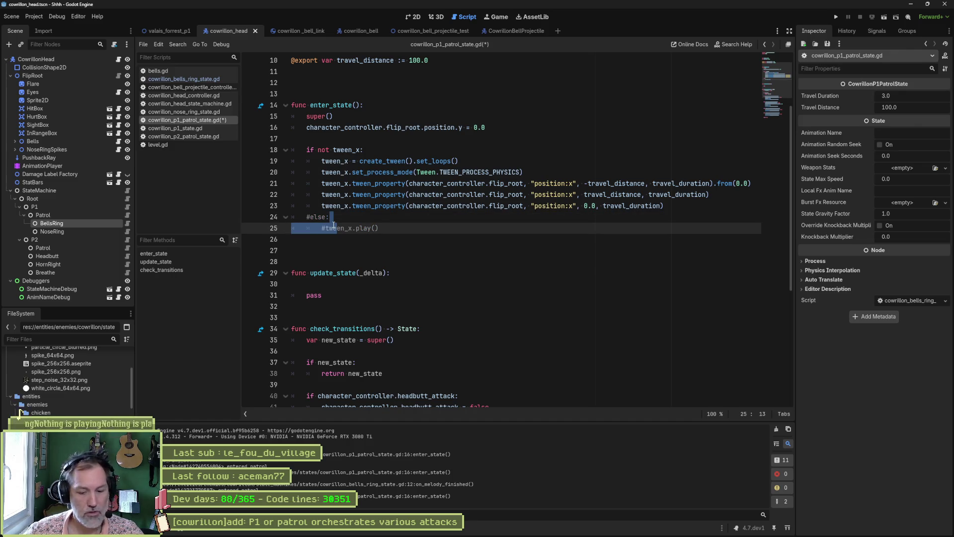
# Run the valais_forrest_p1 level, trigger the boss's Bells Ring Attack, then stop.
pyautogui.click(159, 31)
pyautogui.press('F6')
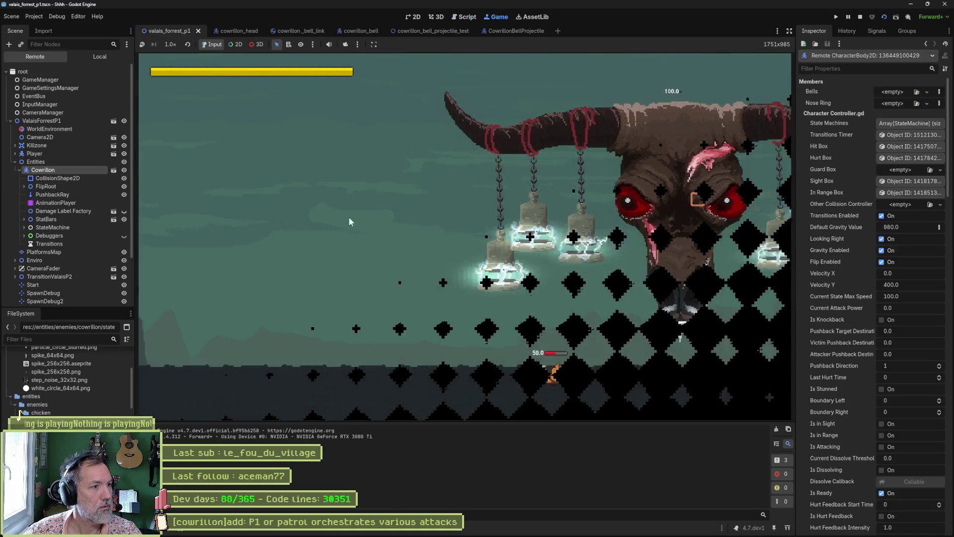
pyautogui.scroll(-8, 908, 341)
pyautogui.click(889, 309)
pyautogui.press('F8')
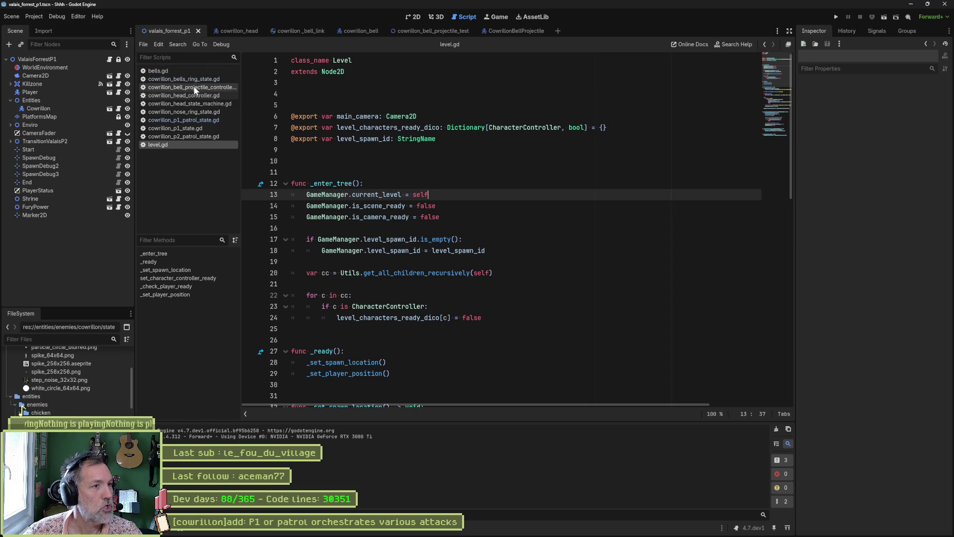
# Uncomment the tween-replaying else branch in the P1 patrol state script and save.
pyautogui.click(183, 72)
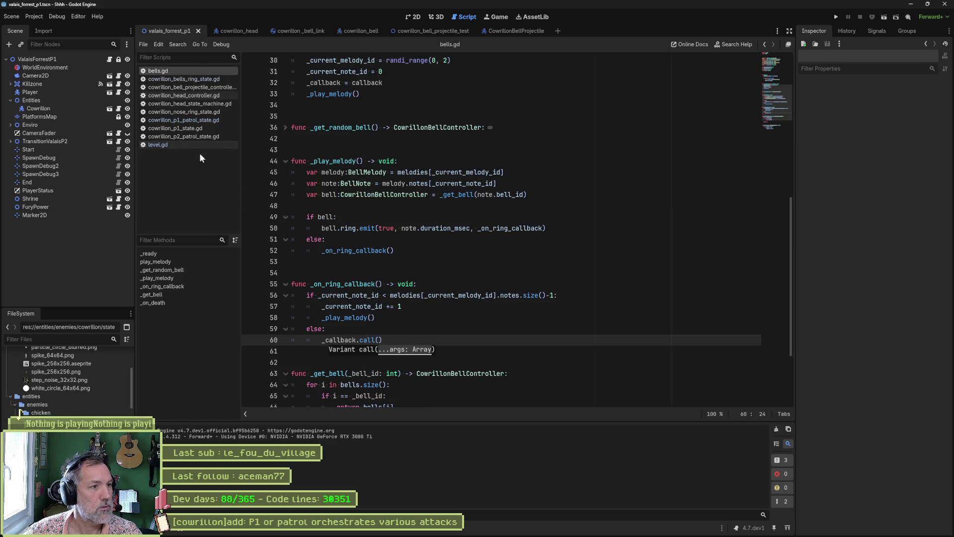
pyautogui.click(204, 120)
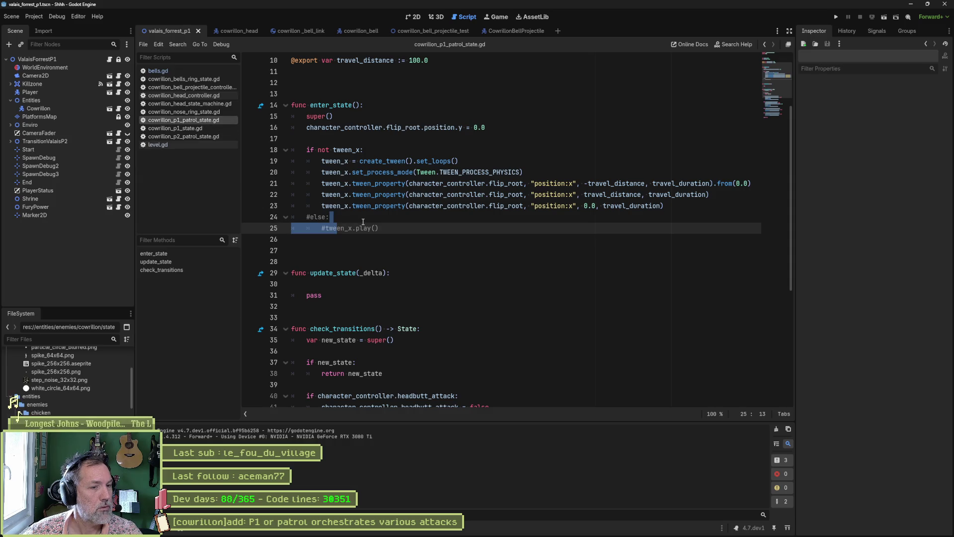
pyautogui.hotkey('ctrl', 'k')
pyautogui.hotkey('ctrl', 's')
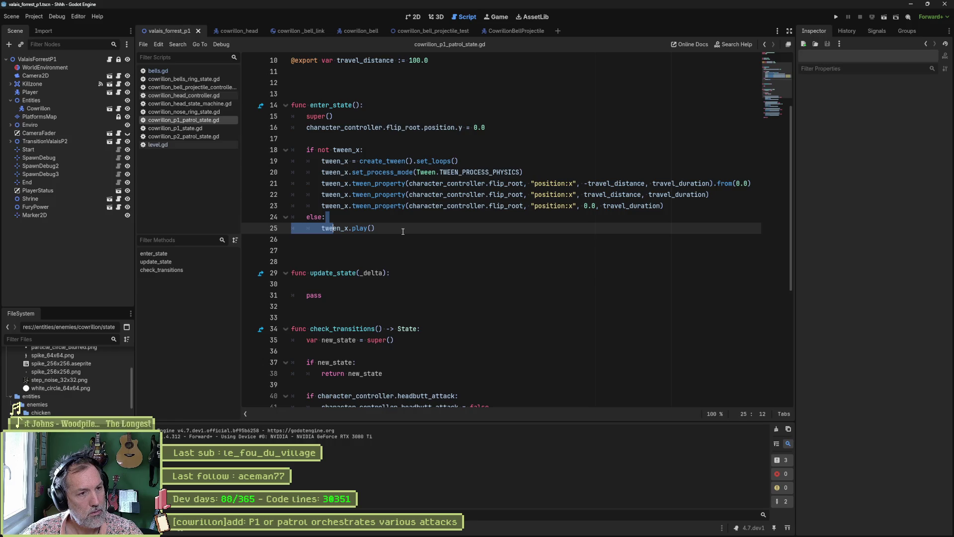
# Comment out the flip-root y reset on line 16 and run the game.
pyautogui.moveTo(355, 128); pyautogui.dragTo(493, 130)
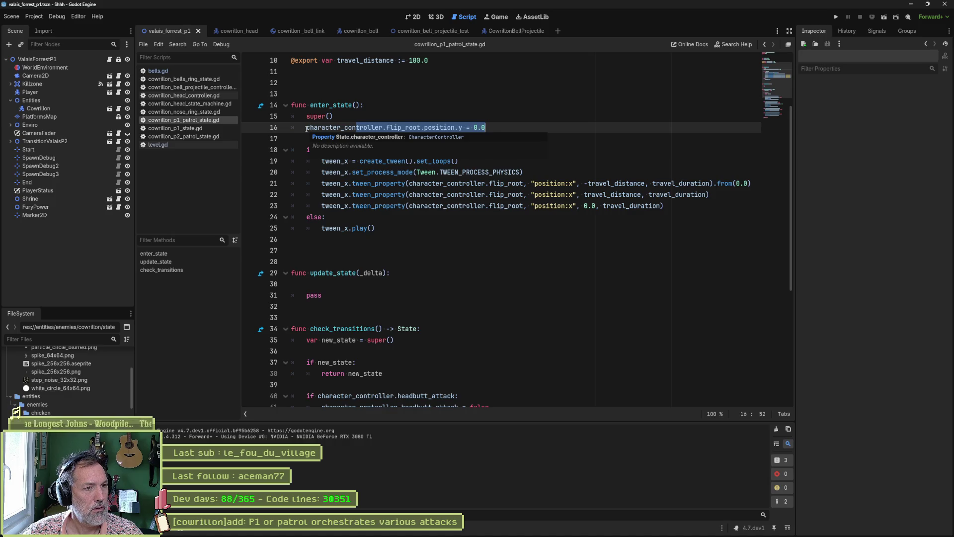
pyautogui.click(306, 128)
pyautogui.write('#')
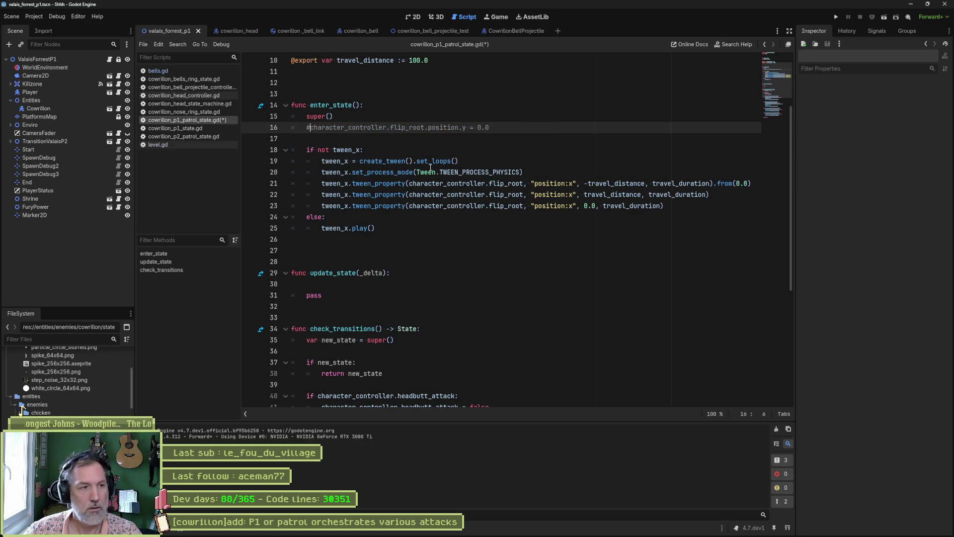
pyautogui.press('F5')
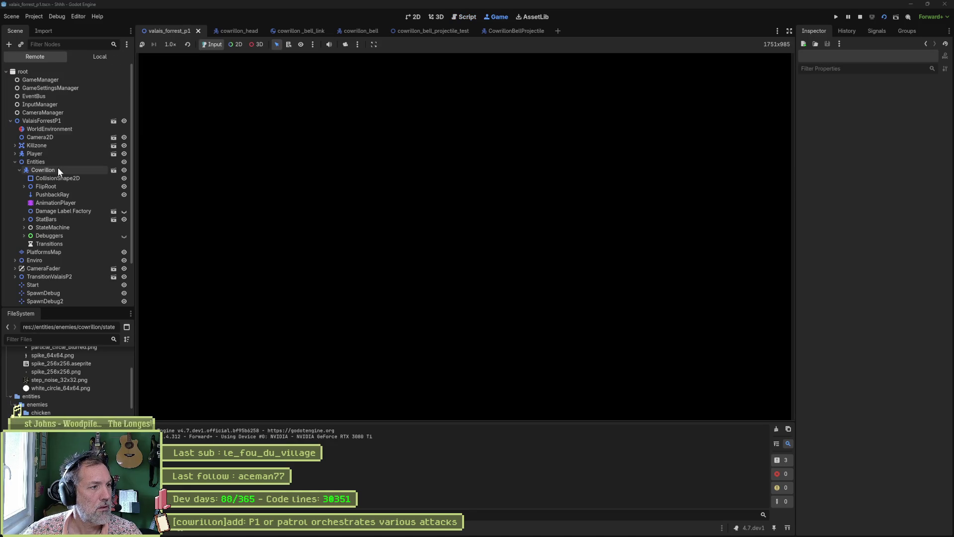
# Inspect the Cowrillon boss in the running game's Remote tree, then stop the run.
pyautogui.click(58, 169)
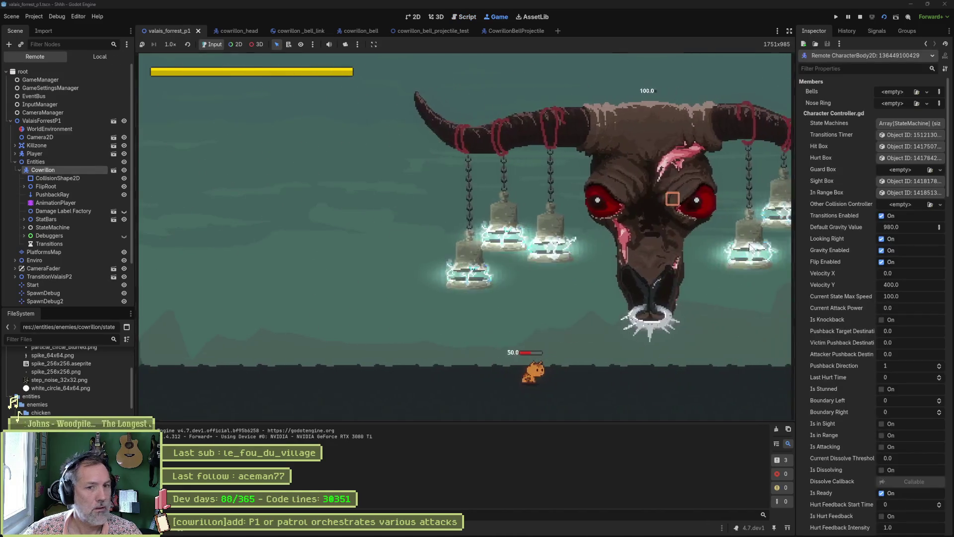
pyautogui.scroll(-5, 914, 338)
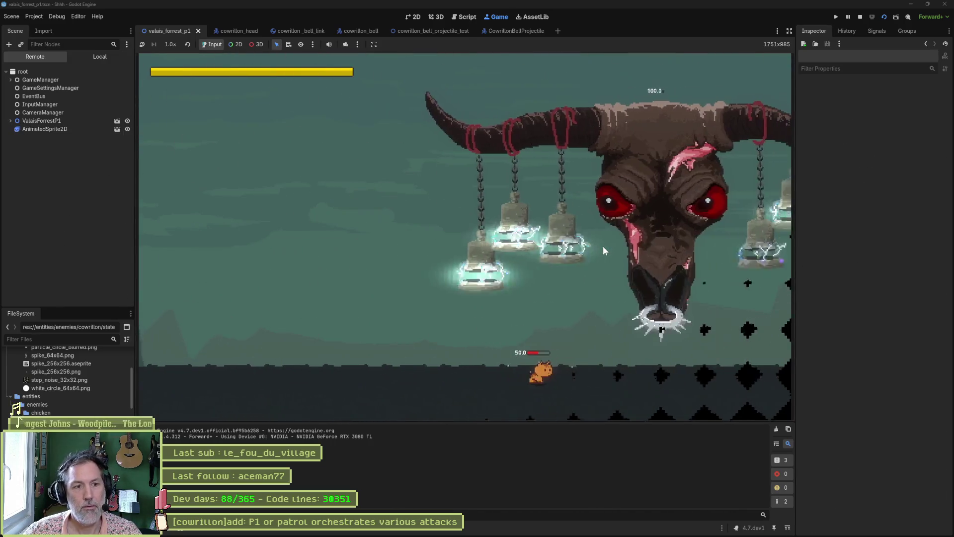
pyautogui.press('F8')
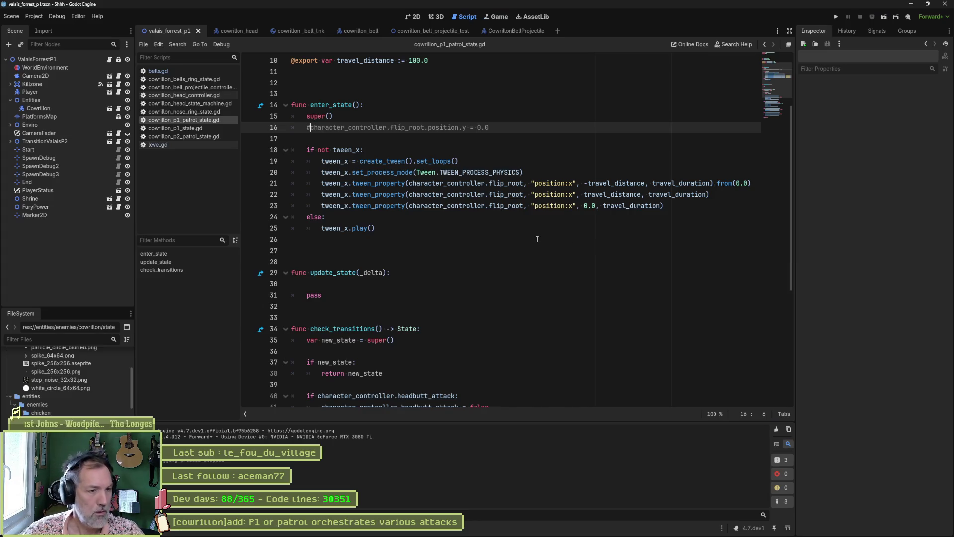
# Restore the flip-root y reset on line 16 and save the patrol script.
pyautogui.press('BackSpace')
pyautogui.hotkey('ctrl', 's')
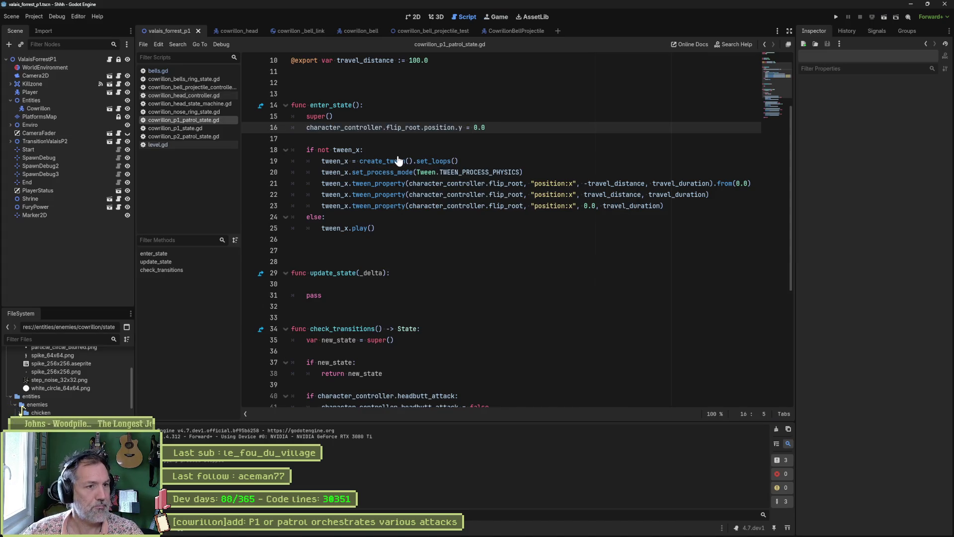
pyautogui.hotkey('shift', 'Down')
pyautogui.hotkey('shift', 'Down')
pyautogui.hotkey('shift', 'Down')
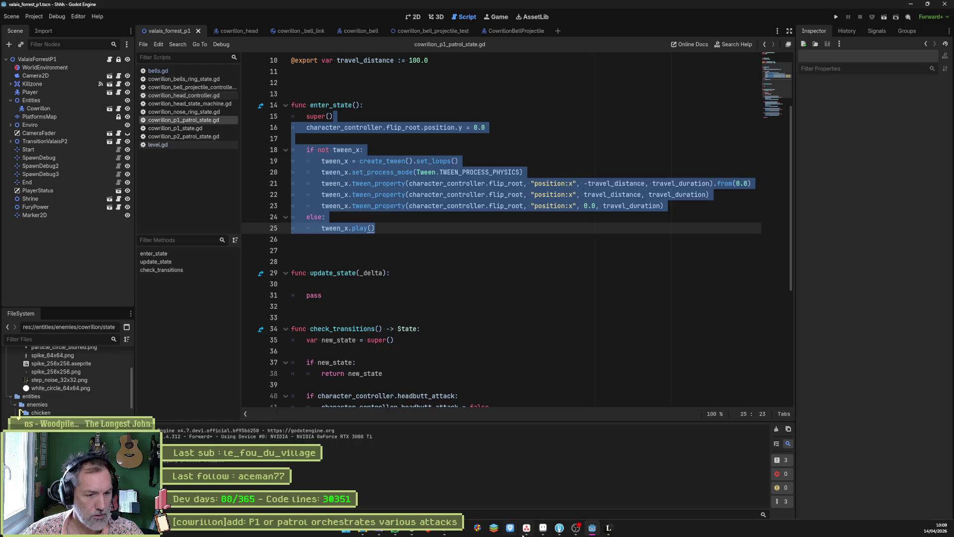
# Add the '[cowrillon]refacto: patrol movements' task to In progress, above the Navigation task.
pyautogui.click(526, 528)
pyautogui.click(544, 224)
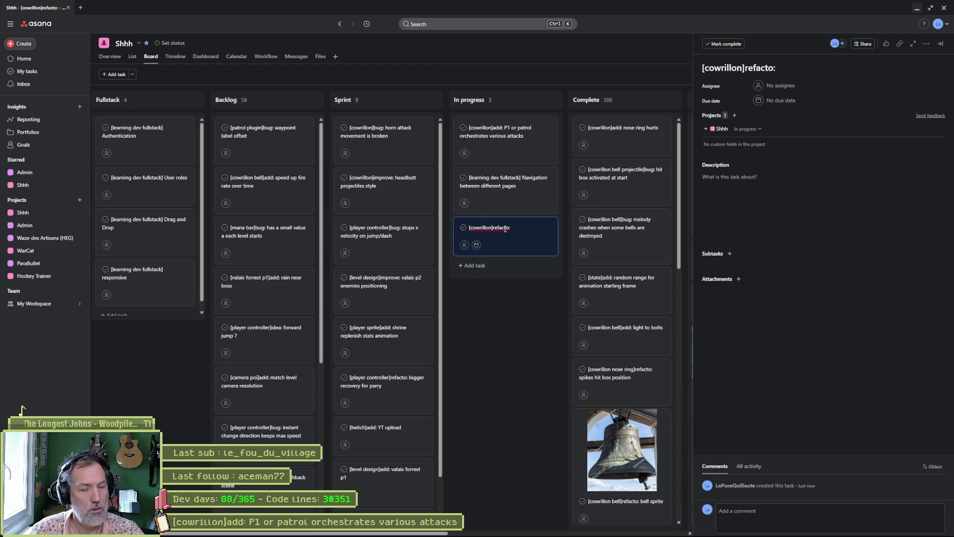
pyautogui.write('ts')
pyautogui.press('Return')
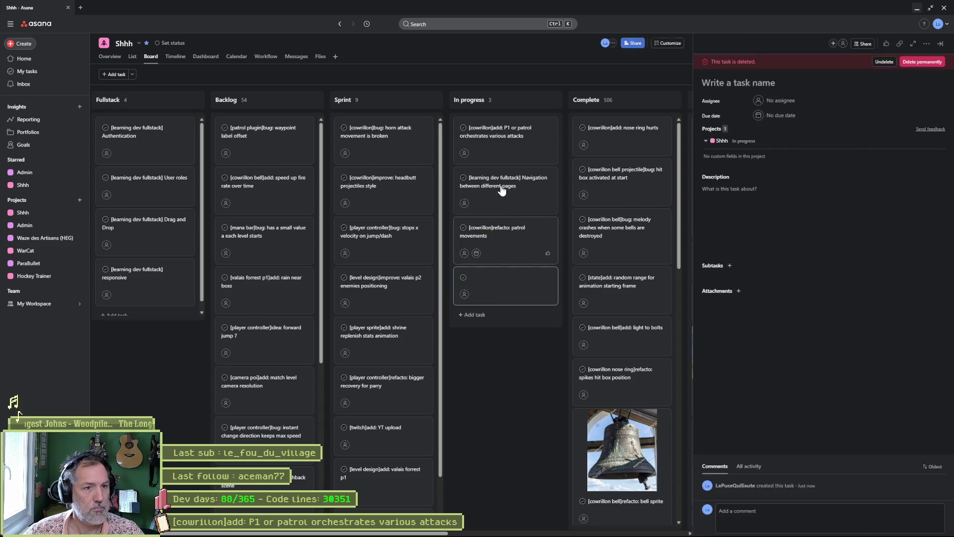
pyautogui.press('Escape')
pyautogui.moveTo(502, 188); pyautogui.dragTo(493, 239)
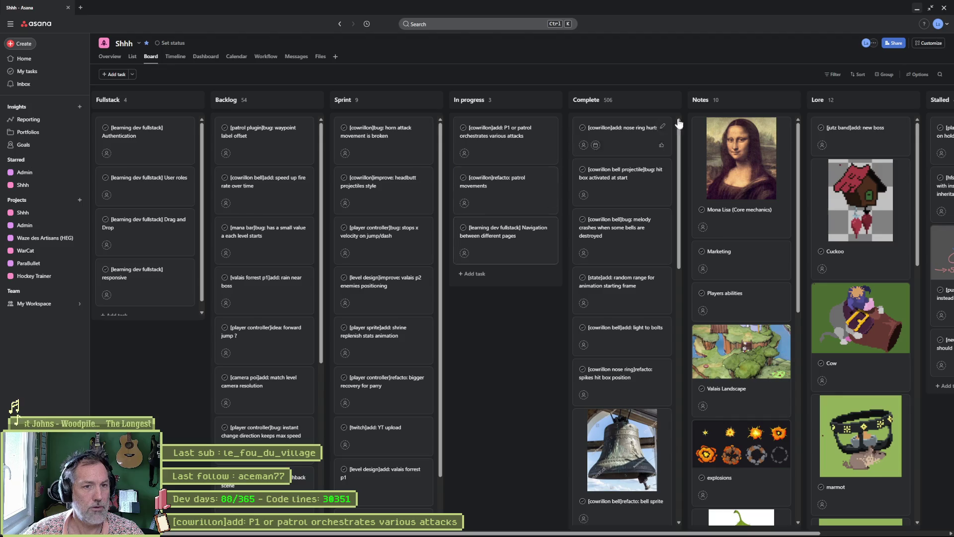
pyautogui.click(916, 9)
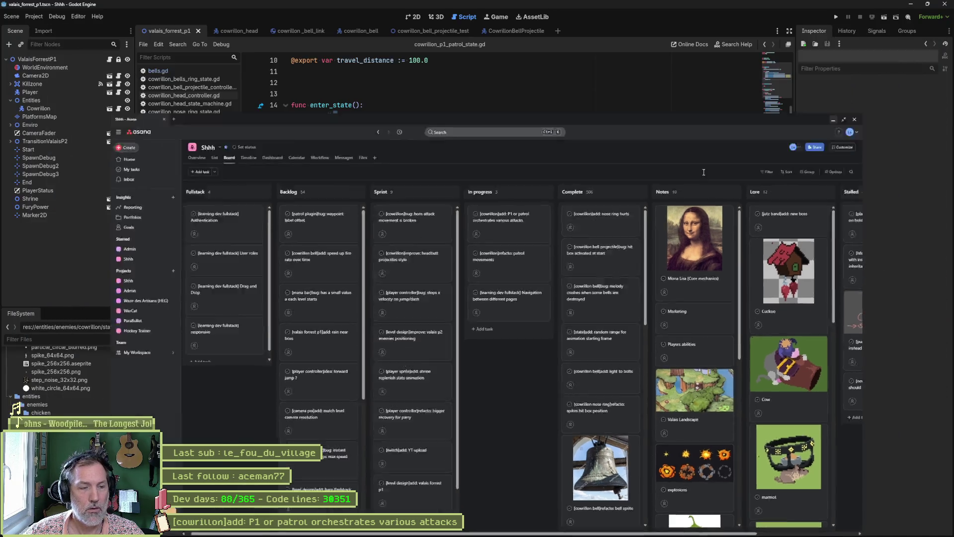
# Comment out enter_state lines 16–25 (flip-root reset and tween block), save, and test-run.
pyautogui.click(451, 140)
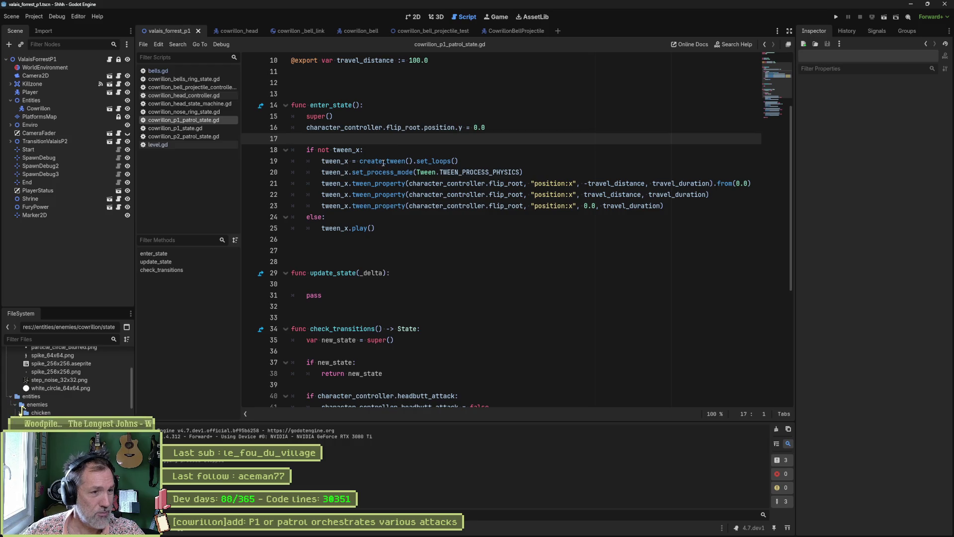
pyautogui.moveTo(397, 128); pyautogui.dragTo(386, 230)
pyautogui.hotkey('ctrl', 'k')
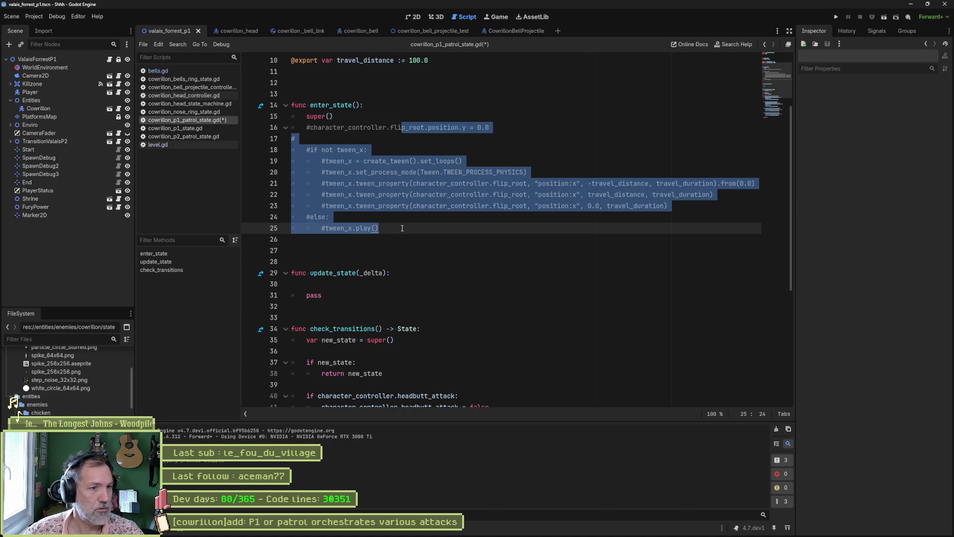
pyautogui.hotkey('ctrl', 's')
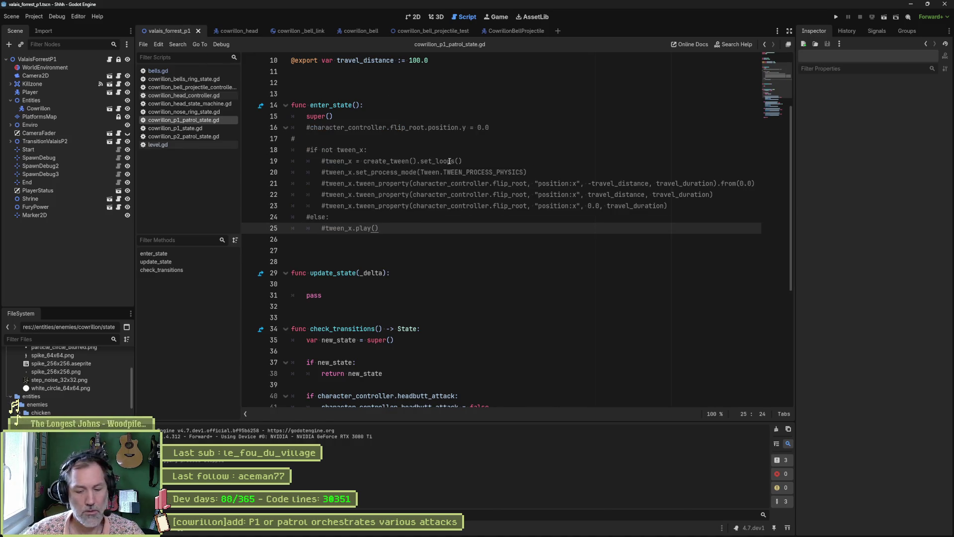
pyautogui.press('F6')
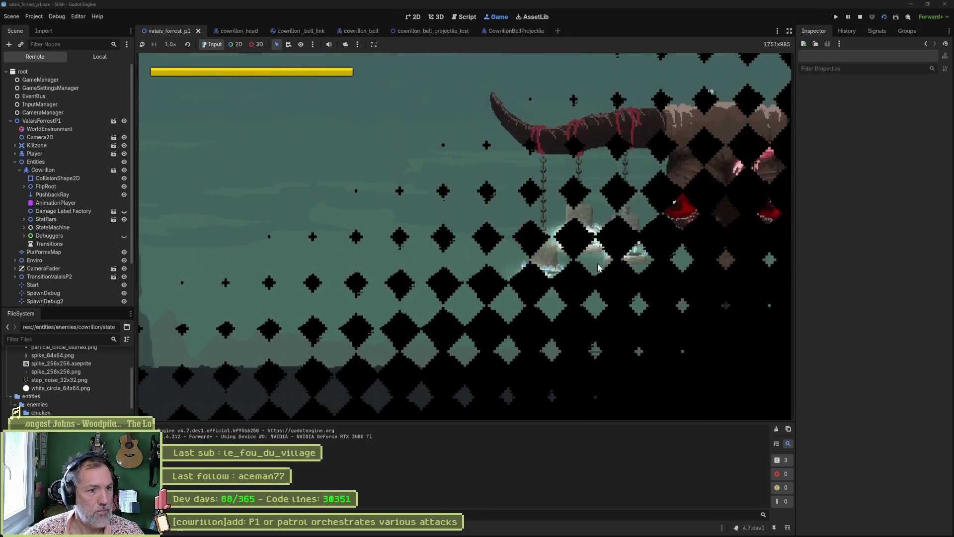
pyautogui.press('F8')
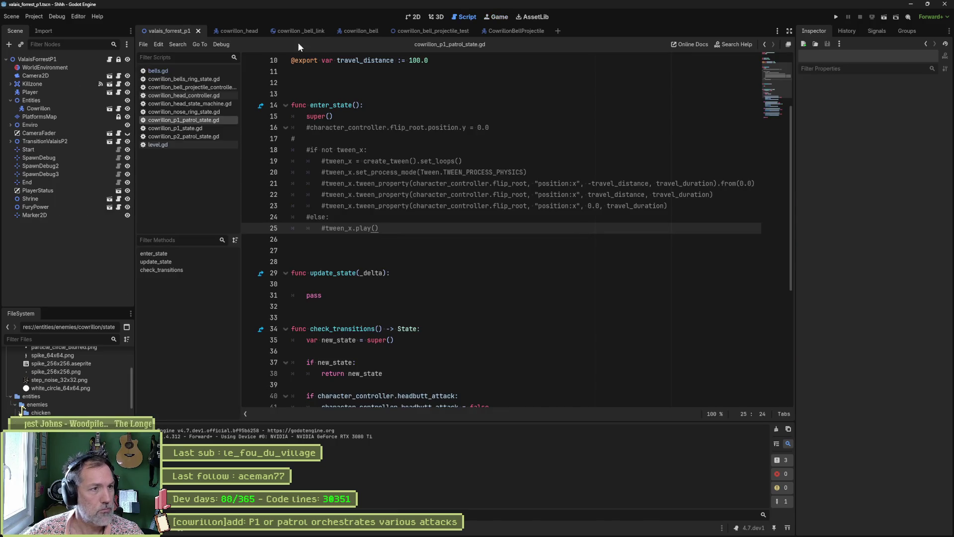
# Move the SpawnDebug3 spawn marker below the Cowrillon boss in the 2D level view.
pyautogui.click(414, 16)
pyautogui.moveTo(492, 246); pyautogui.dragTo(291, 185)
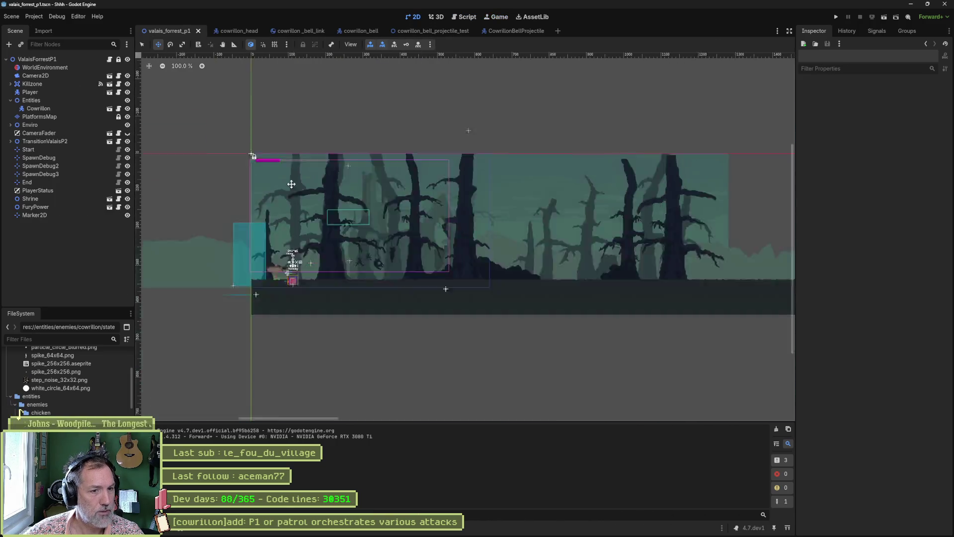
pyautogui.scroll(-3, 472, 212)
pyautogui.scroll(6, 660, 213)
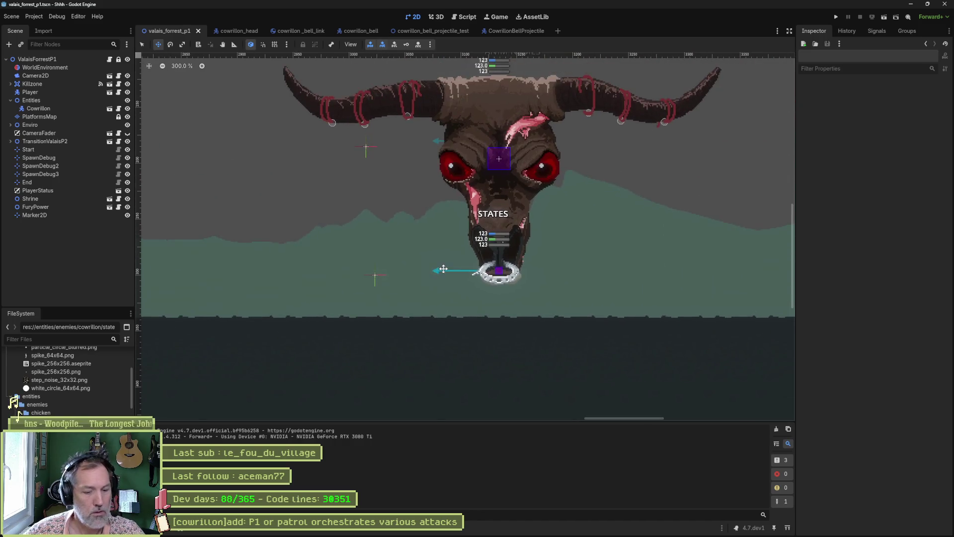
pyautogui.click(374, 278)
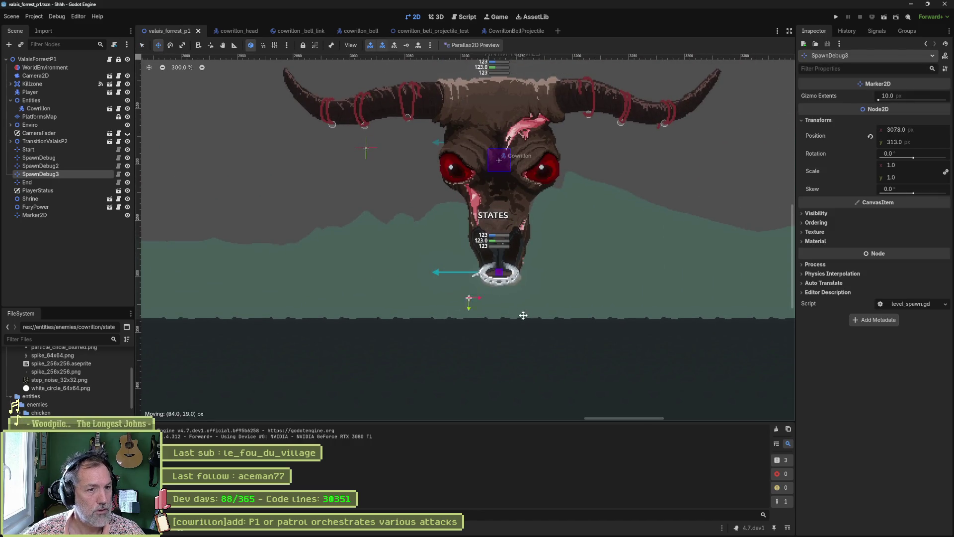
pyautogui.moveTo(531, 317); pyautogui.dragTo(533, 316)
# Run the level, walk the cat left, and trigger the boss's Bells Ring Attack.
pyautogui.press('F6')
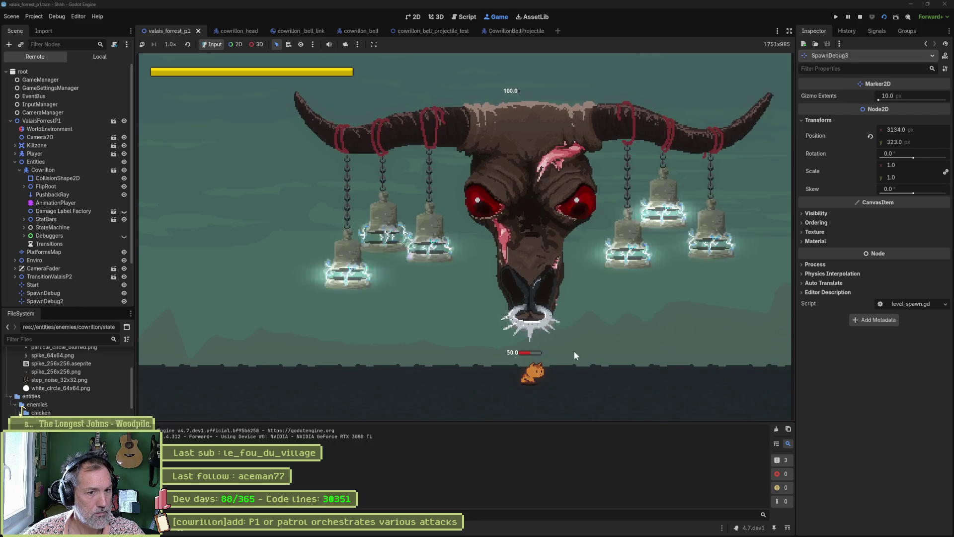
pyautogui.press('Left')
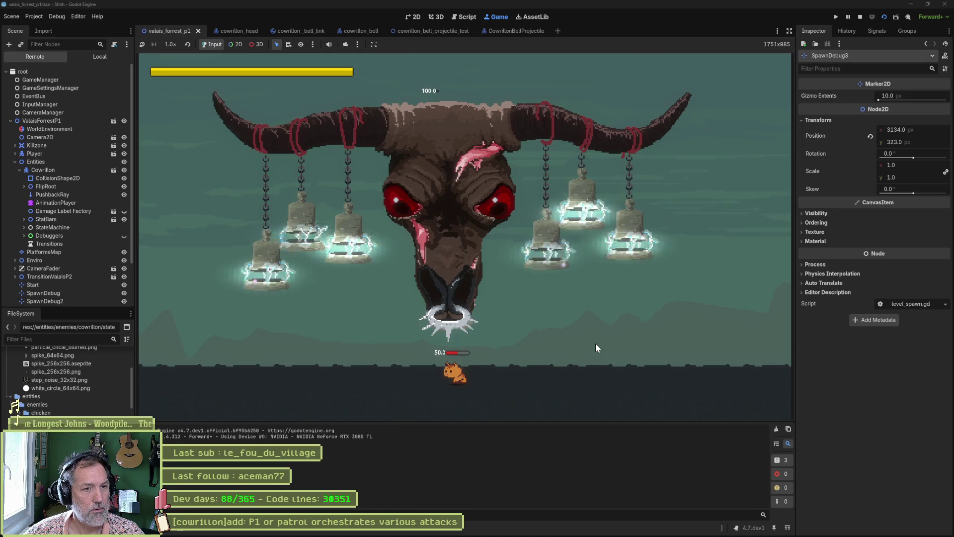
pyautogui.press('Left')
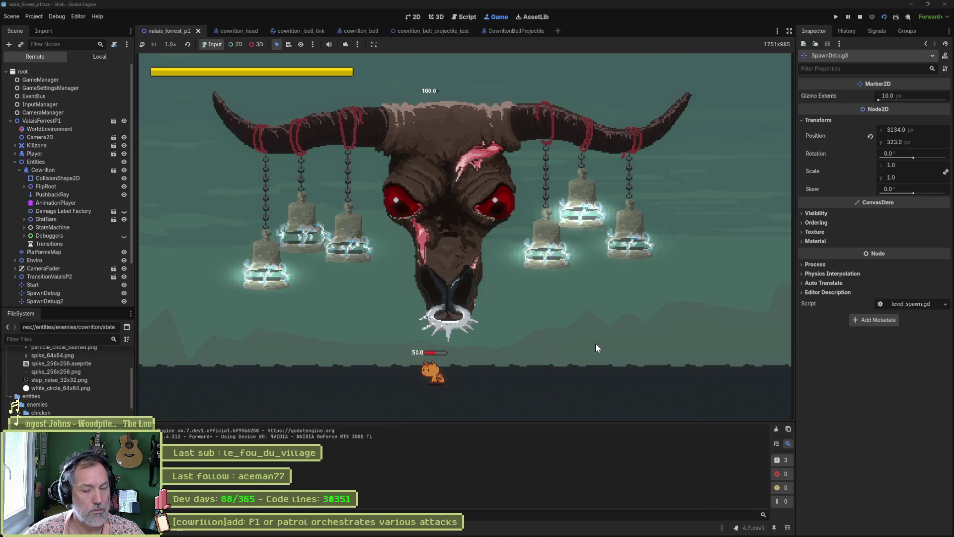
pyautogui.press('Left')
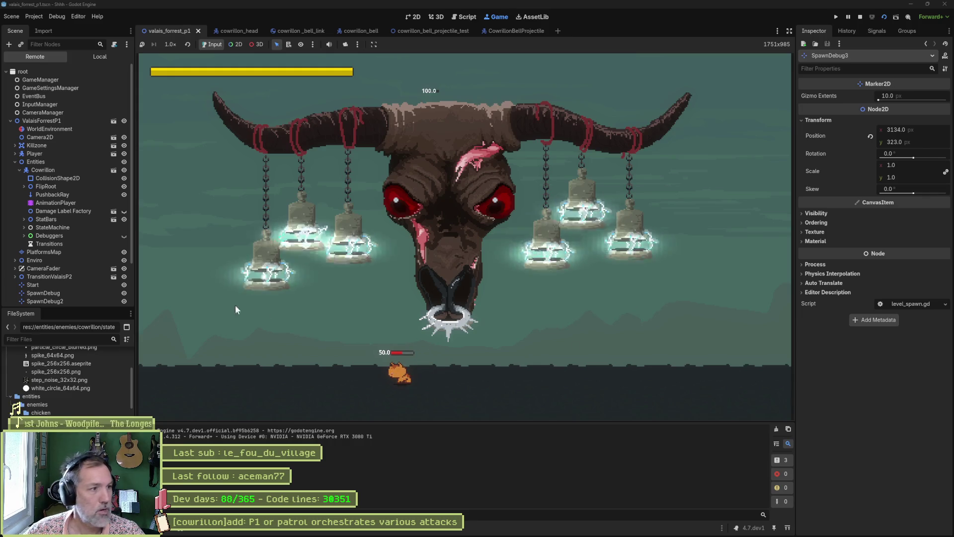
pyautogui.click(45, 170)
pyautogui.click(883, 308)
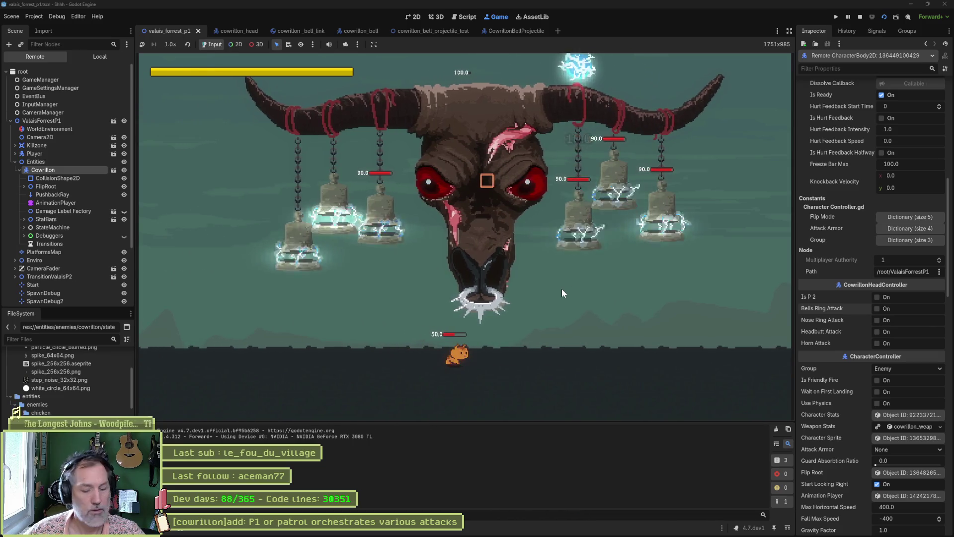
pyautogui.press('F8')
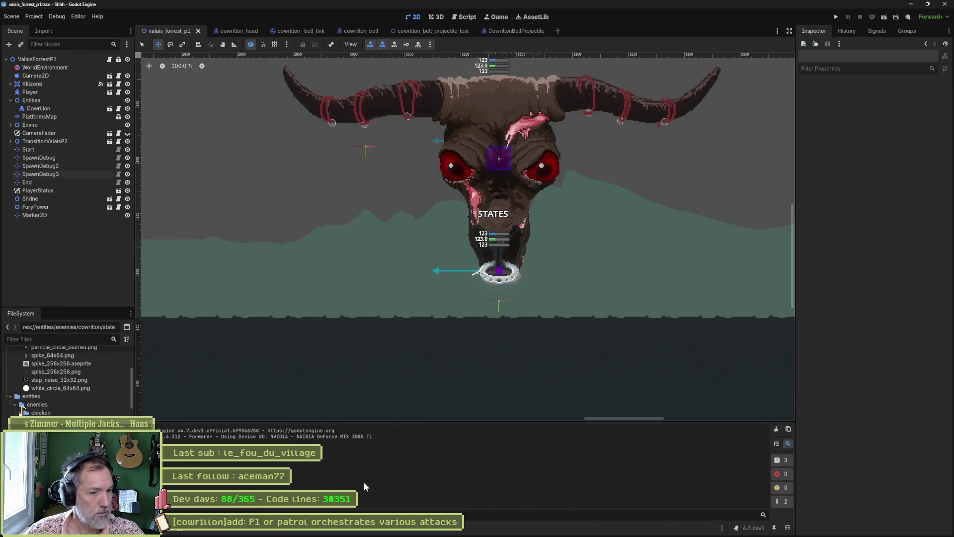
# Add lines after the commented #tween_x.play() and start typing the 'pick' call.
pyautogui.click(466, 19)
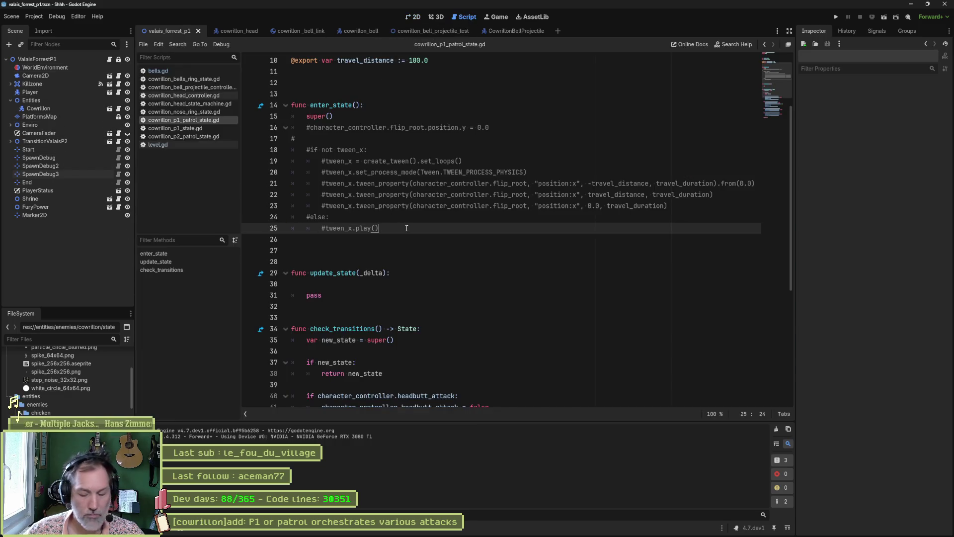
pyautogui.press('Return')
pyautogui.press('Return')
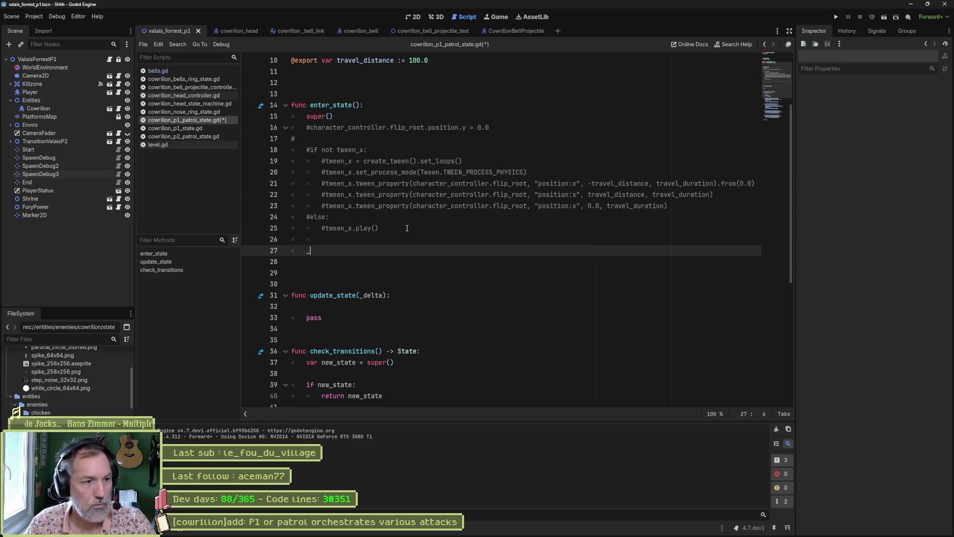
pyautogui.write('pick')
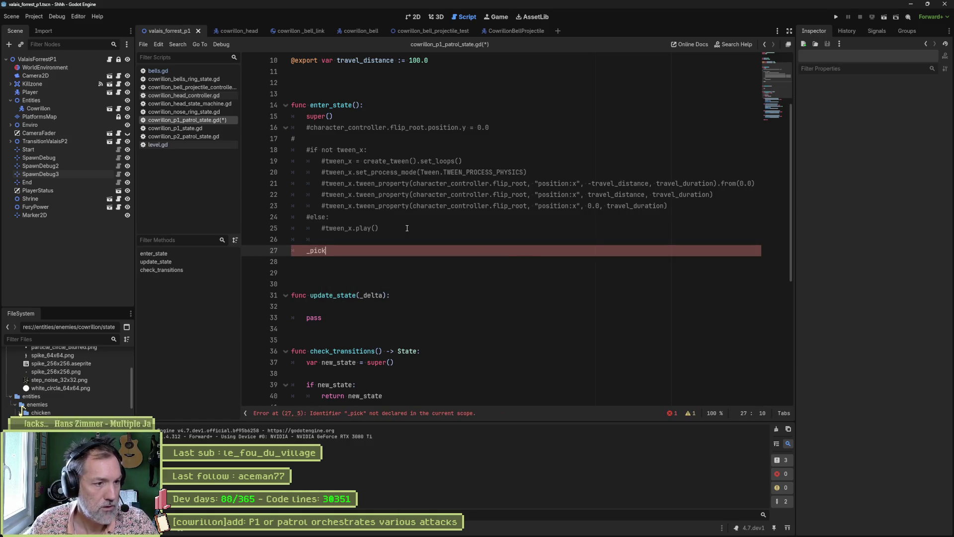